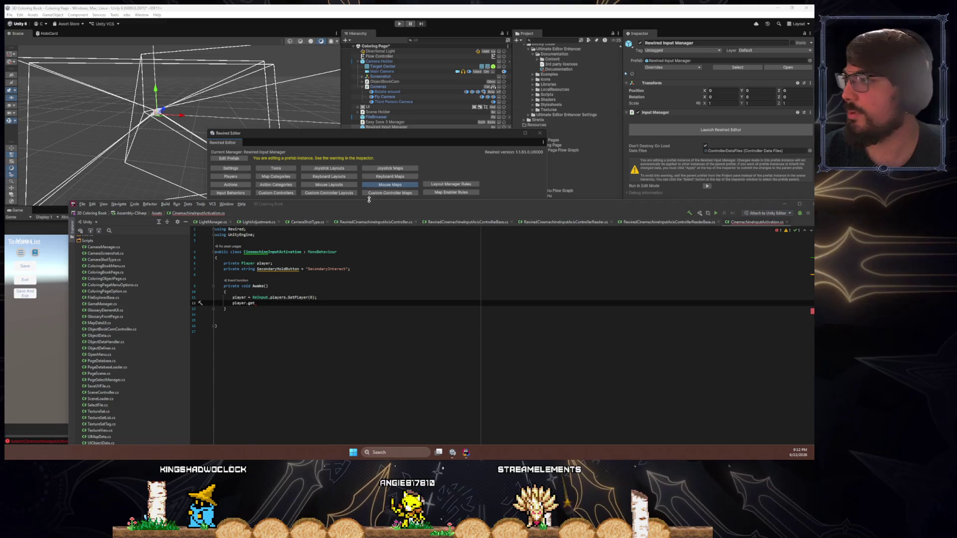
- Replace 'get' after player. in Awake with Add and browse the AddInputEventDelegate completions
double_click(251, 303)
text(AddButton)
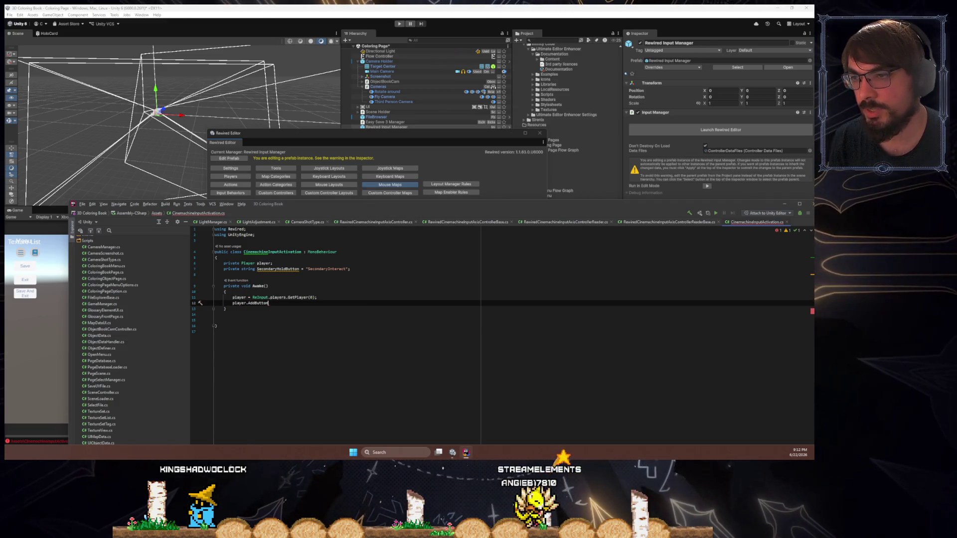
text(()
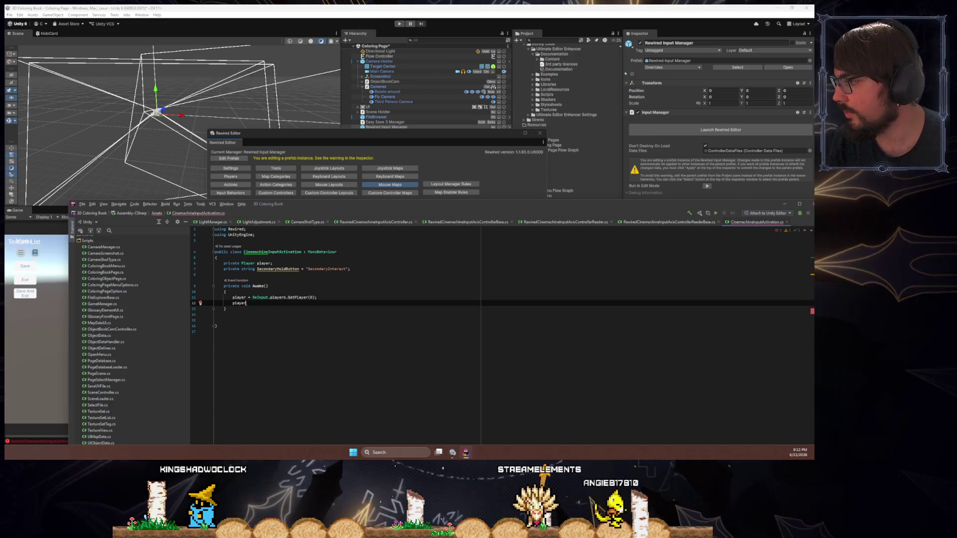
key(ctrl+space)
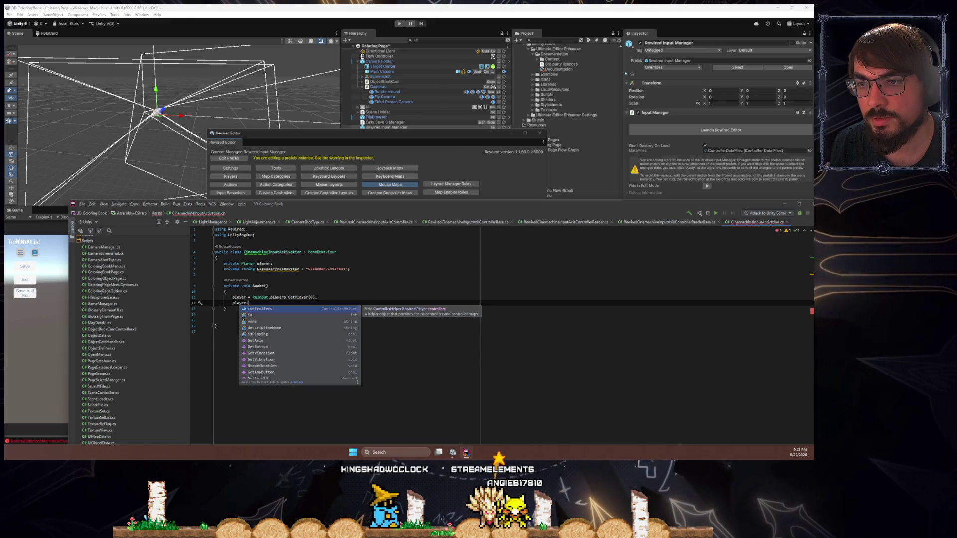
text(Addd)
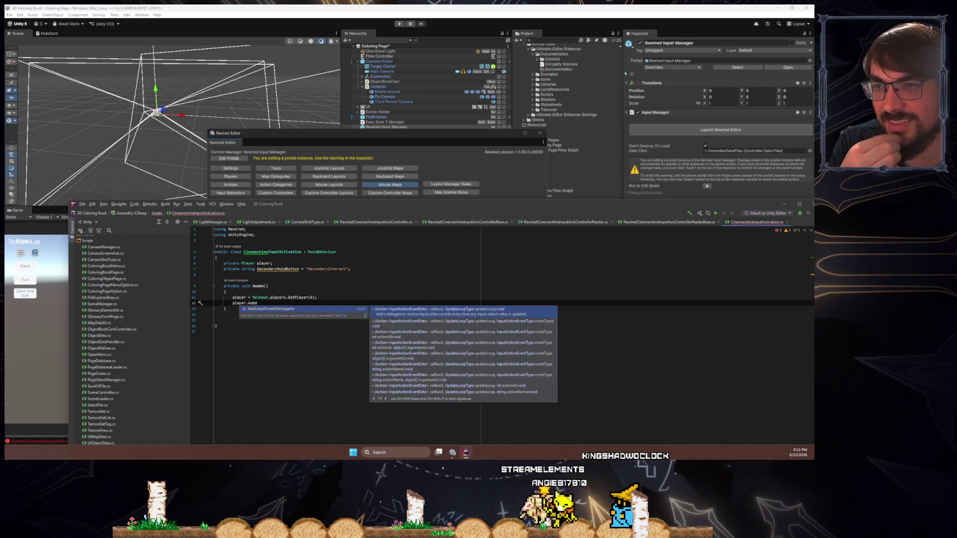
key(Escape)
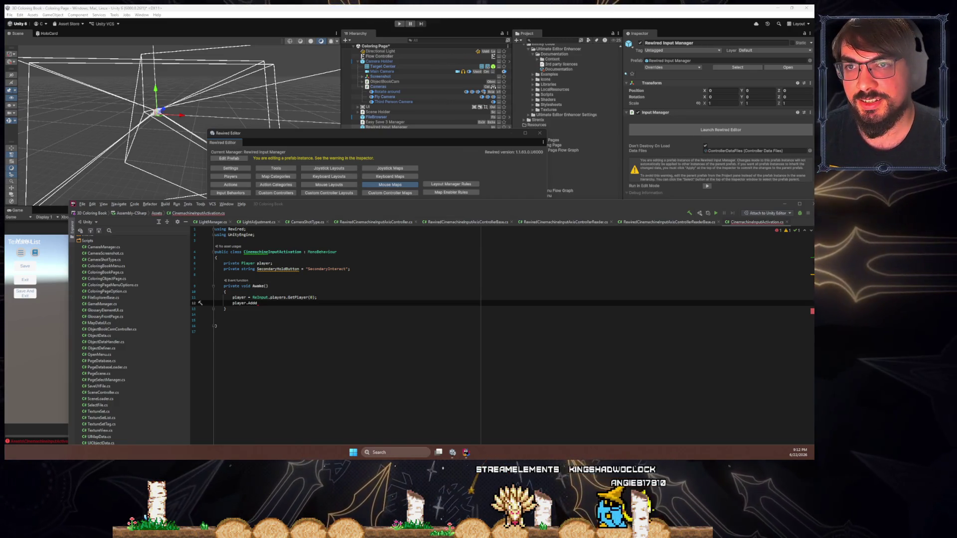
key(alt+Tab)
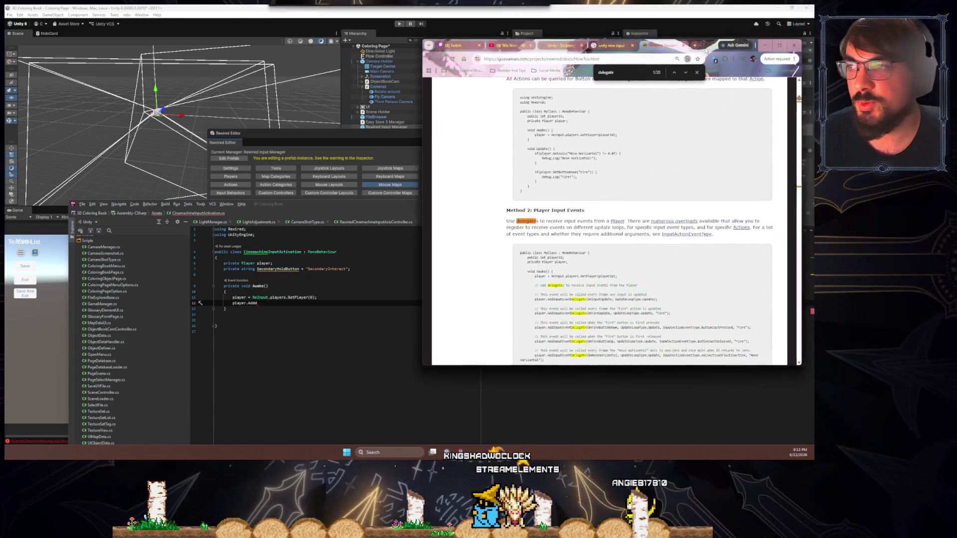
- In the Rewired docs, highlight the AddInputEventDelegate call and the OnFireButtonDown handler example lines
scroll(506, 176, down, 3)
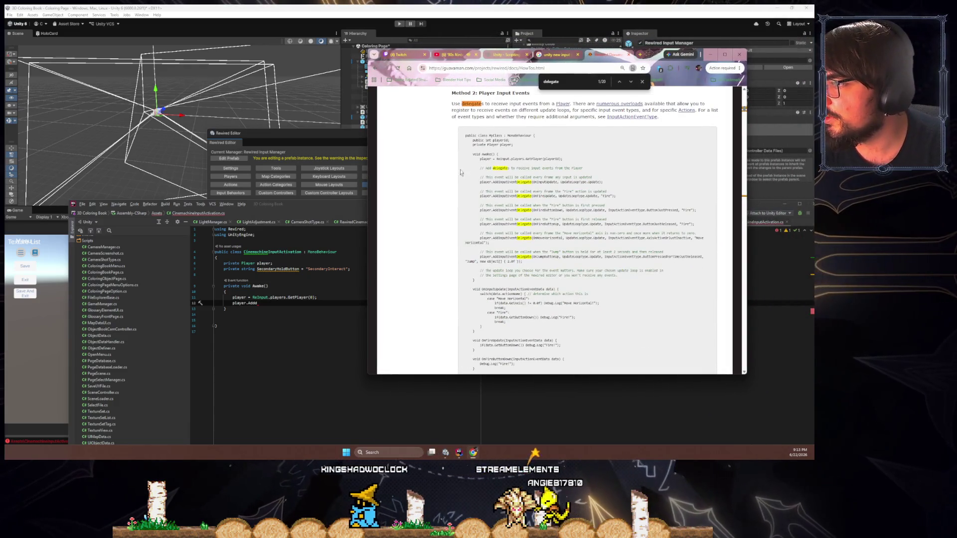
double_click(511, 150)
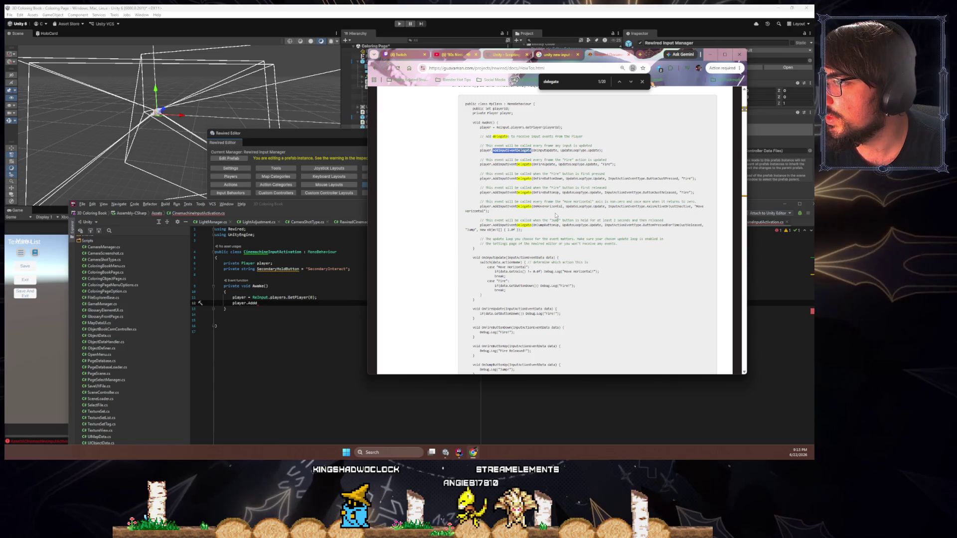
double_click(546, 178)
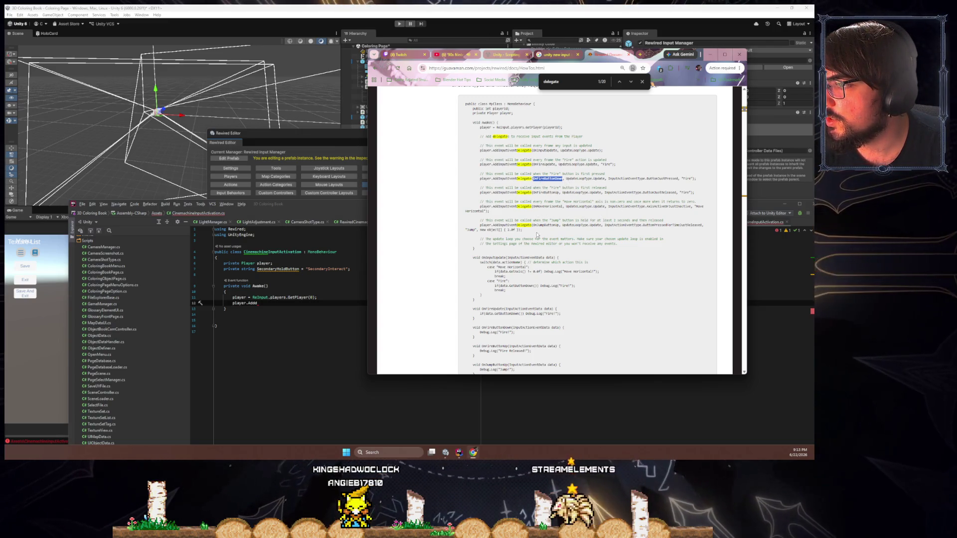
scroll(538, 232, down, 2)
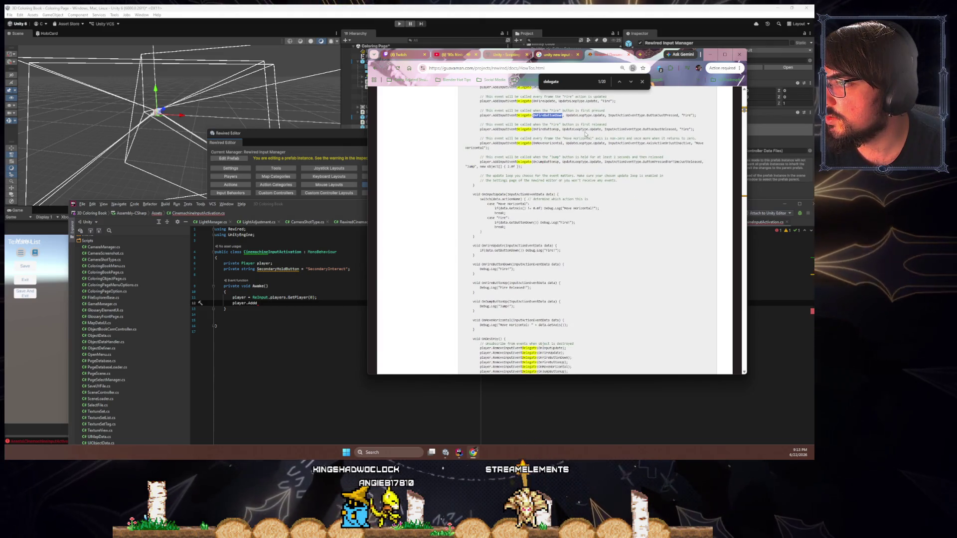
drag(585, 133, 432, 115)
drag(697, 130, 459, 111)
click(499, 120)
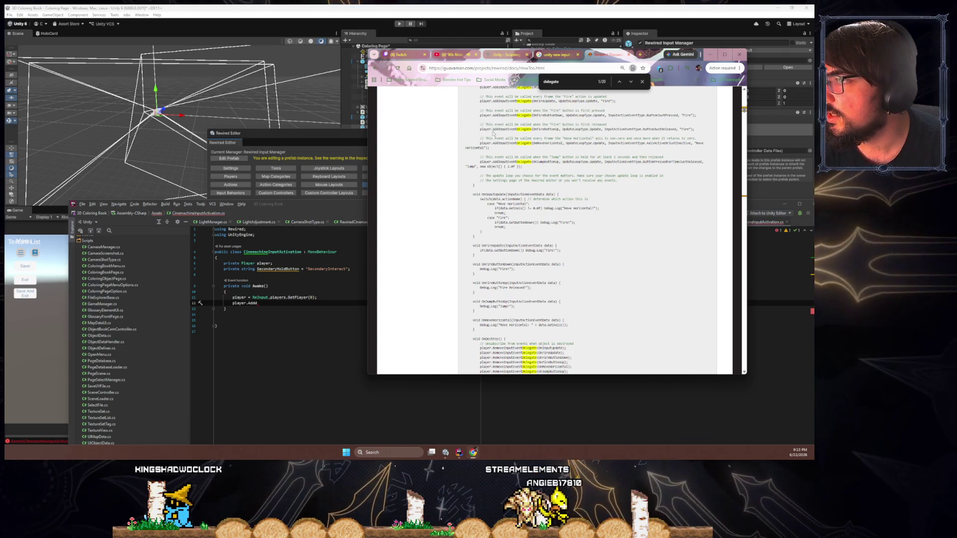
- Reposition the docs window, review the OnFireButtonDown registration and definition, then resume at Rider's line 15
drag(652, 55, 707, 87)
scroll(656, 216, up, 2)
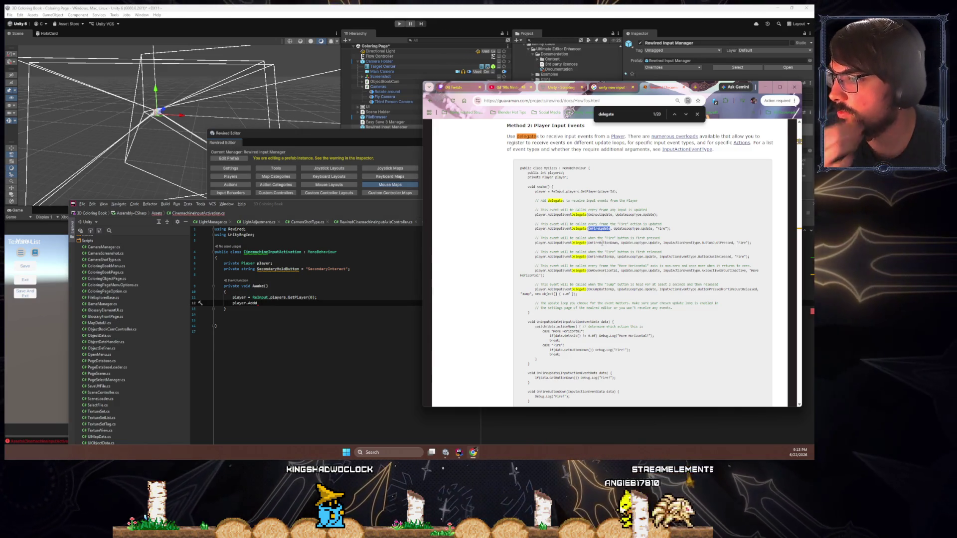
double_click(602, 243)
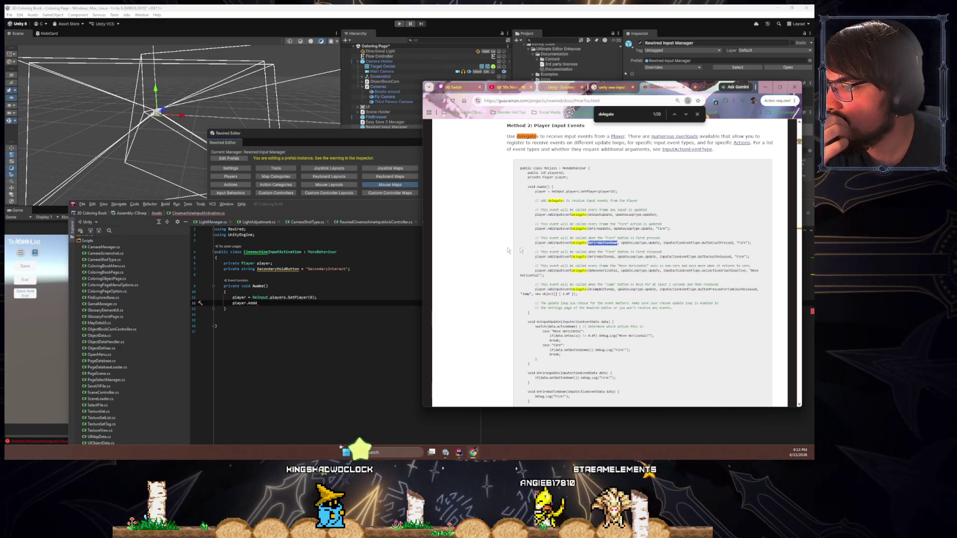
scroll(462, 253, down, 1)
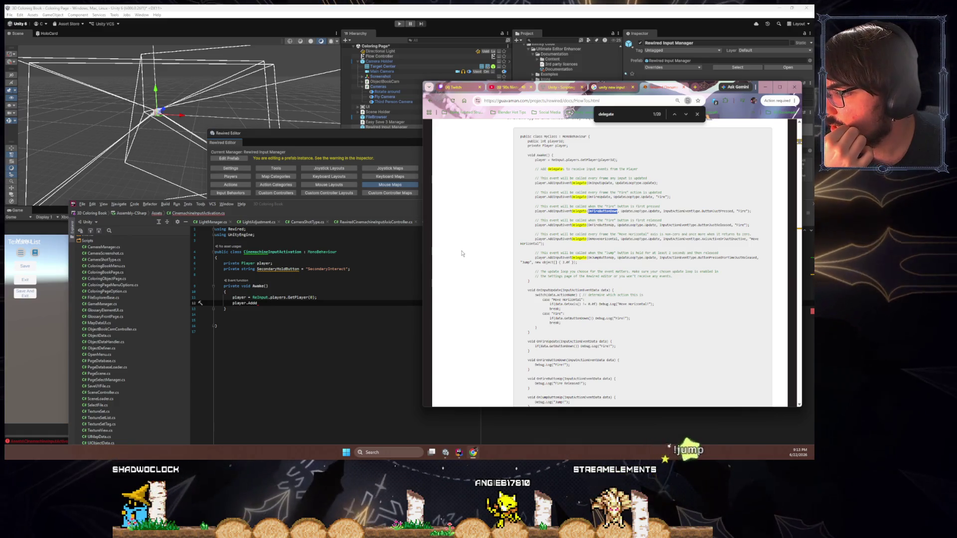
scroll(461, 253, down, 1)
scroll(462, 253, up, 1)
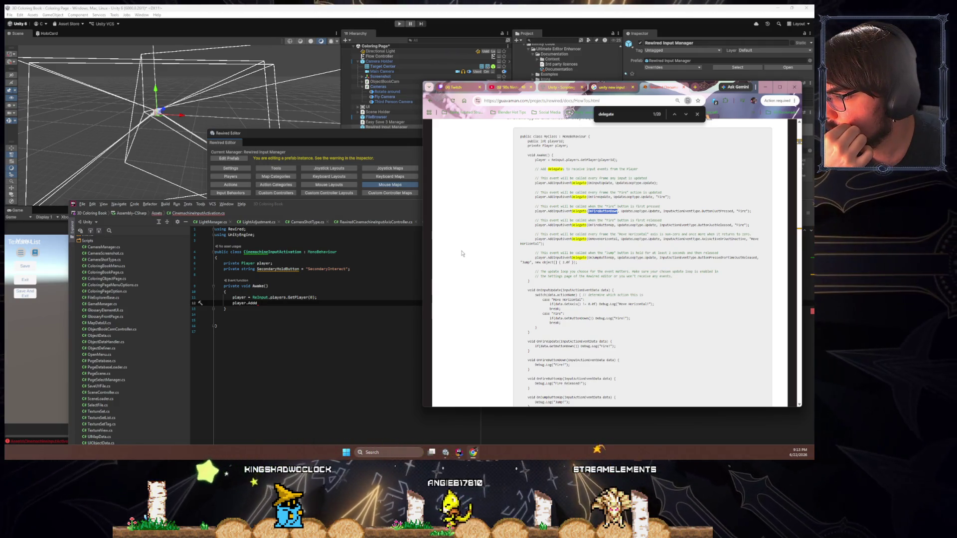
scroll(462, 254, down, 2)
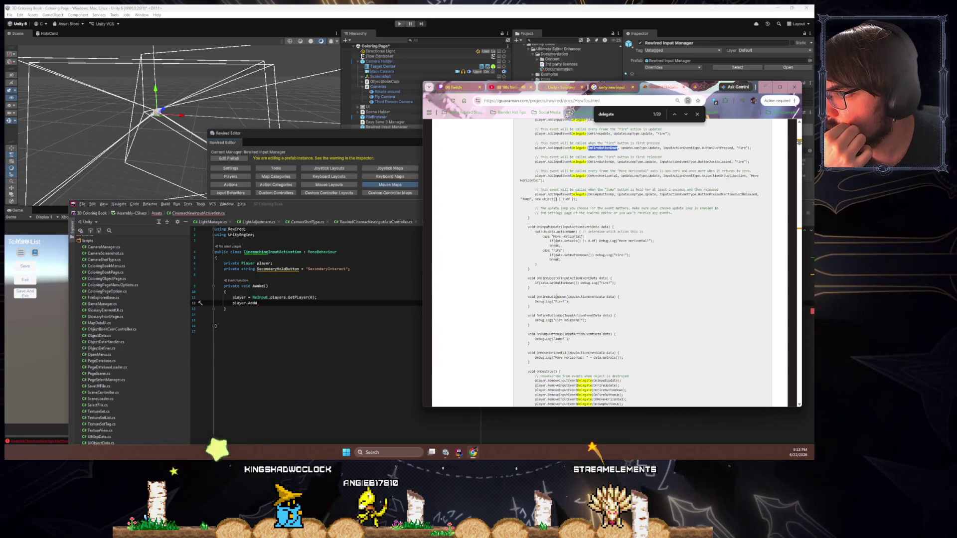
double_click(551, 297)
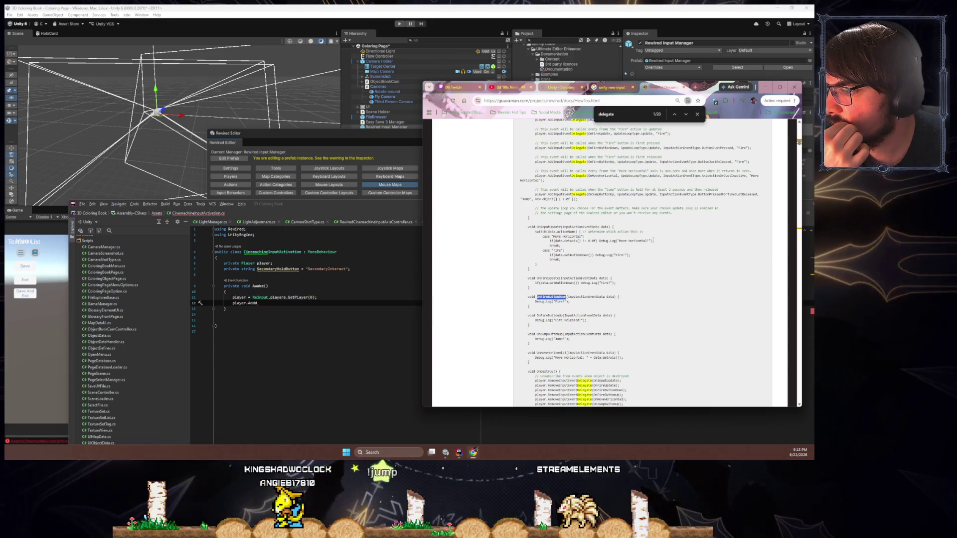
scroll(653, 241, down, 2)
click(284, 310)
click(289, 323)
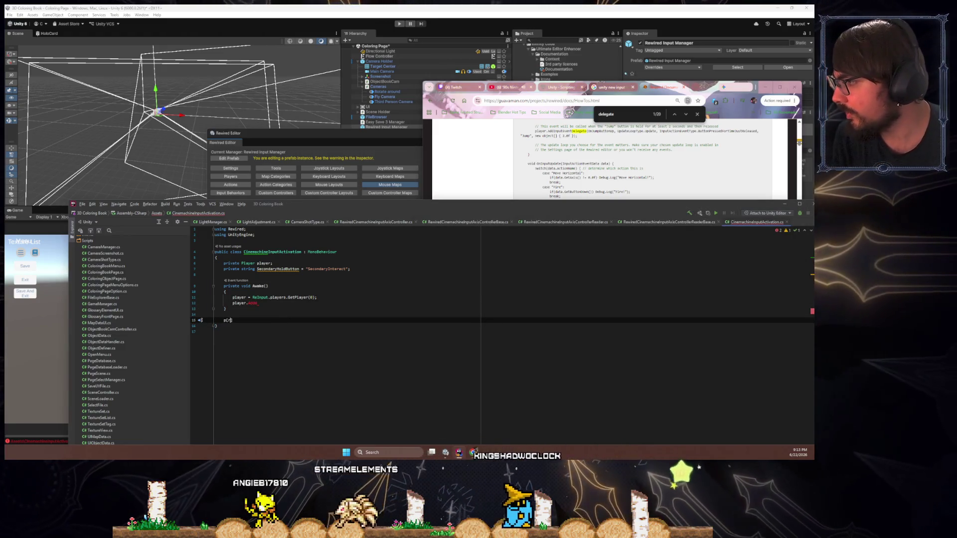
- Declare a private ToggleCinemachine method taking an InputActionEventData data parameter
text(private void Toggle)
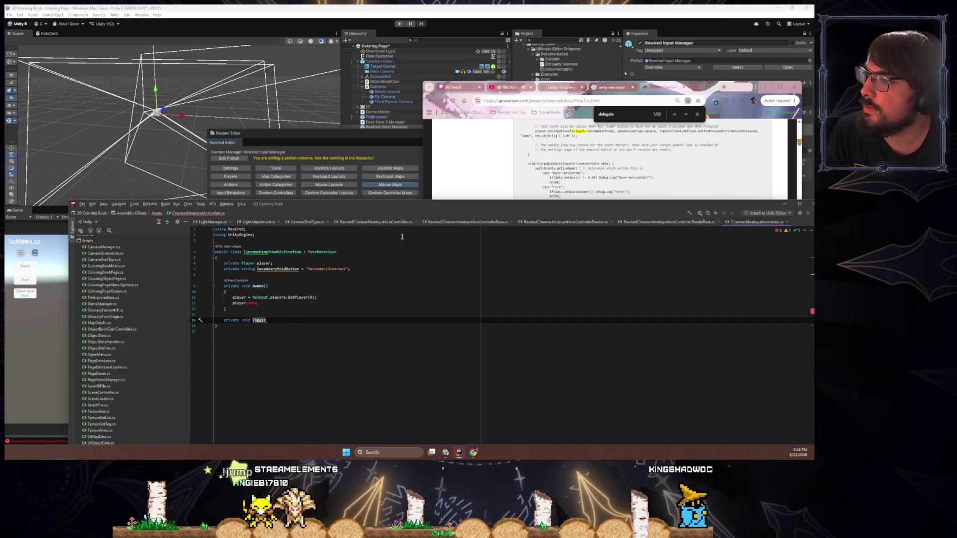
scroll(592, 185, down, 5)
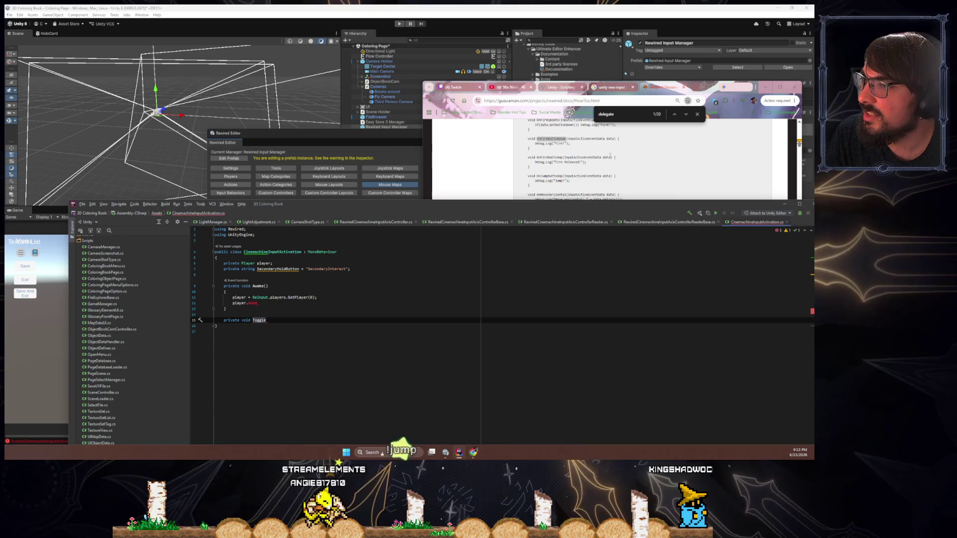
click(609, 158)
drag(611, 157, 564, 157)
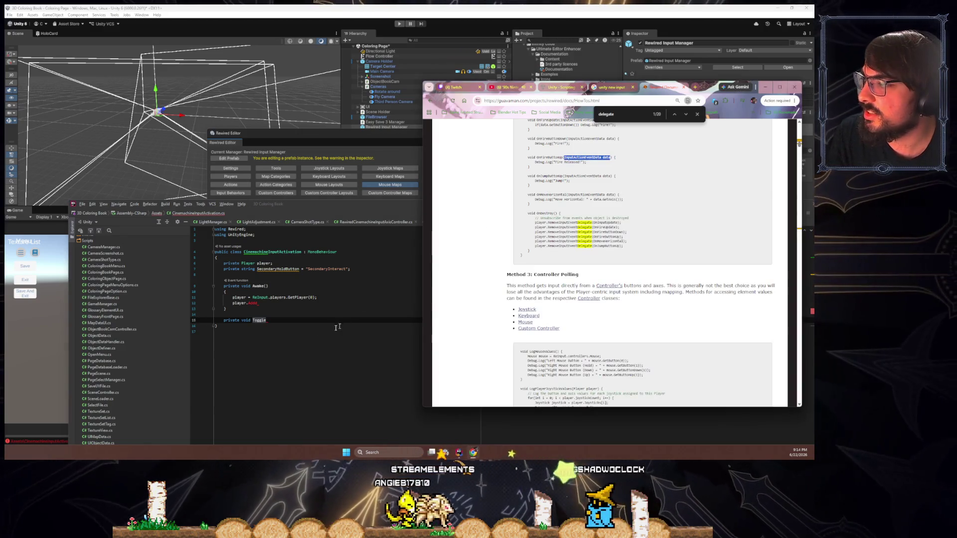
key(alt+Tab)
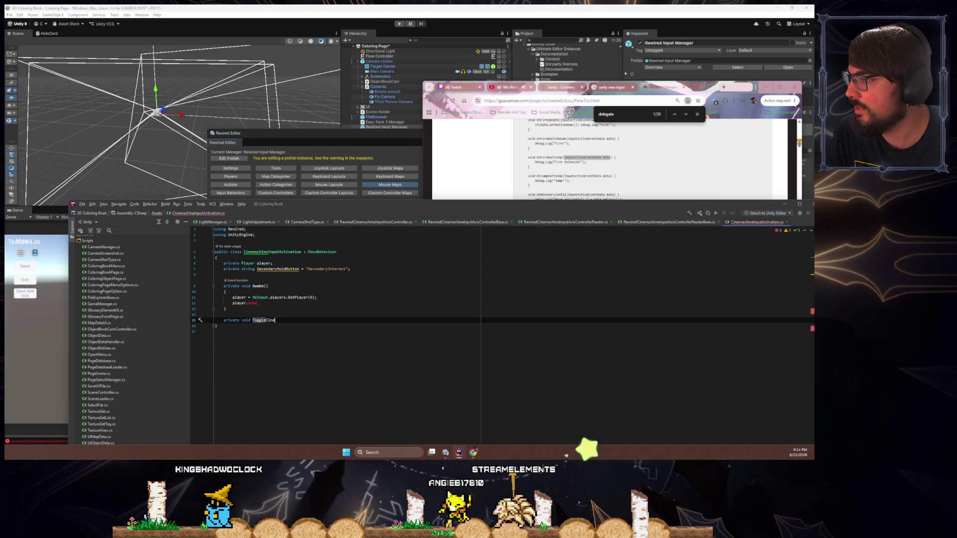
text(machine()
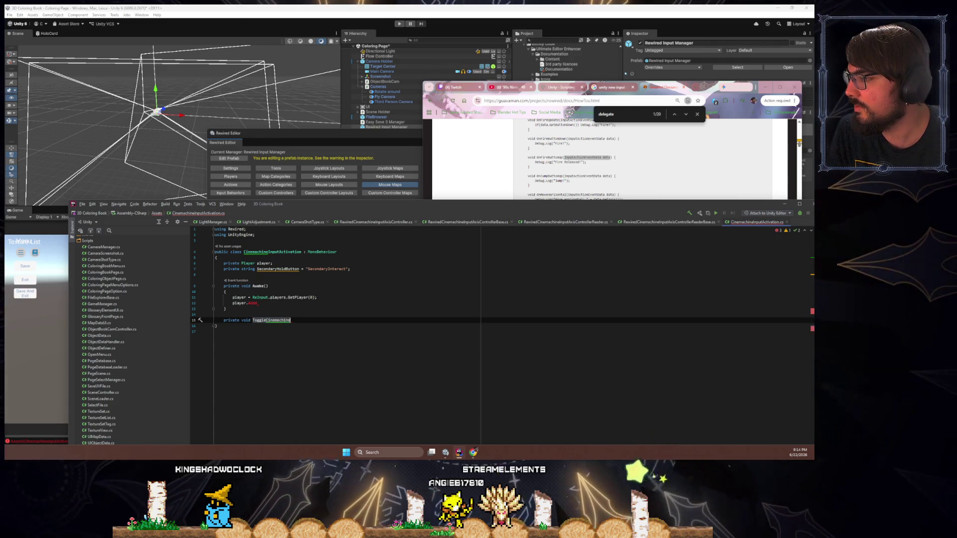
key(Return)
key(Return)
text({)
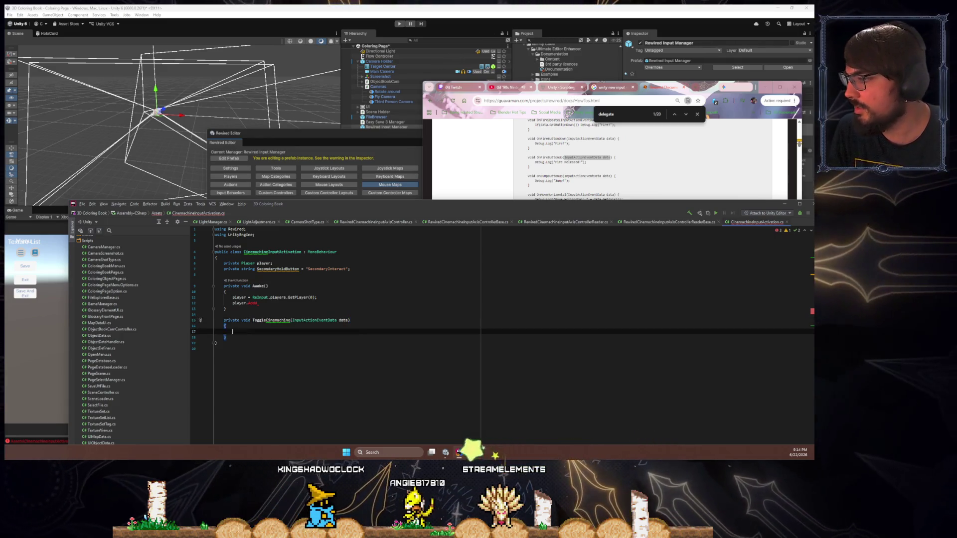
key(Return)
- Begin the ToggleCinemachine body with an if(data.GetButtonUp()) check
text(data.)
key(BackSpace)
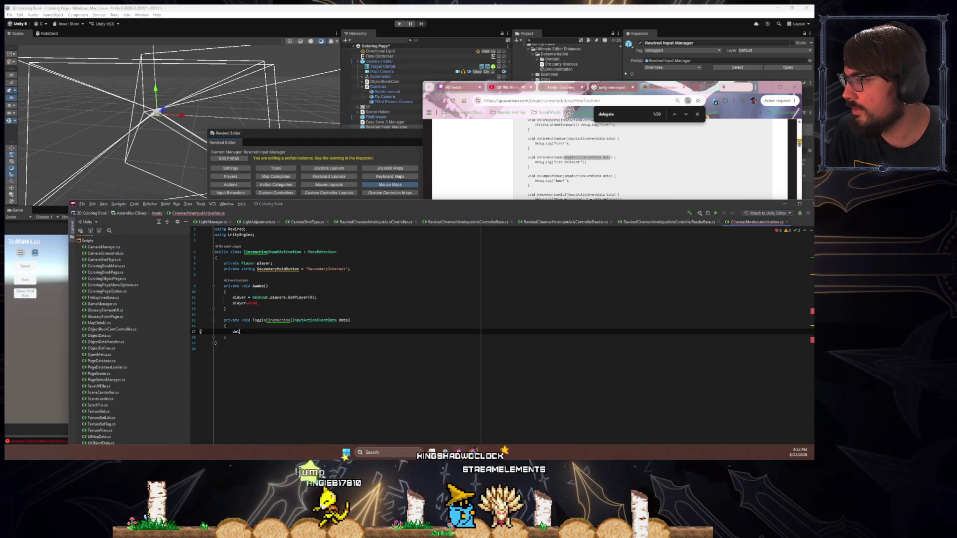
key(BackSpace)
text(if(data.)
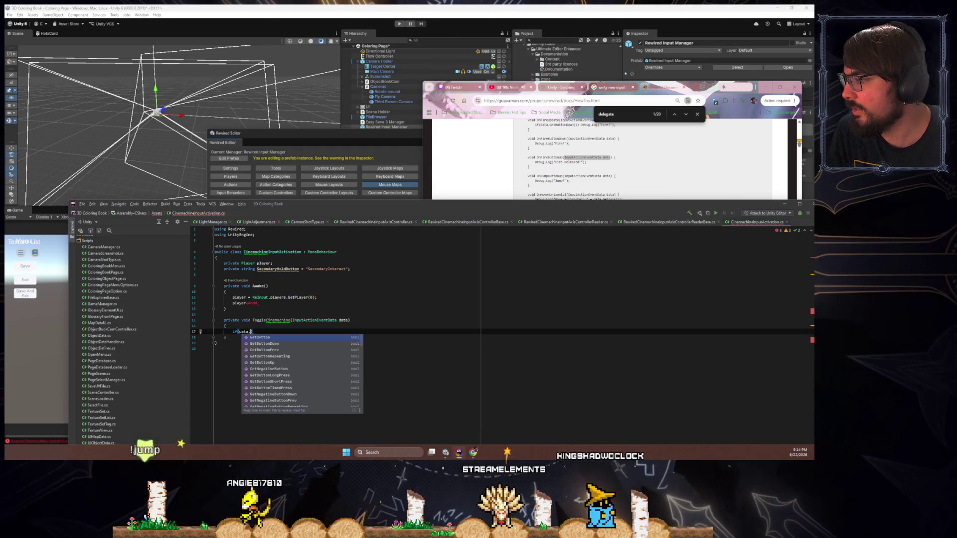
text(getbutton)
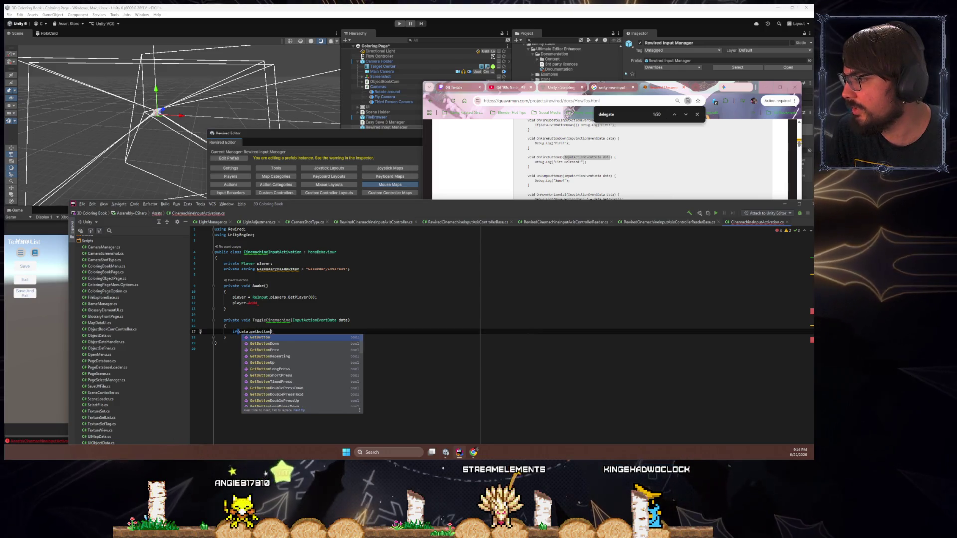
text(up)
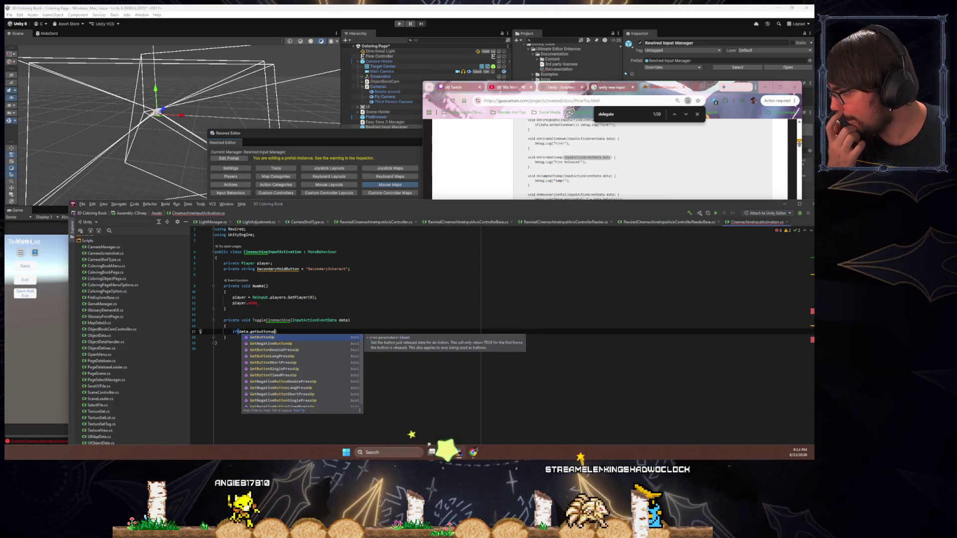
key(Down)
key(Down)
key(Down)
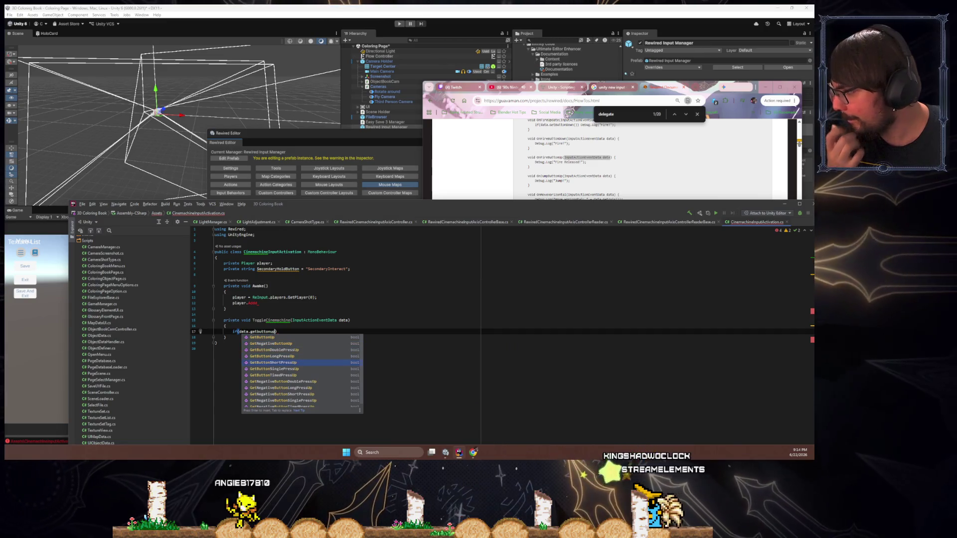
key(Down)
key(Down)
key(Down)
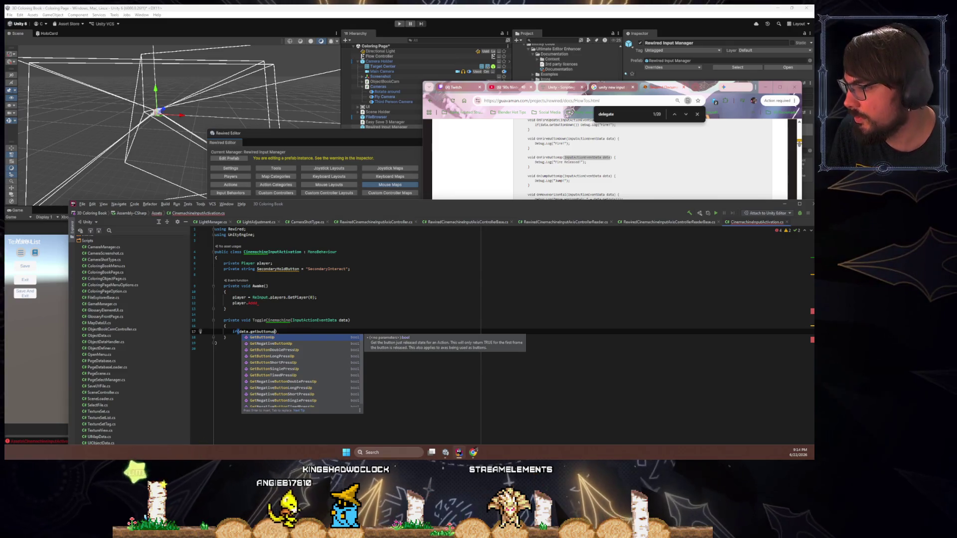
key(Return)
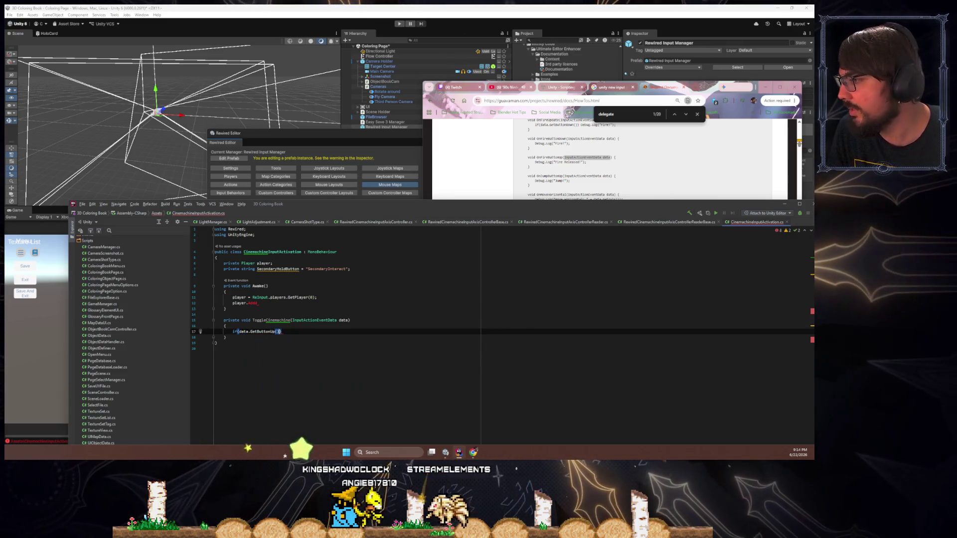
key(End)
key(Return)
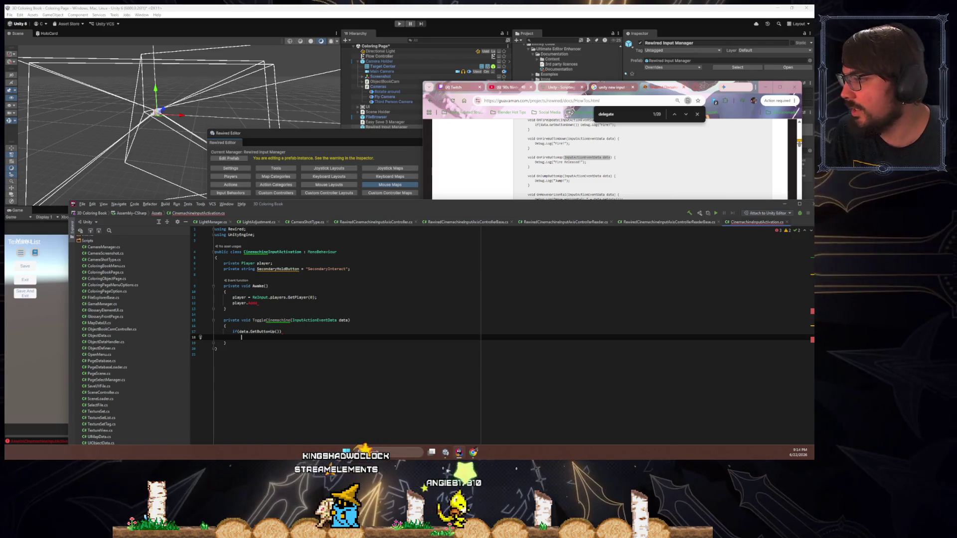
key(Up)
key(Up)
key(Up)
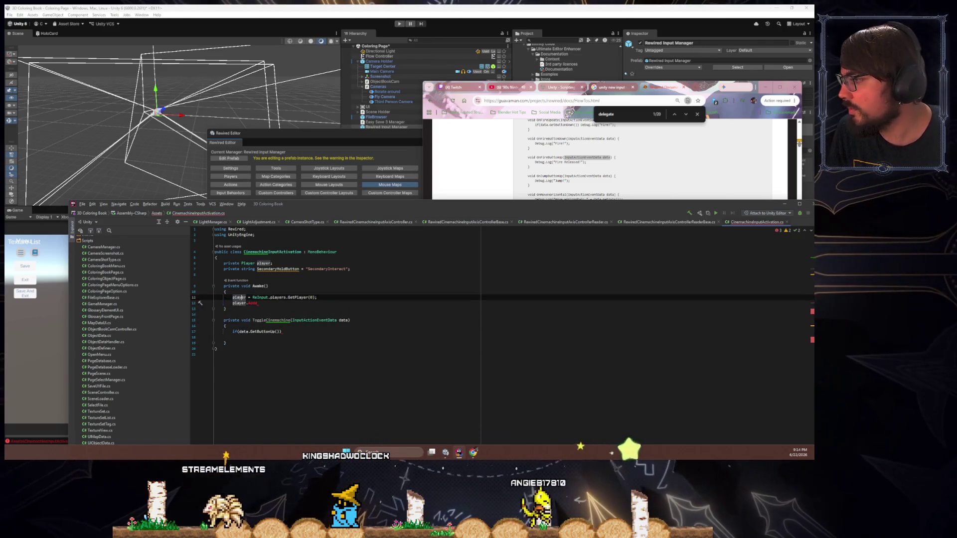
- Start a private Rewired.Cinemachine-typed field below the SecondaryHoldButton string
text(private)
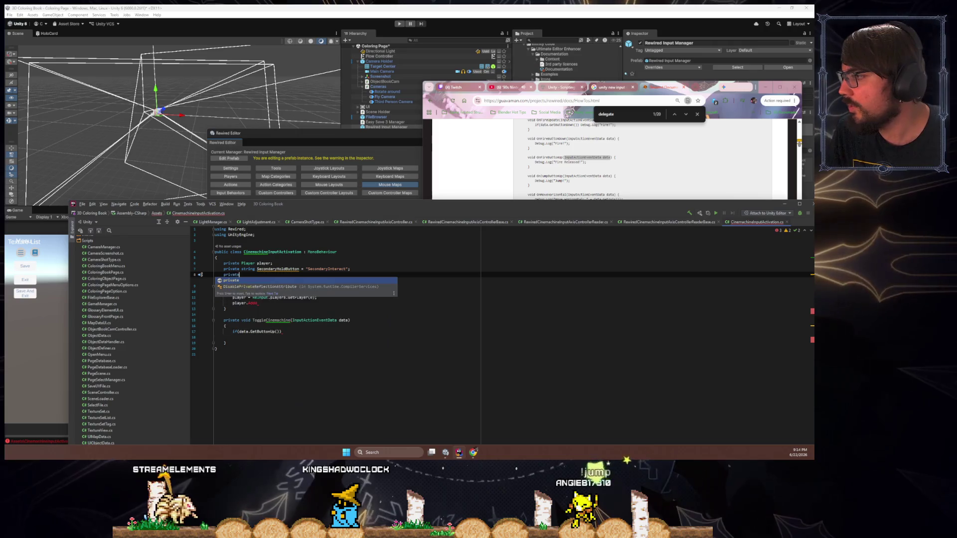
text( Cinemachine)
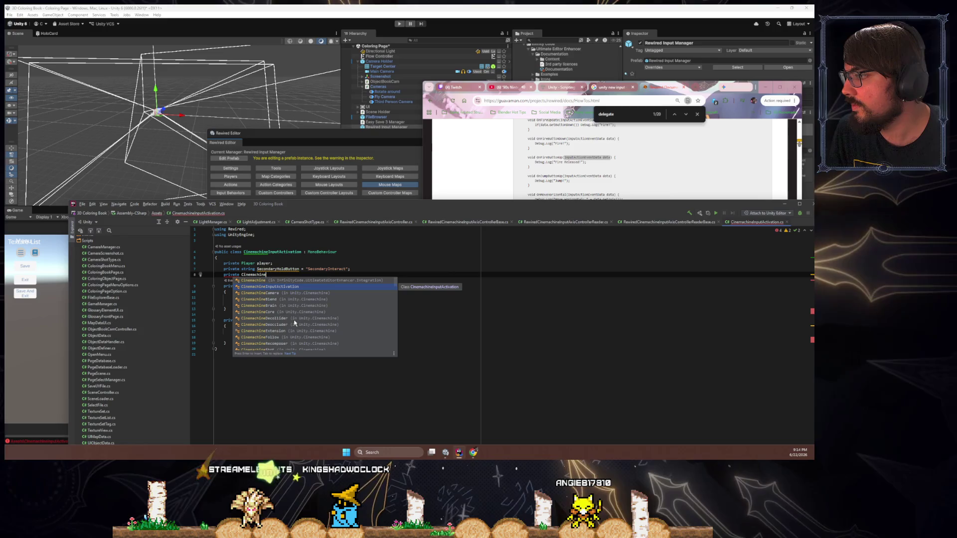
text(R)
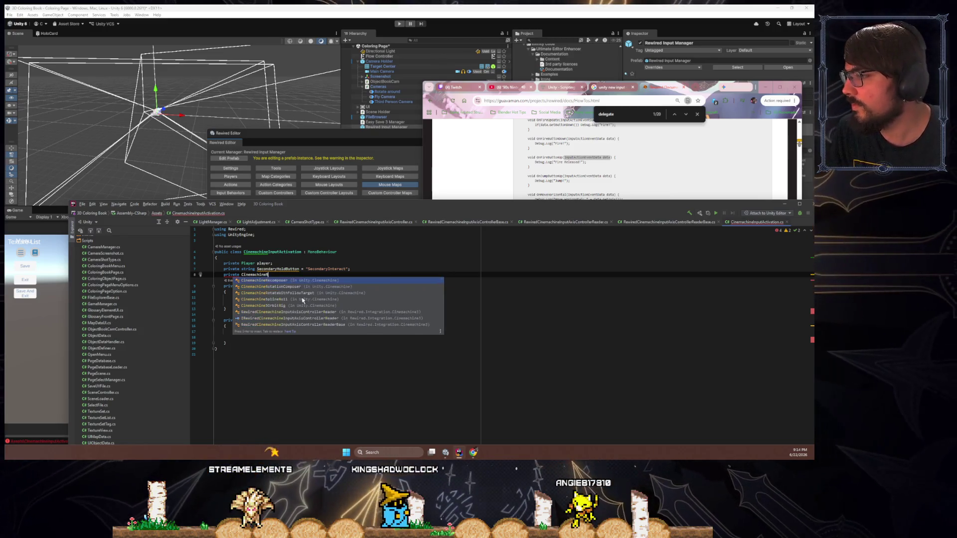
text(ewire)
key(BackSpace)
key(BackSpace)
key(BackSpace)
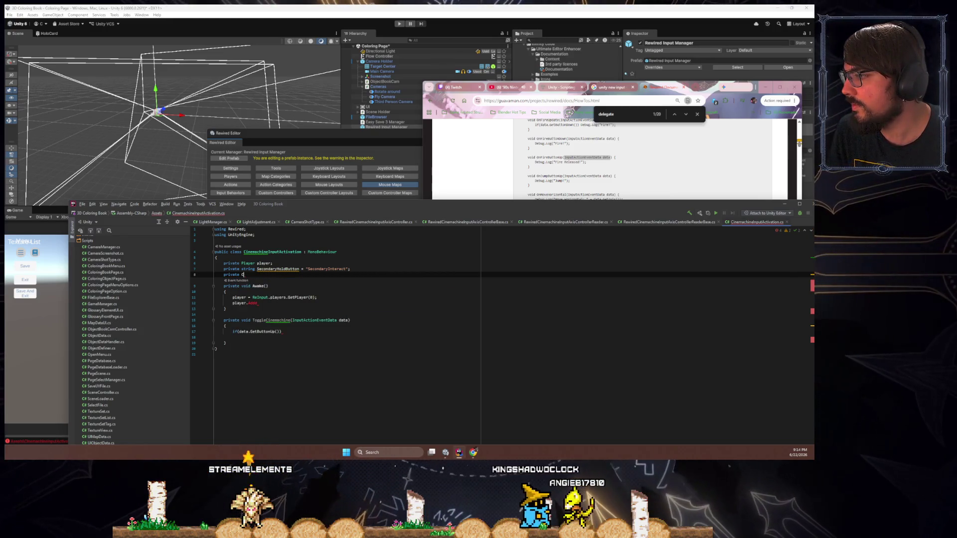
text(Rewired.Cinema)
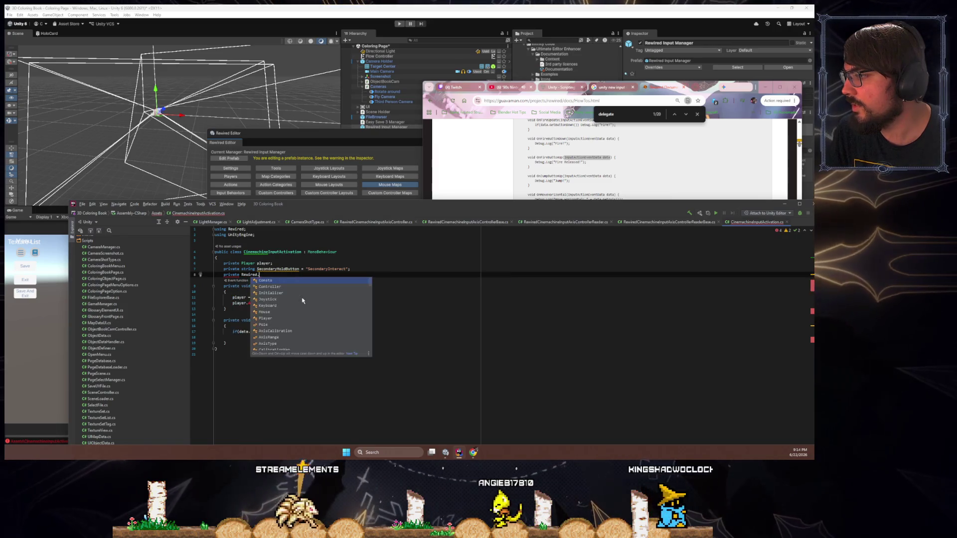
key(BackSpace)
key(BackSpace)
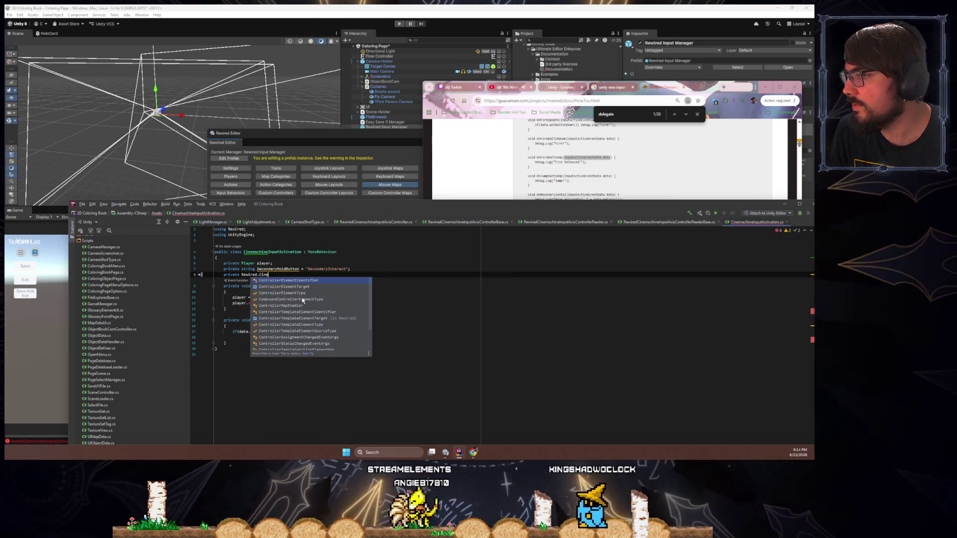
- Check class names in the RewiredCinemachineInputAxisController and Reader scripts, then return to CinemachineInputActivation.cs
click(383, 221)
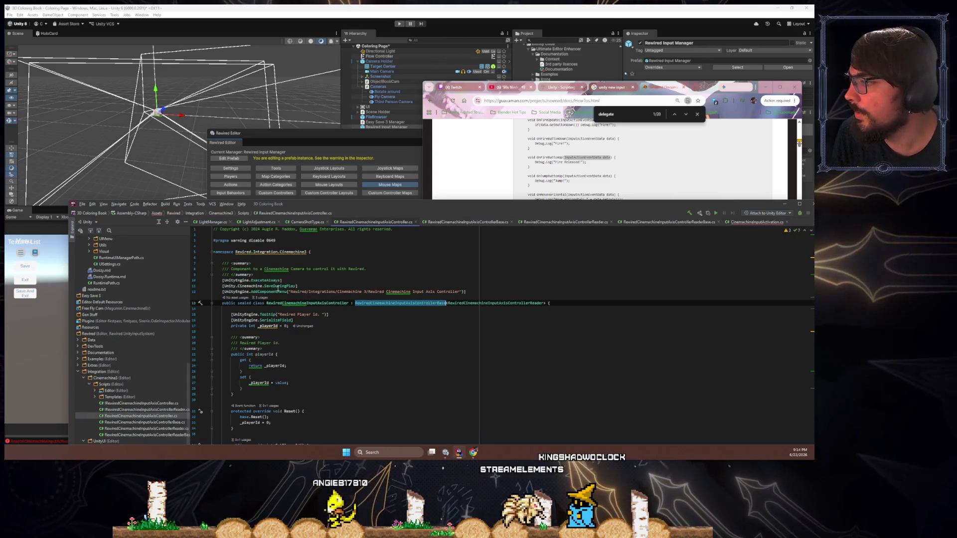
double_click(321, 303)
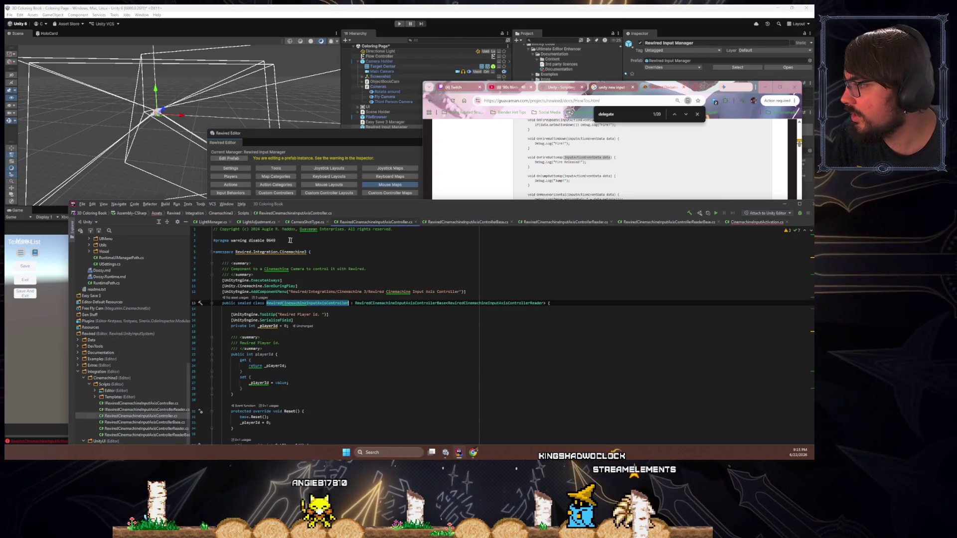
click(307, 222)
click(258, 222)
click(213, 222)
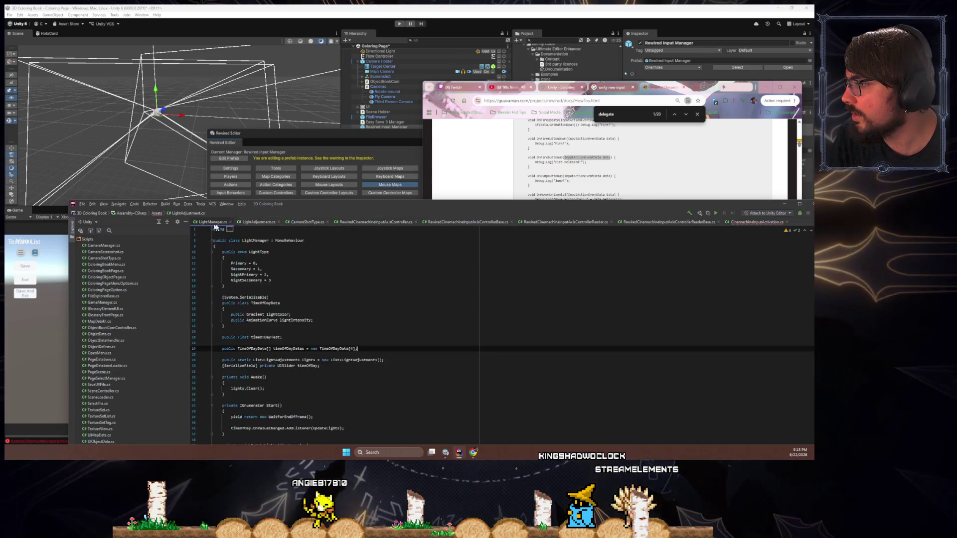
click(358, 221)
click(466, 221)
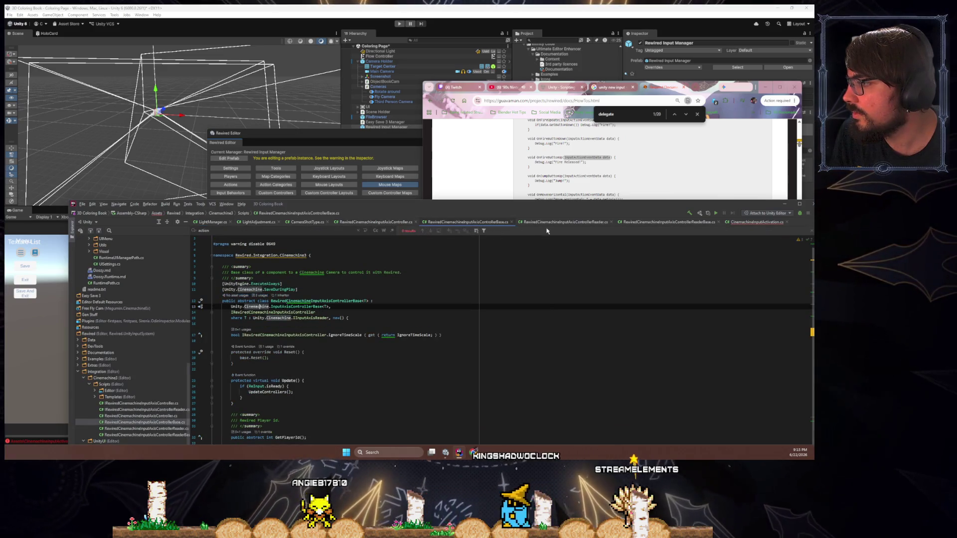
click(563, 222)
click(646, 222)
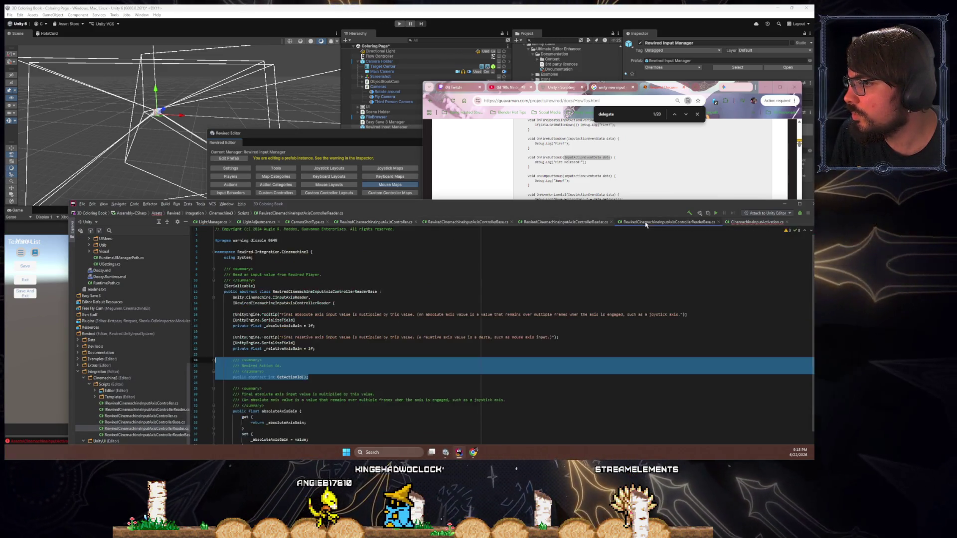
click(775, 222)
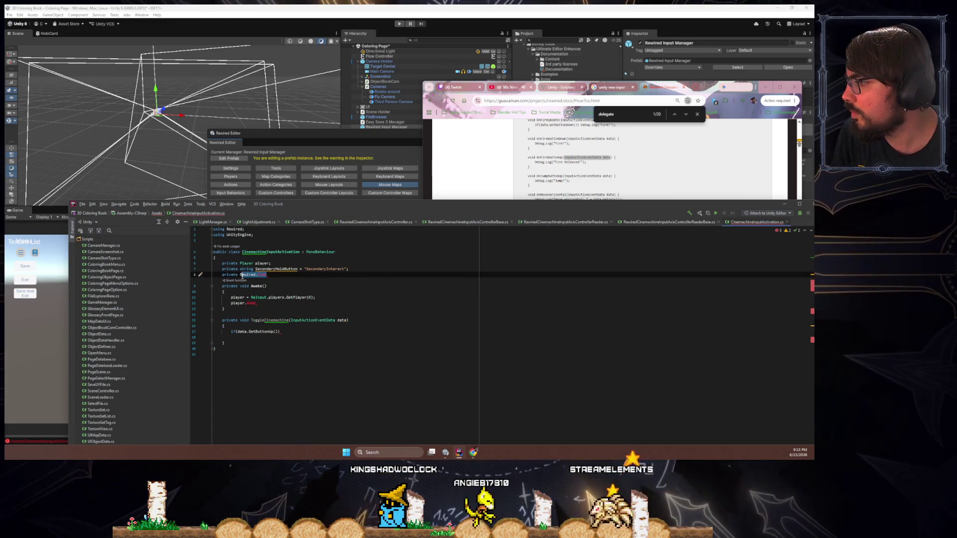
- Declare a RewiredCinemachineInputAxisController inputAxisController field, importing Rewired.Integration.Cinemachine3
key(Return)
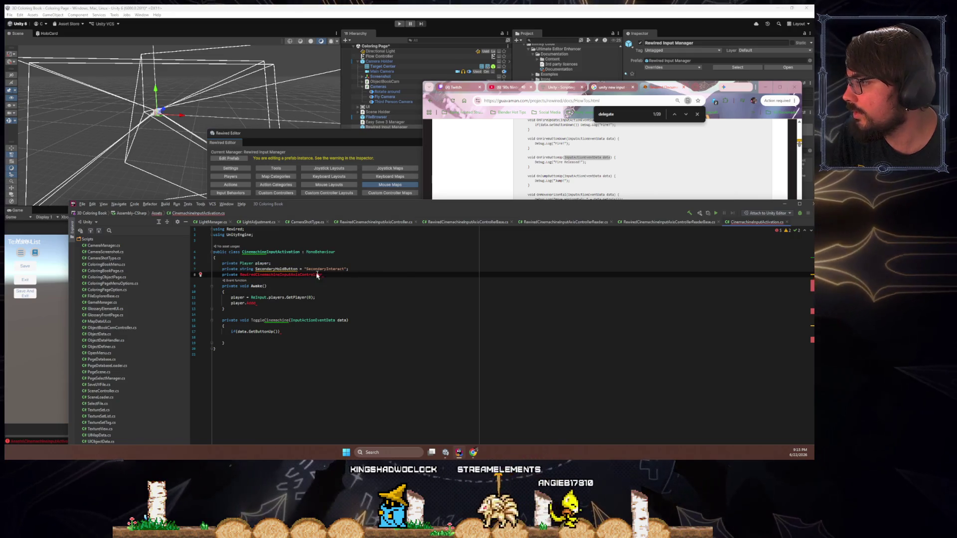
key(alt+Return)
click(200, 274)
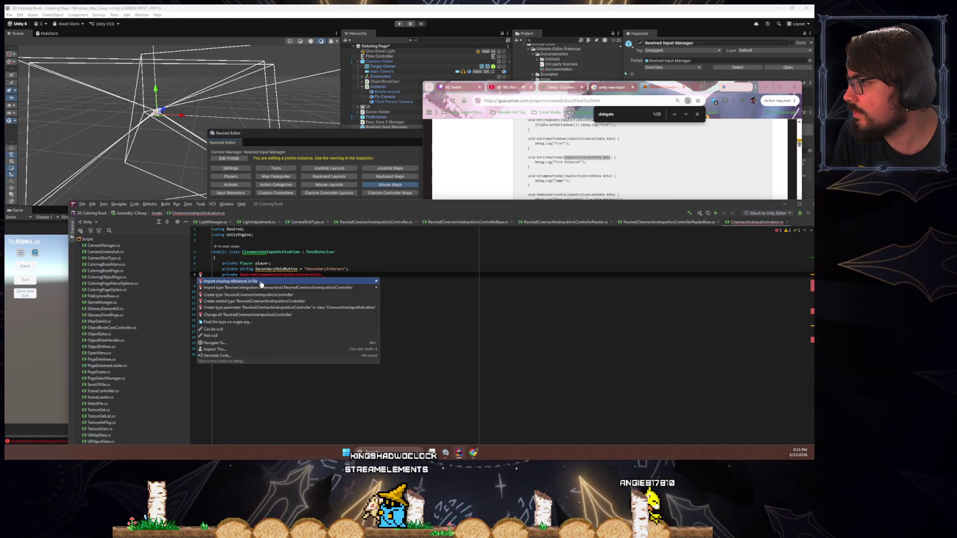
click(260, 282)
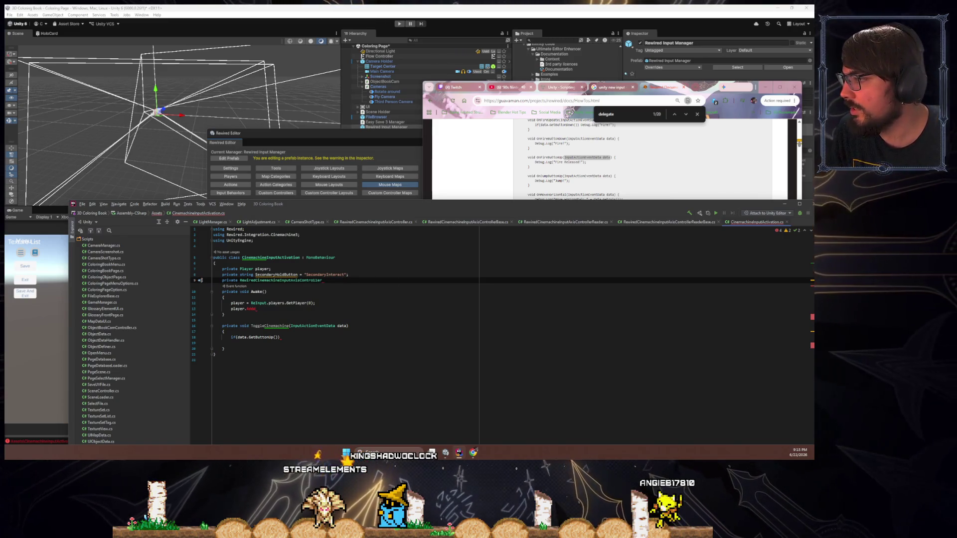
text(inputAxisCont)
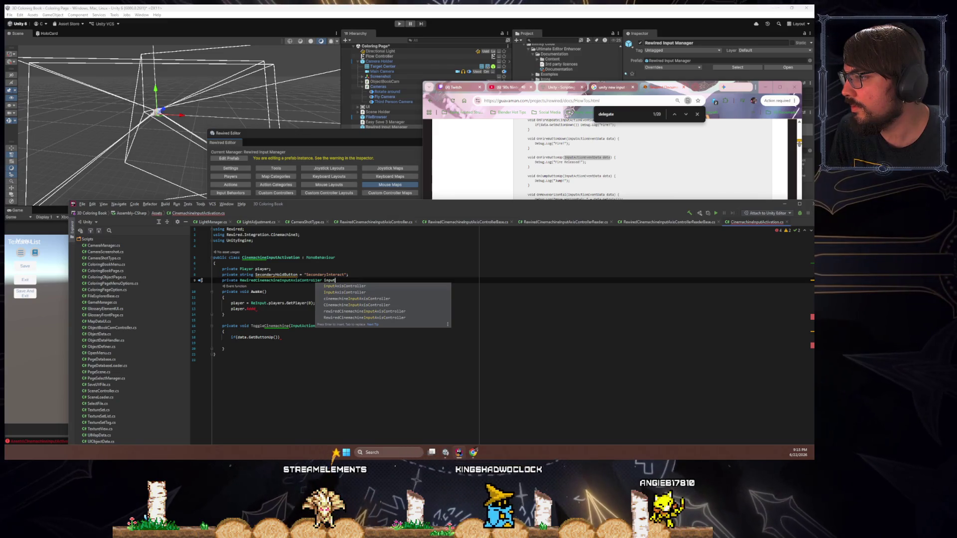
text(roller;)
key(Up)
key(Down)
key(Down)
key(Down)
key(End)
key(Return)
- Set inputAxisController.enabled = false under the GetButtonUp check and true under an else branch
text(inputAxisController)
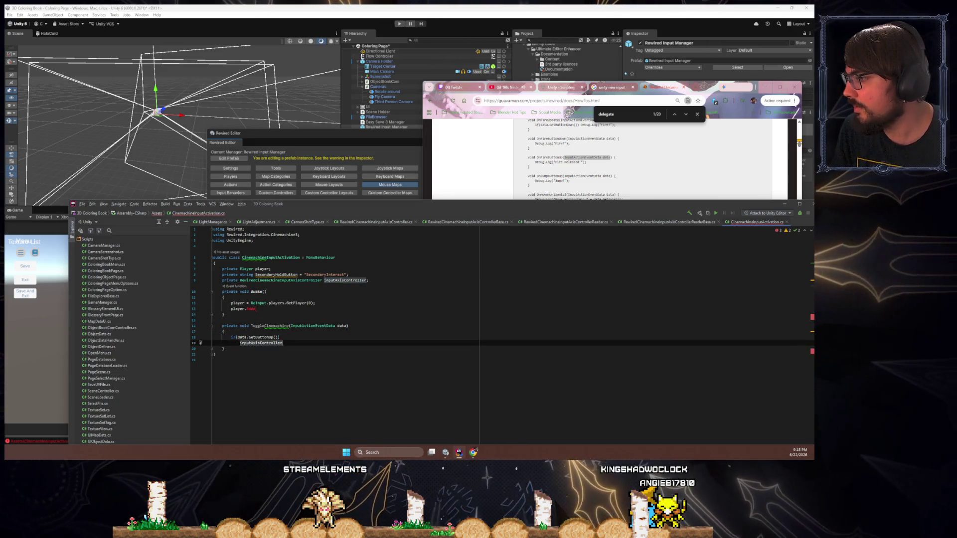
text(.enabled = true;)
key(Return)
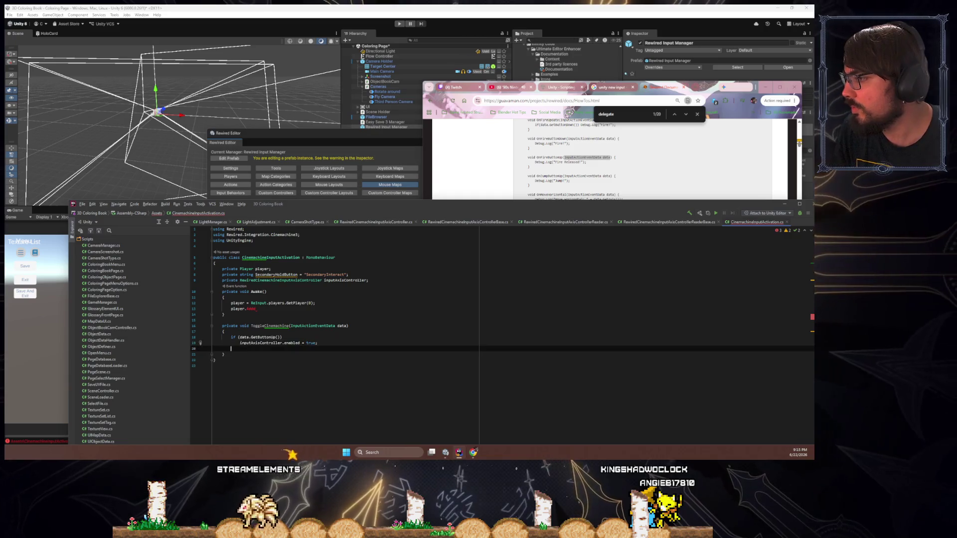
text(else)
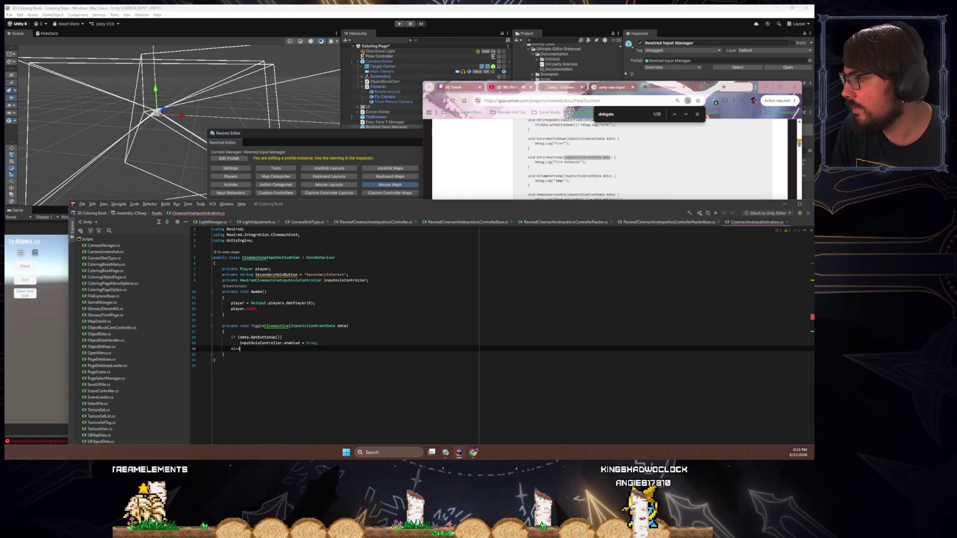
text(else)
key(Return)
text({)
key(Return)
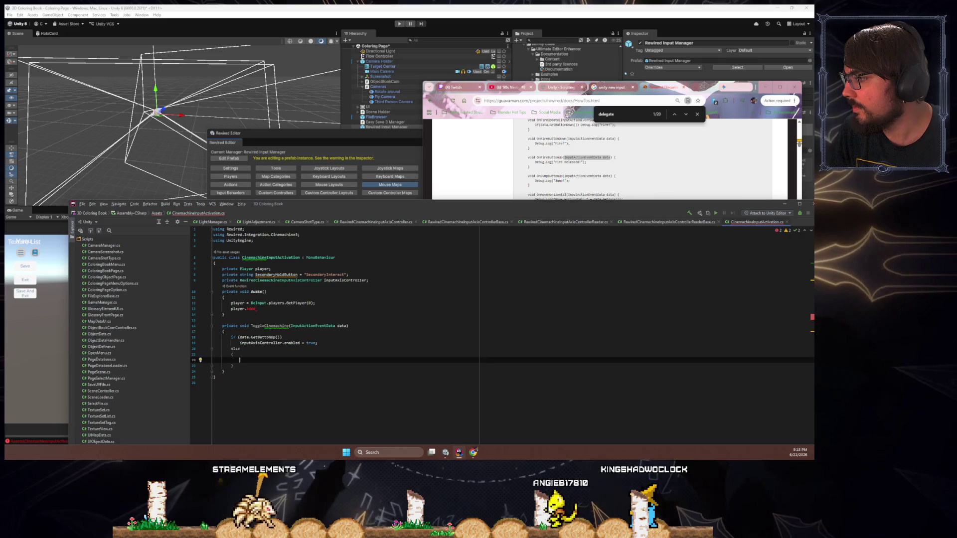
key(ctrl+z)
key(ctrl+z)
key(ctrl+z)
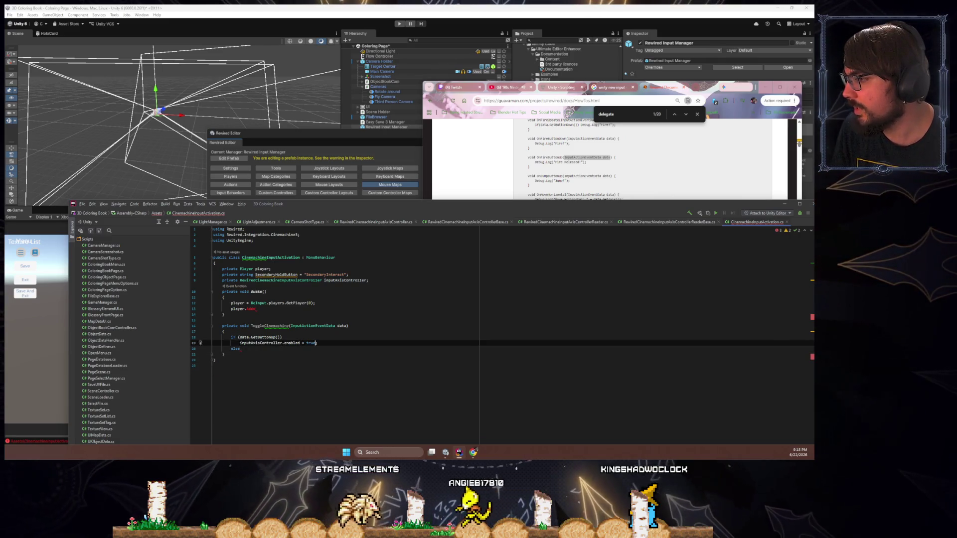
text(false;)
key(Down)
key(End)
key(Return)
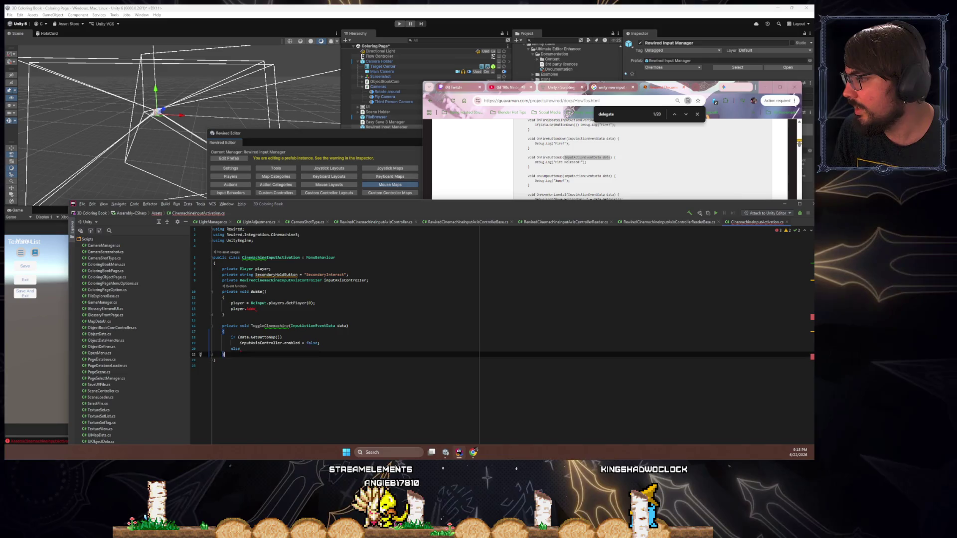
text(inputAxisController.)
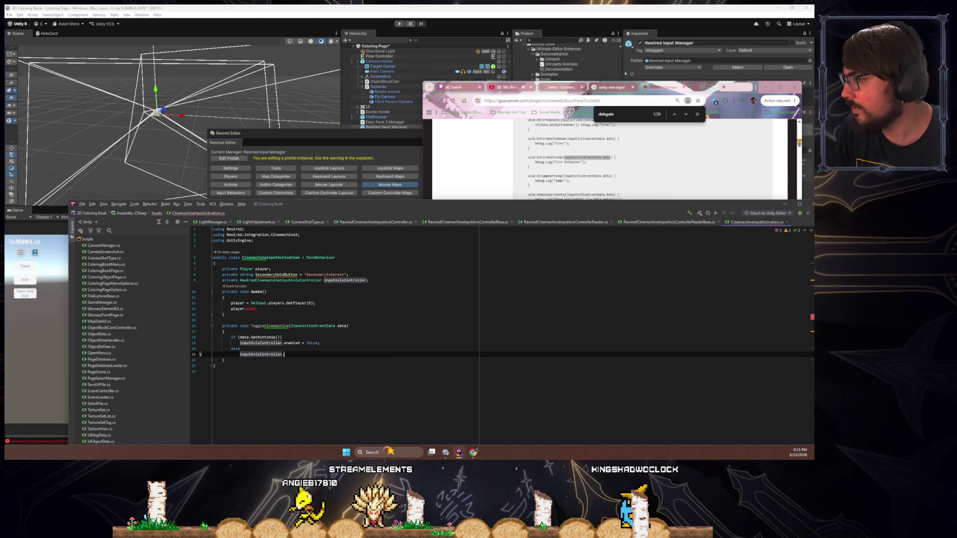
text(enabled = fal)
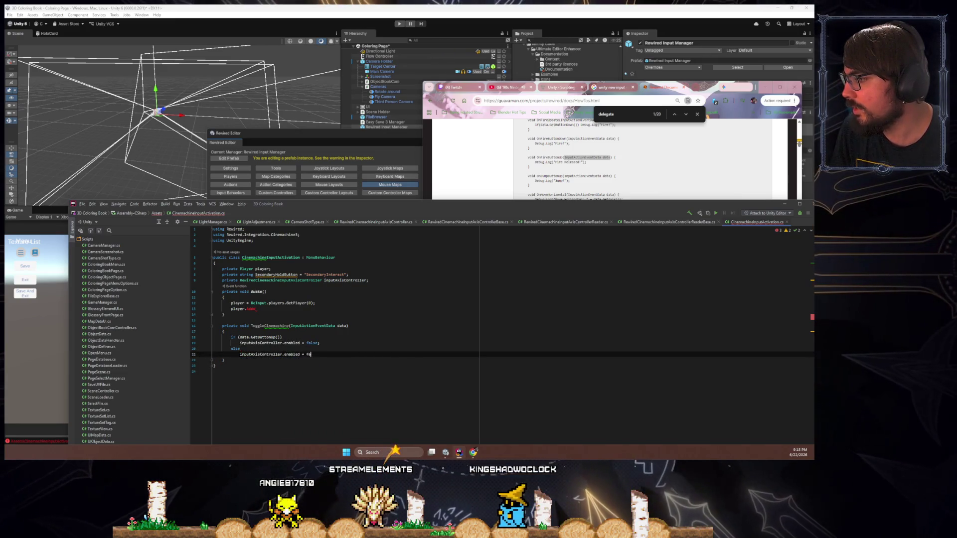
key(BackSpace)
key(BackSpace)
key(BackSpace)
text(true;)
- Turn the else branch into else if(data.GetButtonDown())
click(214, 348)
click(215, 343)
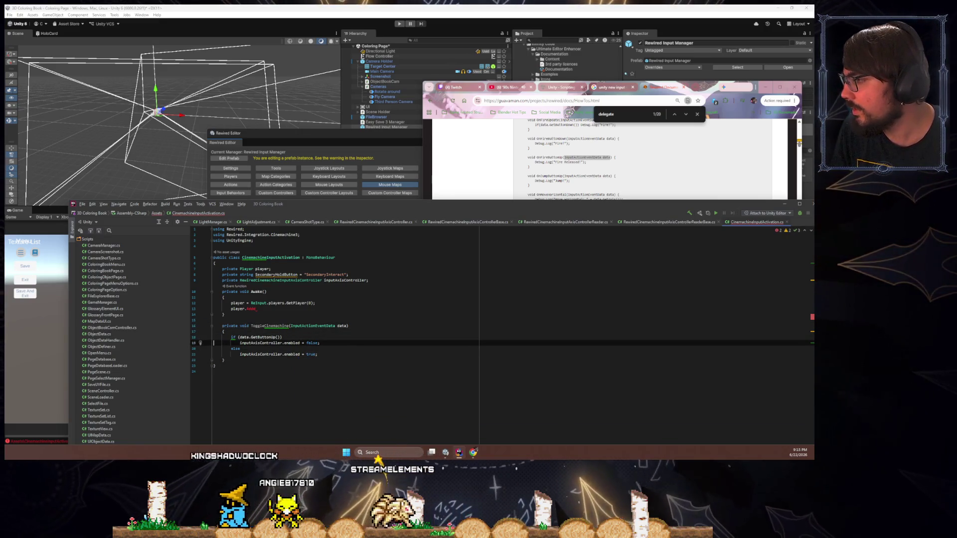
click(280, 349)
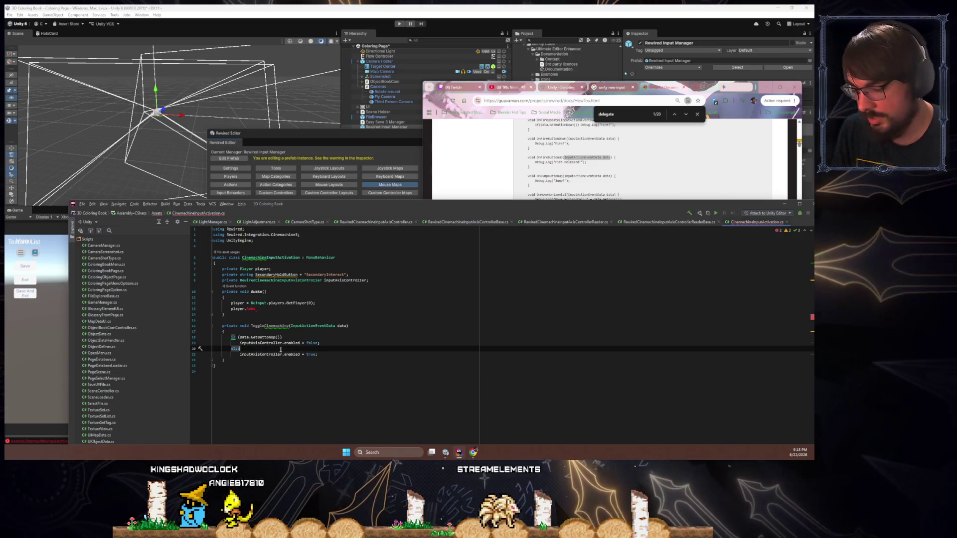
text( if(d)
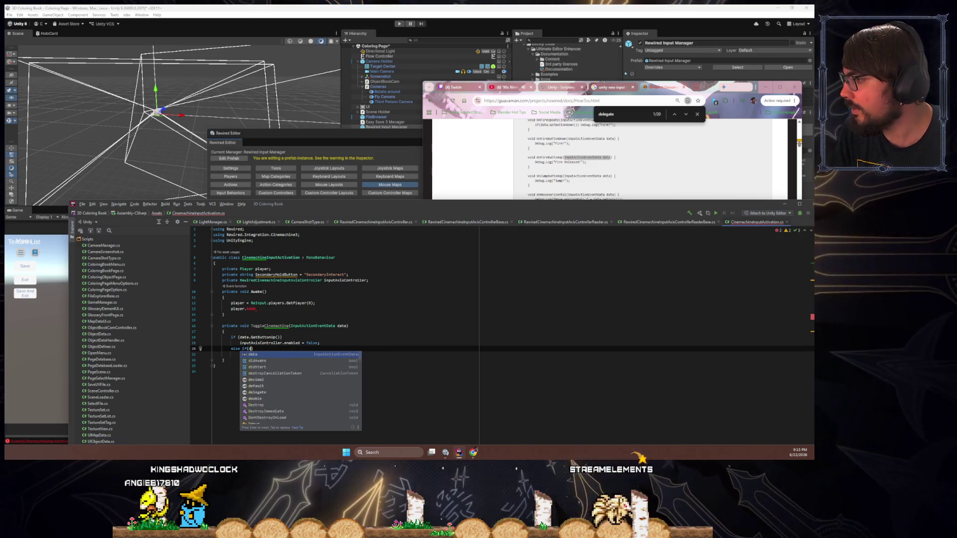
text(ata.GetButtonDown)
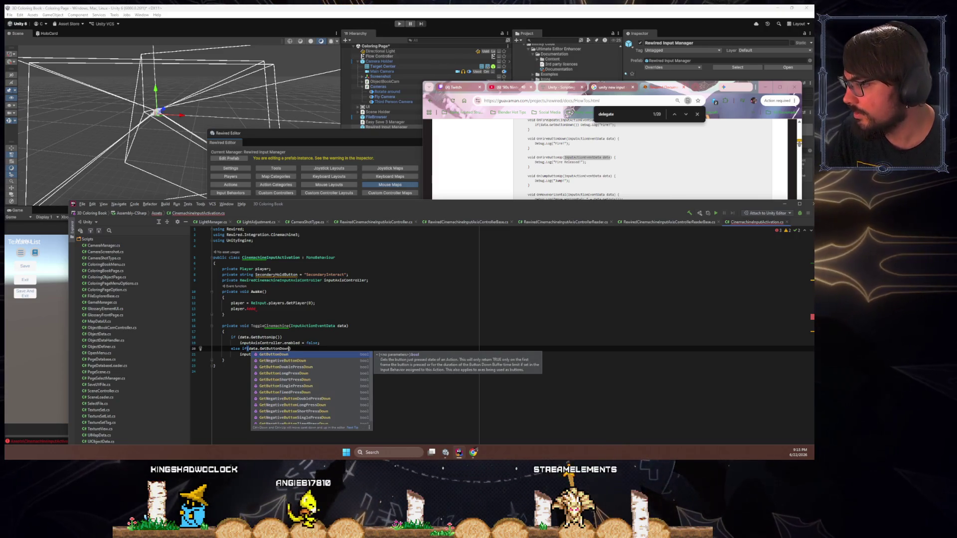
key(Return)
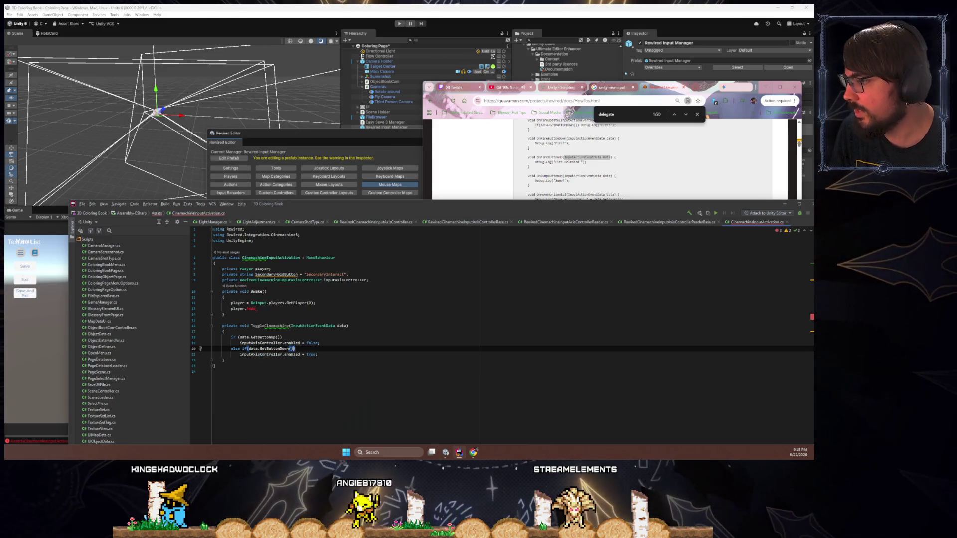
click(215, 331)
click(256, 308)
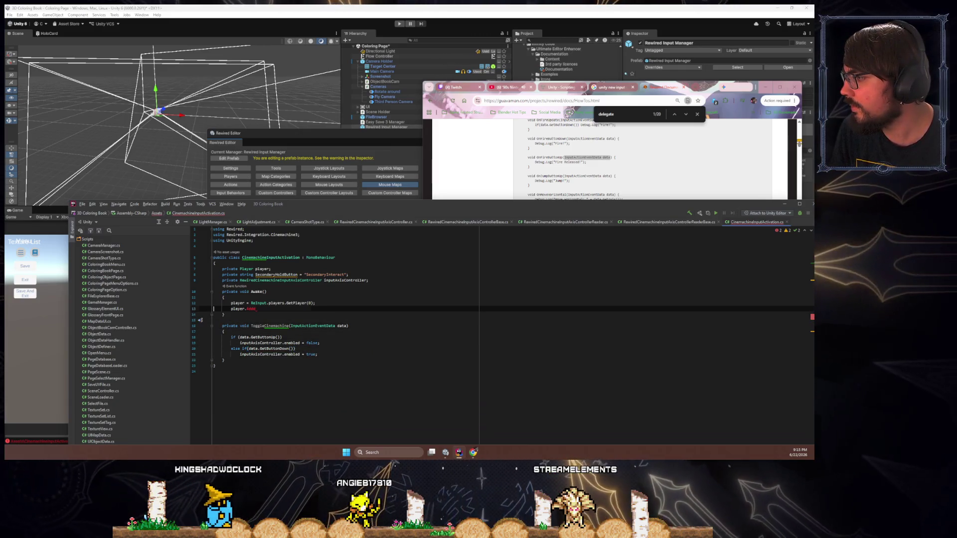
- Complete the player.AddInputEventDelegate call in Awake and review its overloads
key(BackSpace)
key(BackSpace)
key(Return)
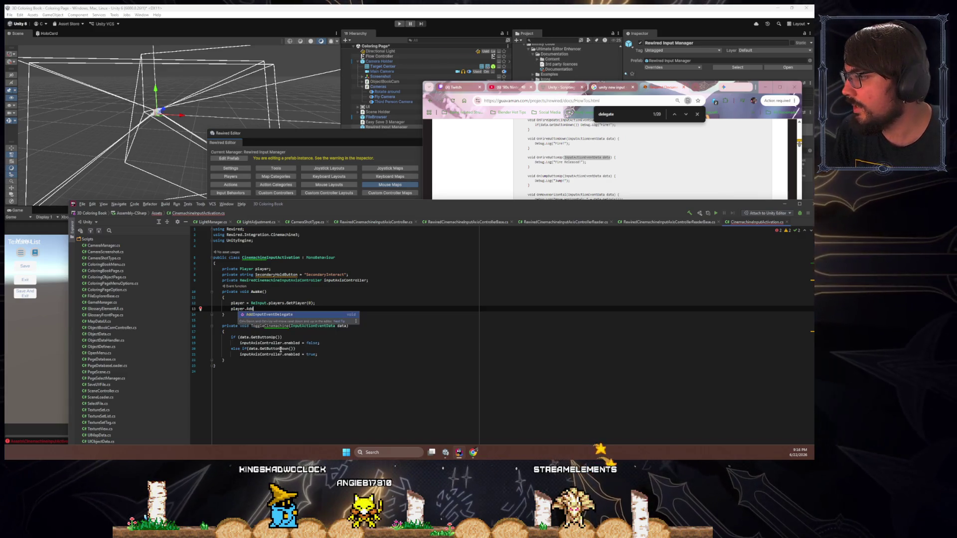
key(Escape)
key(ctrl+space)
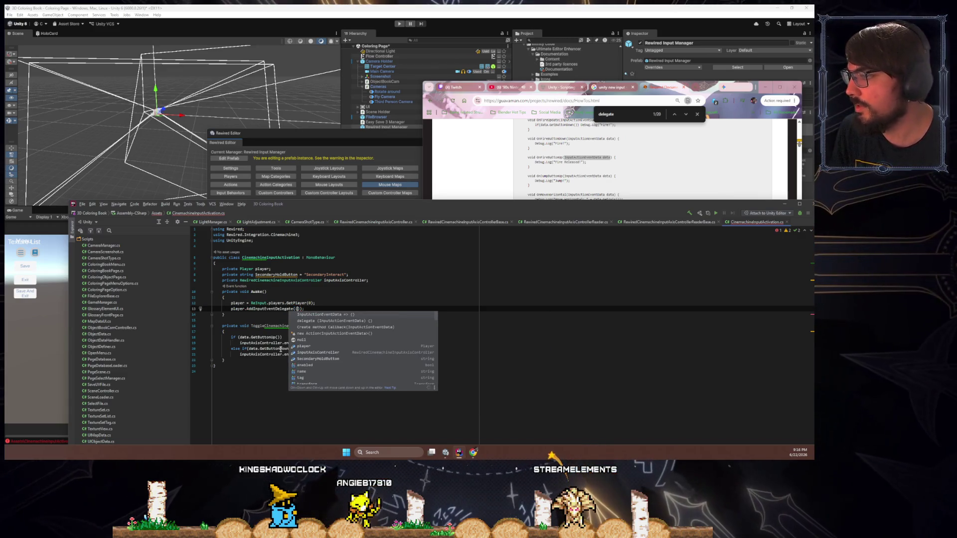
key(ctrl+p)
scroll(550, 191, up, 5)
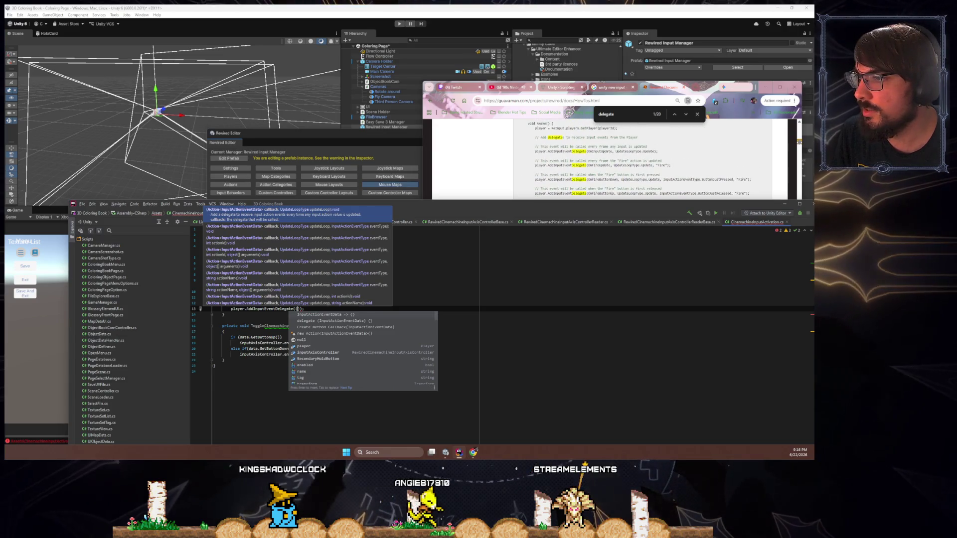
key(Escape)
key(Escape)
key(ctrl+p)
key(Escape)
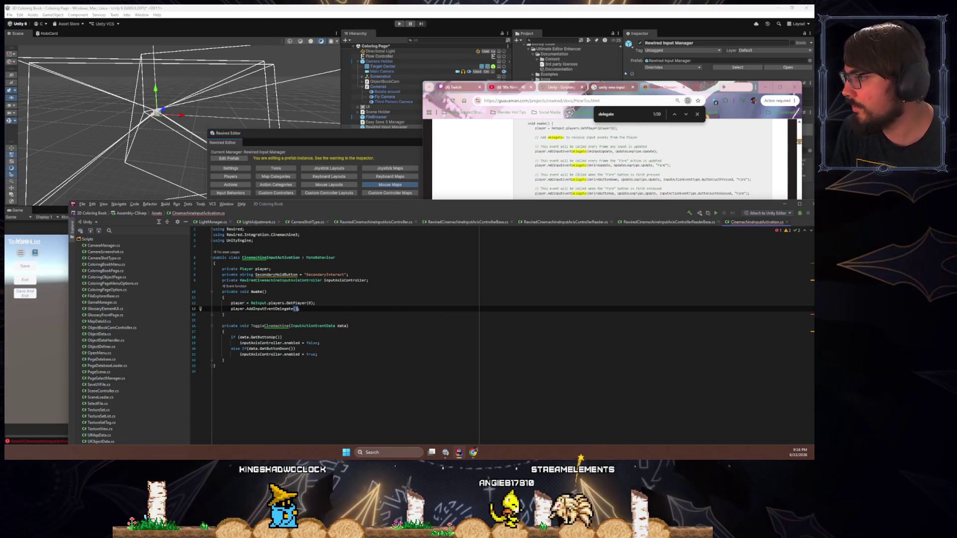
- Pass ToggleCinemachine, UpdateLoopType.Update and SecondaryHoldButton as the AddInputEventDelegate arguments
text(ToggleCin)
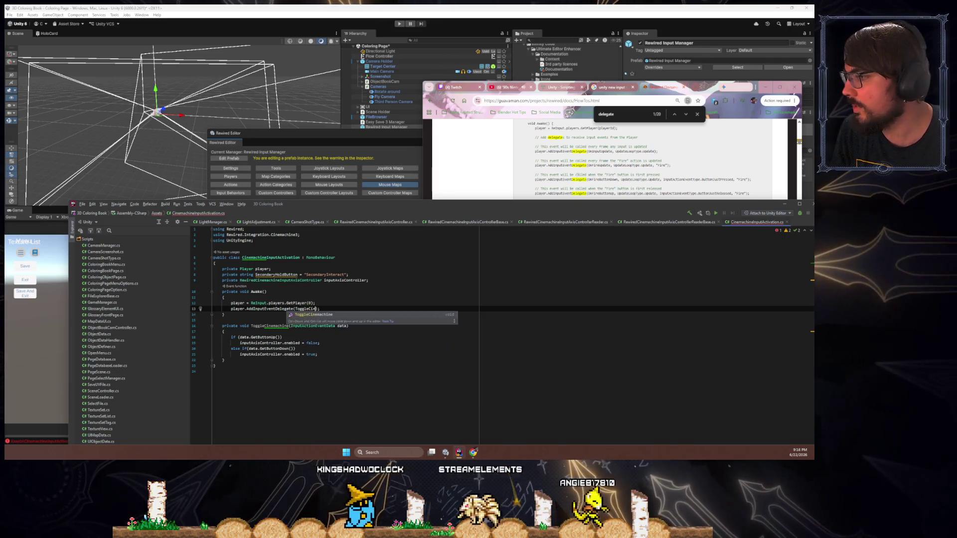
key(Return)
text(, Upt)
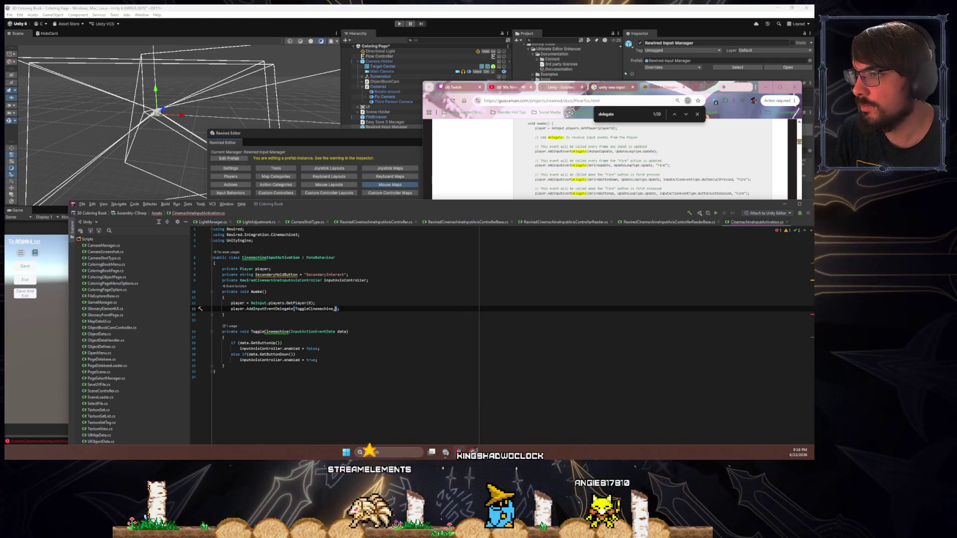
key(BackSpace)
text(dateLoo)
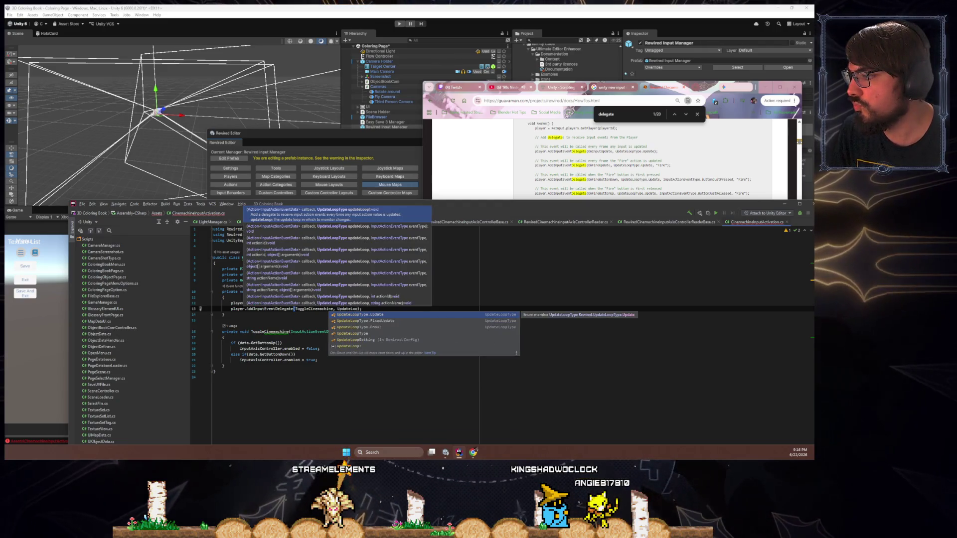
key(Return)
text(,)
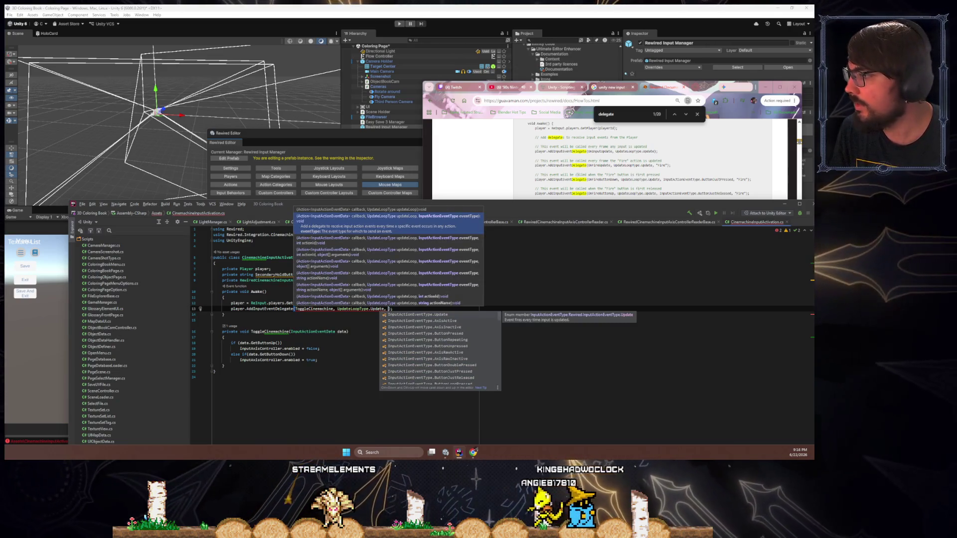
text( Seconda)
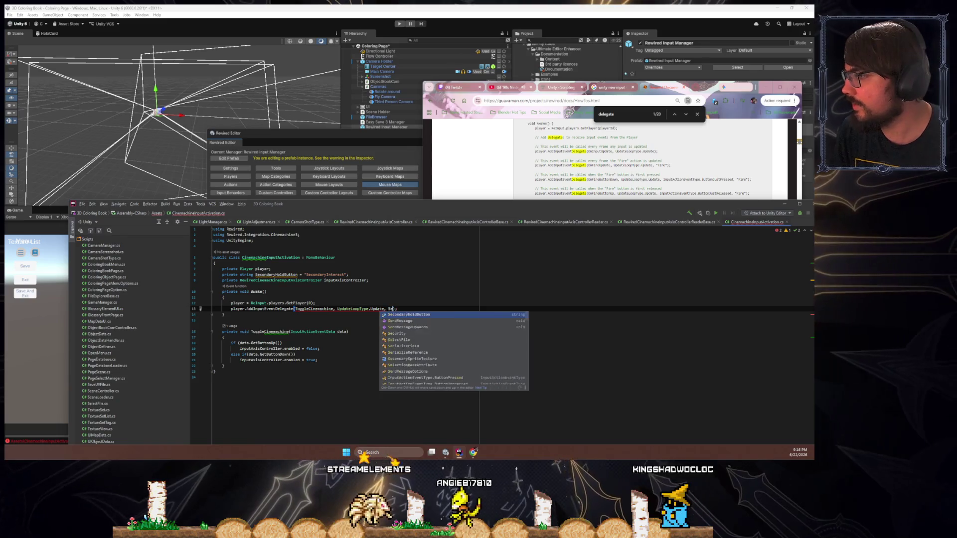
text(ryHo)
key(Return)
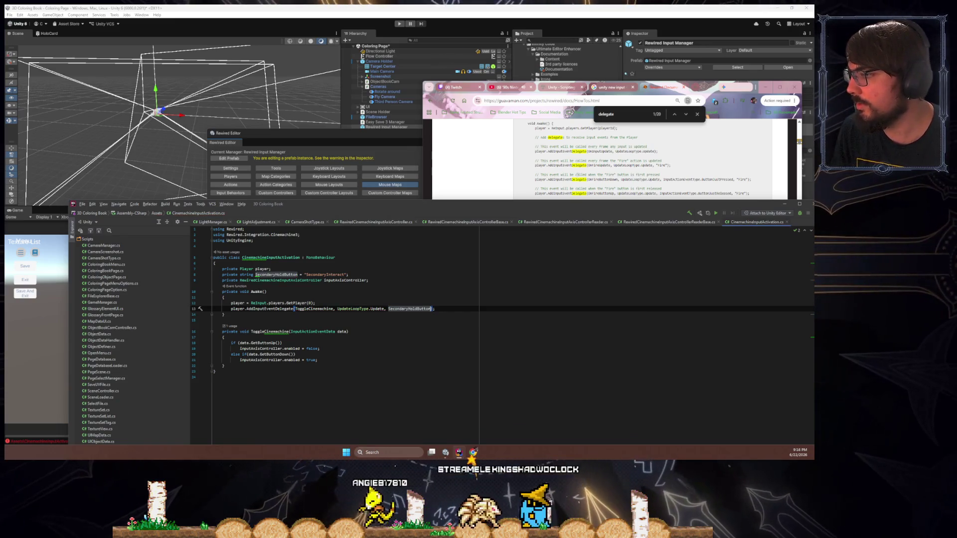
key(ctrl+r)
key(ctrl+r)
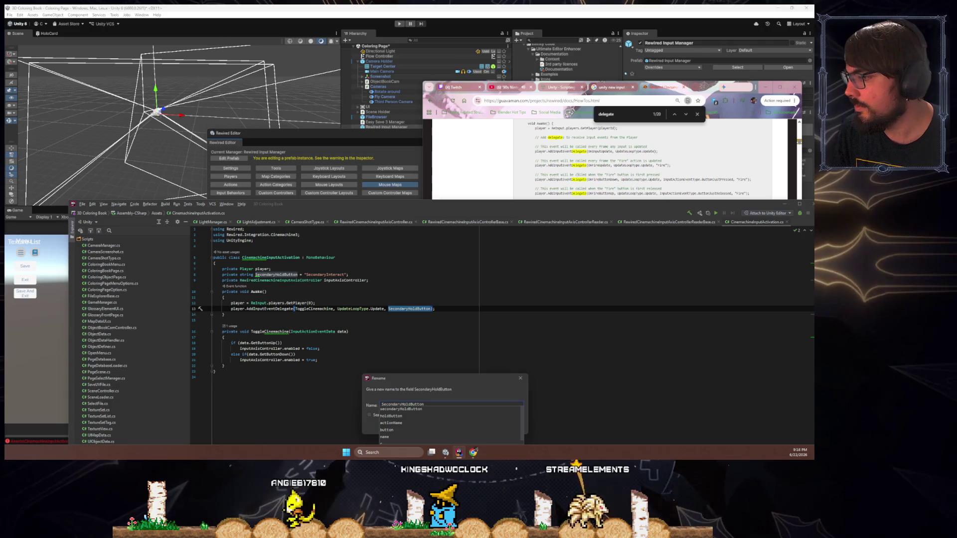
- Apply the secondaryHoldButton rename to the field declaration and the Awake call
key(Return)
key(Return)
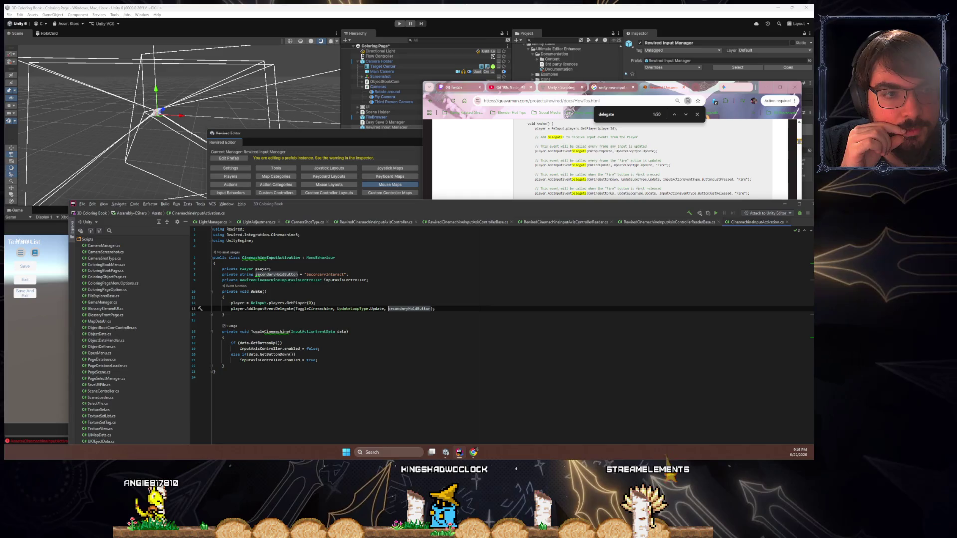
click(523, 319)
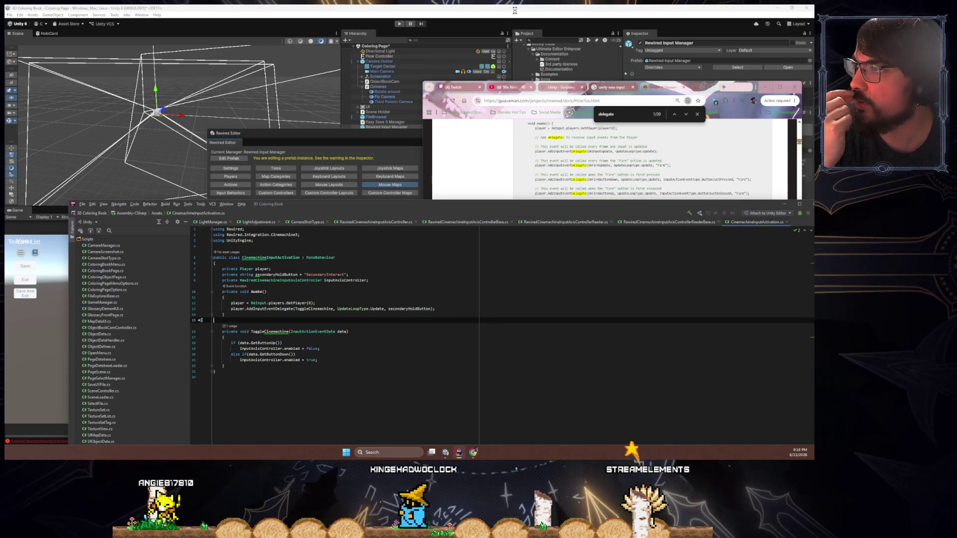
click(222, 280)
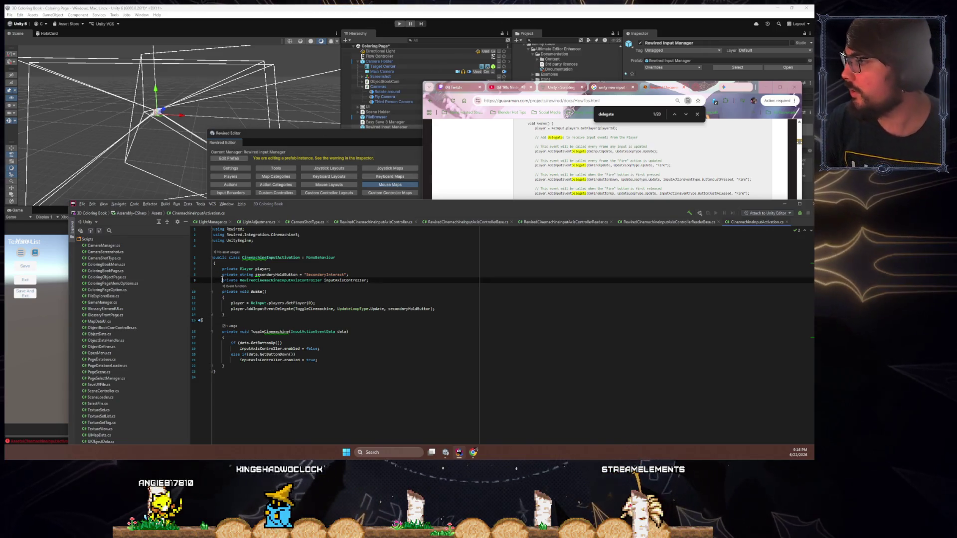
- Add [SerializeField] to the secondaryHoldButton and inputAxisController fields
text([Serializ)
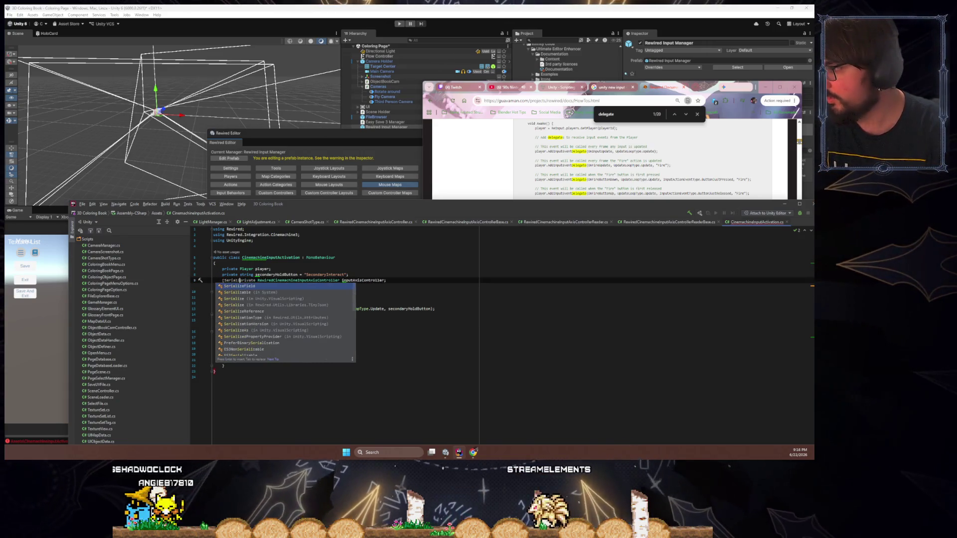
key(Return)
text(eField])
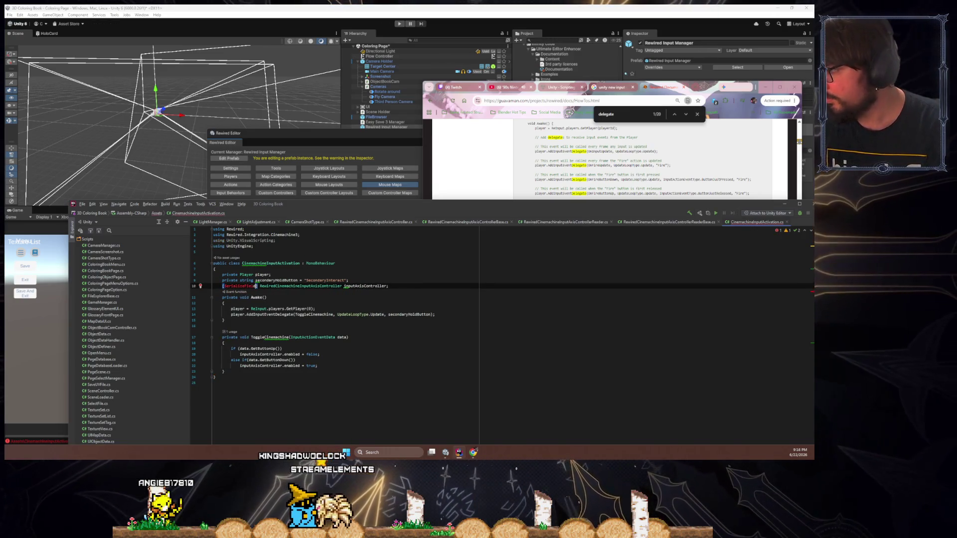
key(Up)
key(Home)
text([SerializeField])
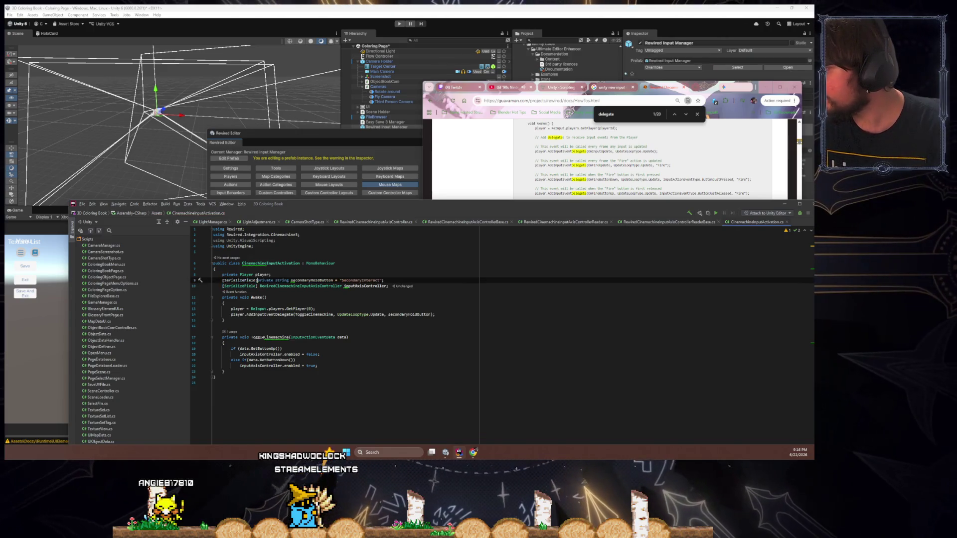
key(Down)
key(Down)
key(Down)
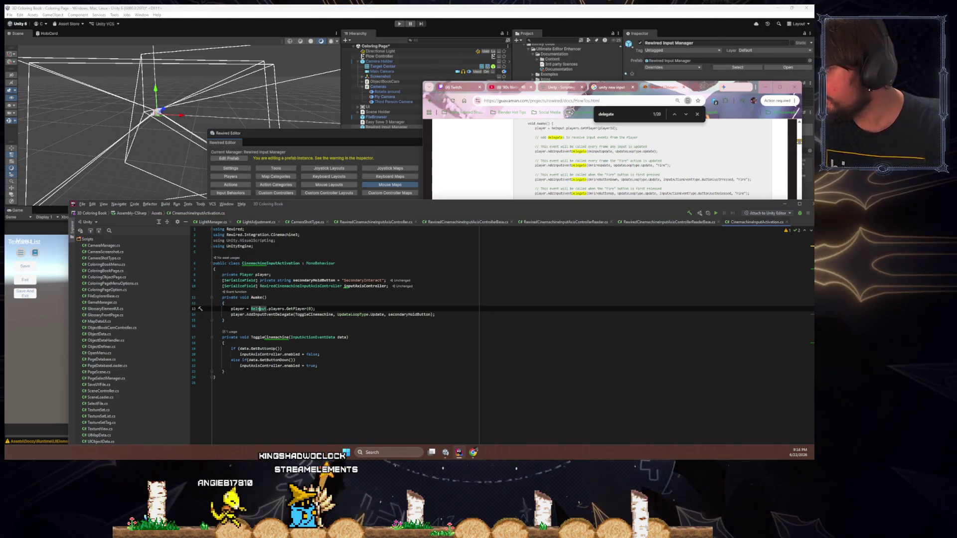
click(350, 314)
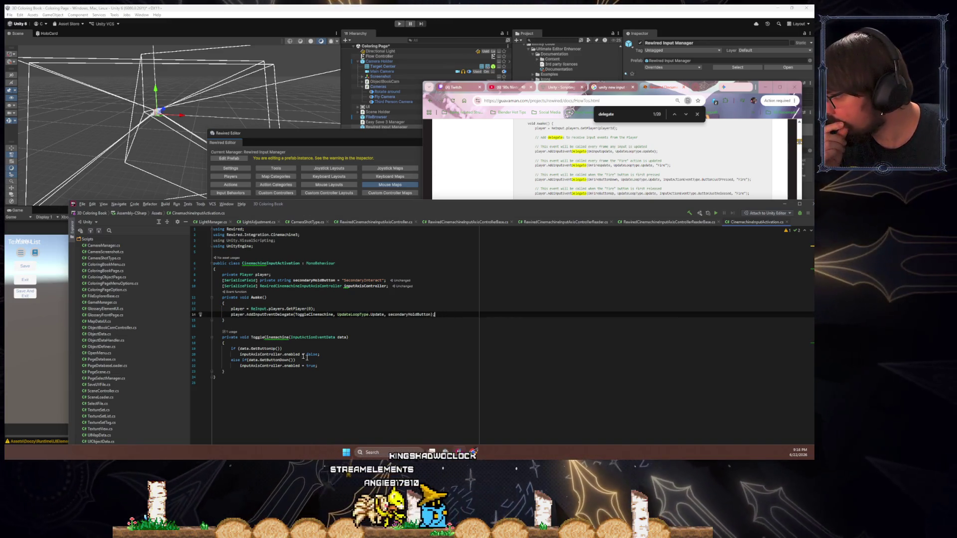
- Open and dismiss the context actions for the ToggleCinemachine method
double_click(279, 338)
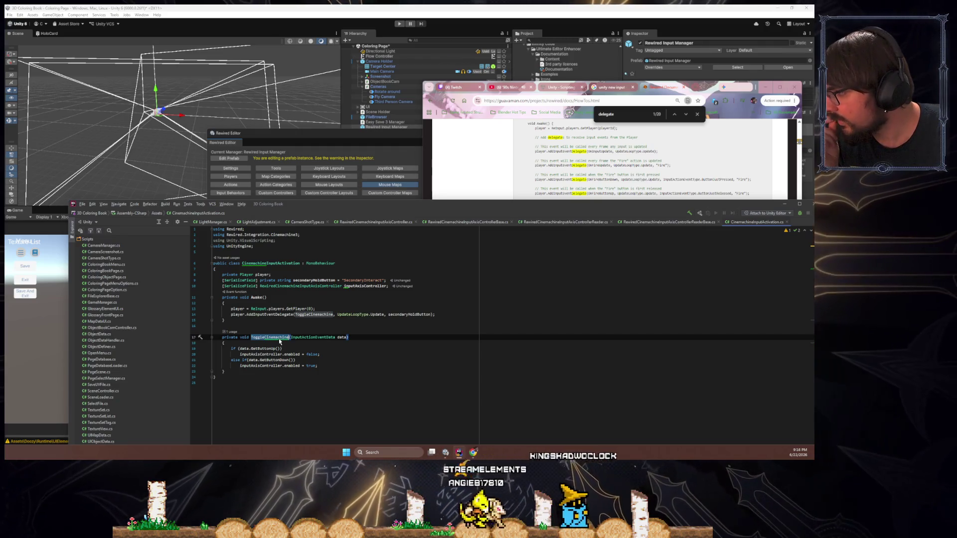
right_click(277, 341)
click(294, 322)
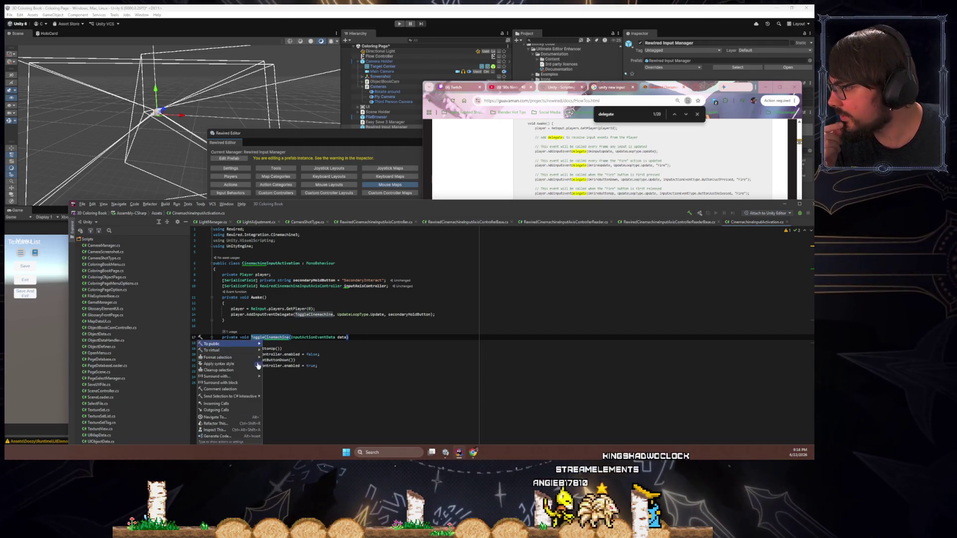
mouse_move(255, 344)
click(303, 337)
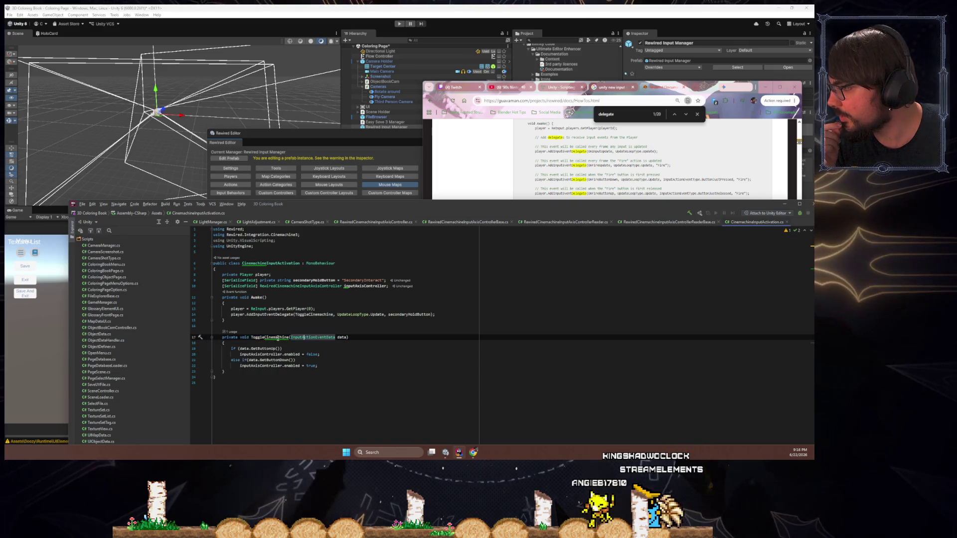
double_click(278, 337)
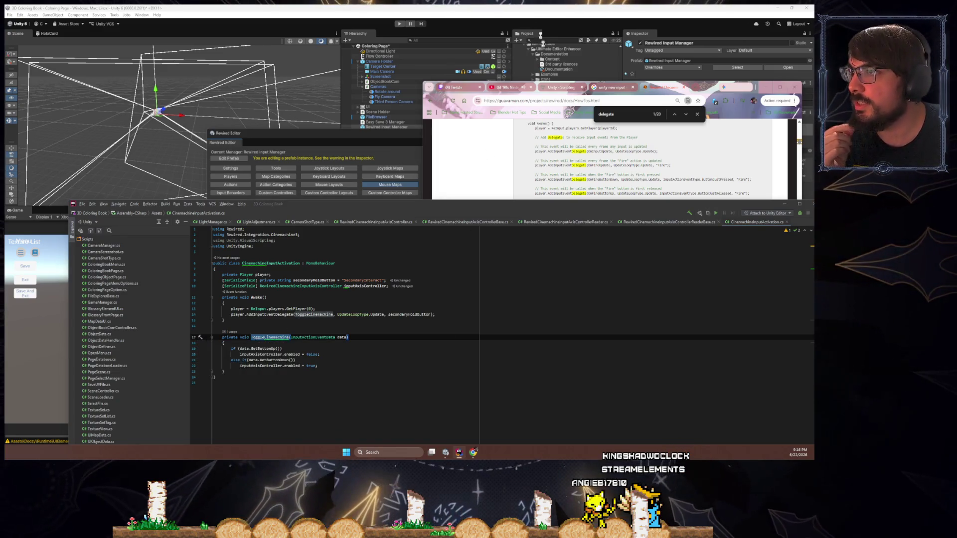
- Assign Rotate around's Rewired Cinemachine Input Axis Controller to Cinemachine Input Activation's Input Axis Controller
click(598, 15)
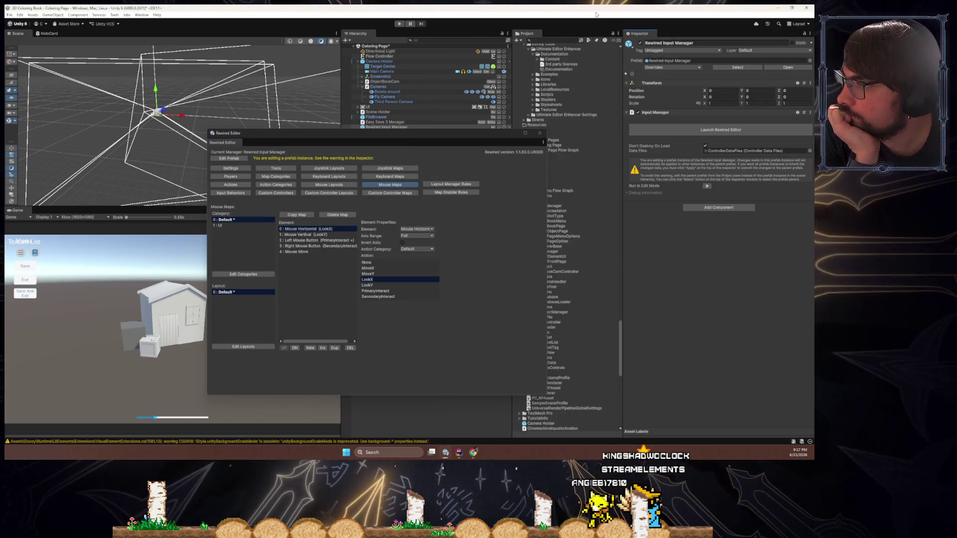
drag(449, 133, 302, 153)
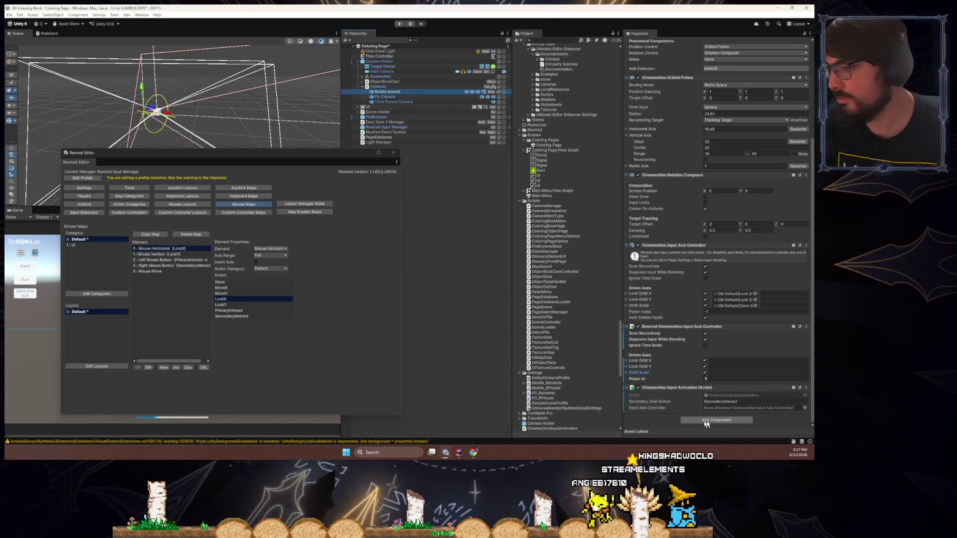
click(709, 422)
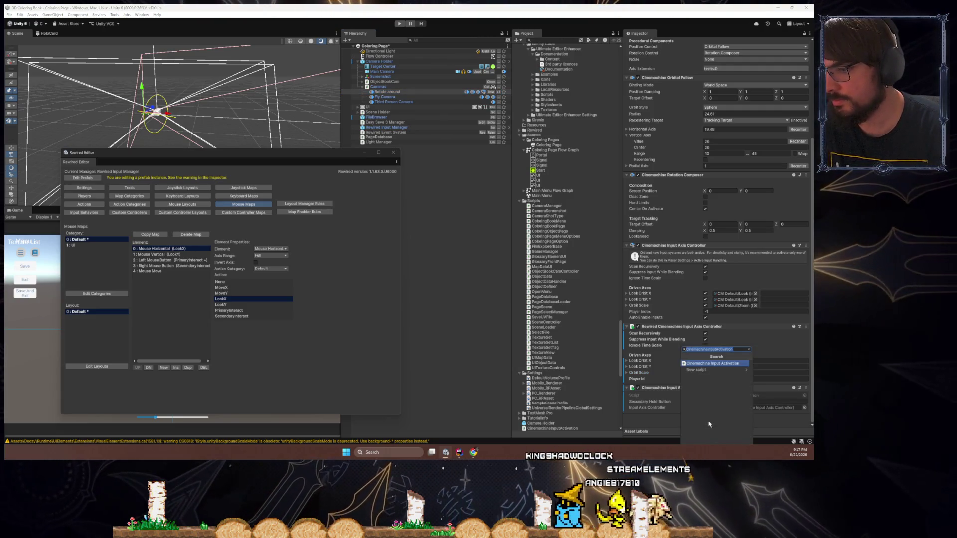
mouse_move(682, 326)
mouse_down()
mouse_move(733, 380)
mouse_move(743, 407)
mouse_up()
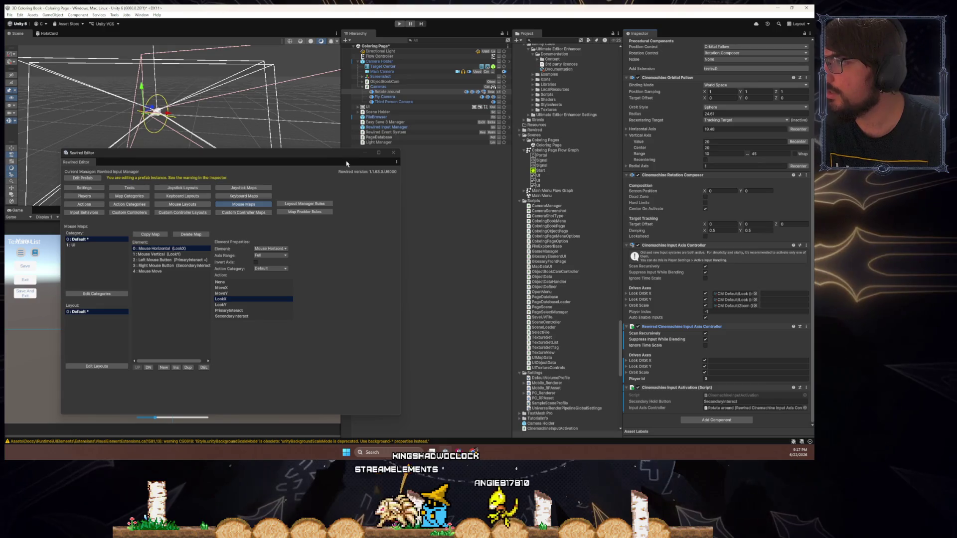
mouse_move(341, 159)
mouse_down()
mouse_move(292, 160)
mouse_move(301, 178)
mouse_up()
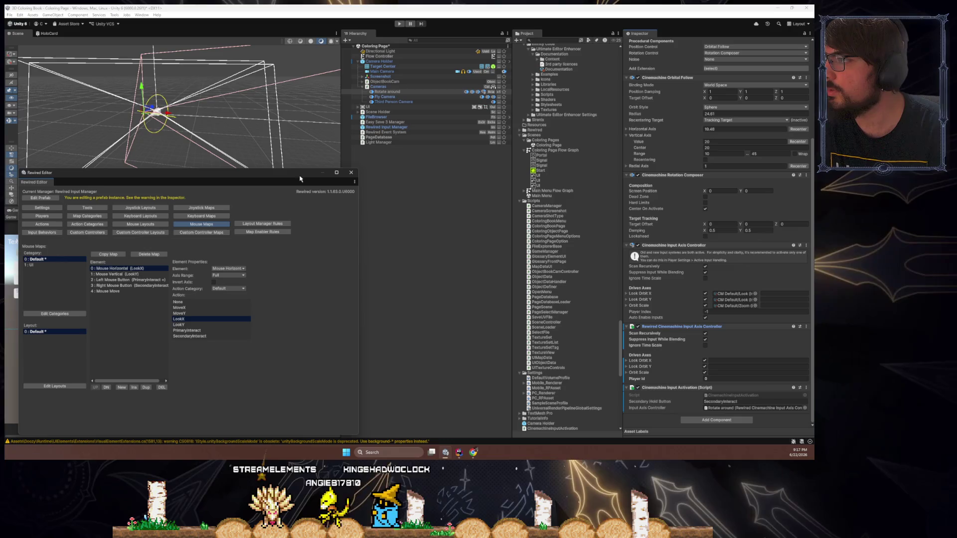
click(359, 61)
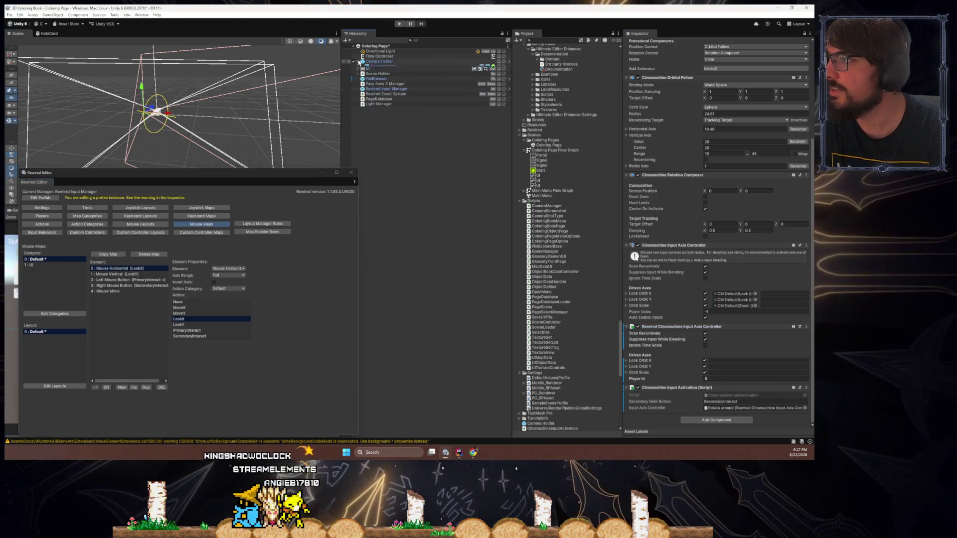
- Inspect the UI and Rewired Event System objects in the Hierarchy
click(360, 67)
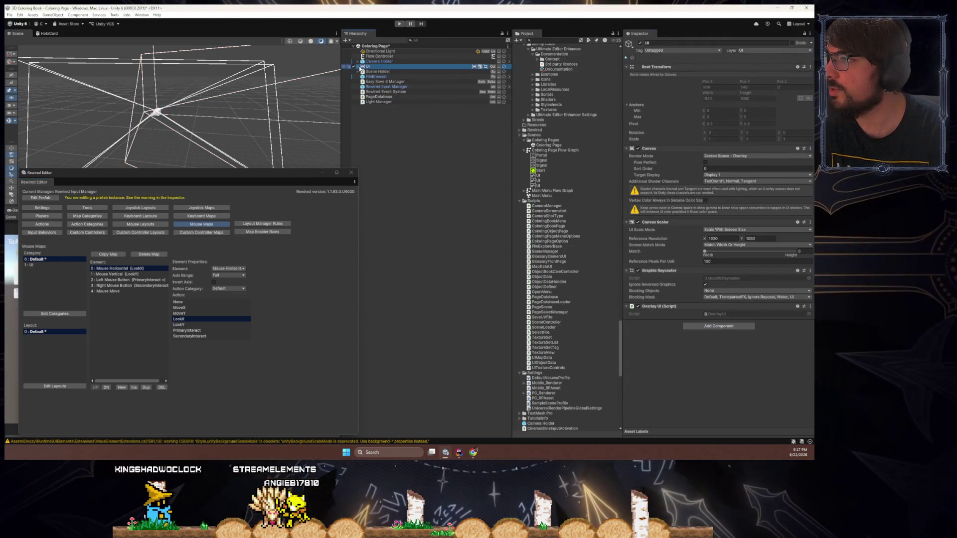
click(406, 91)
key(Down)
key(Down)
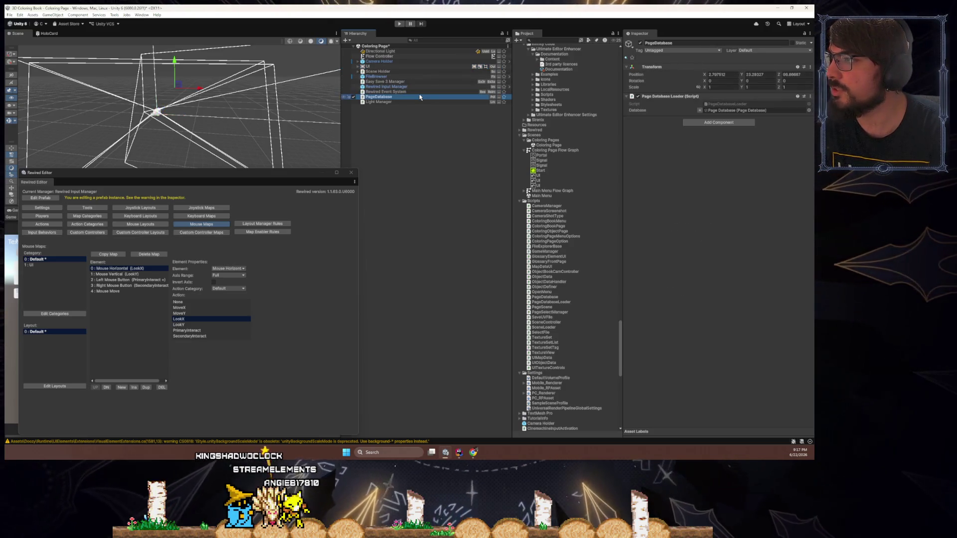
- Expand Camera Holder > Cameras, select Rotate around, and scroll to its input axis controllers
click(421, 61)
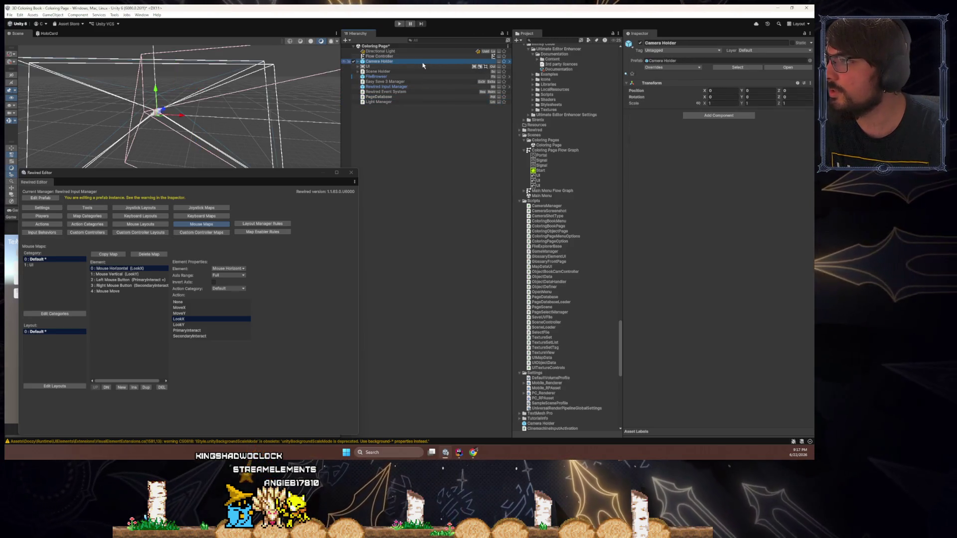
click(358, 62)
click(361, 86)
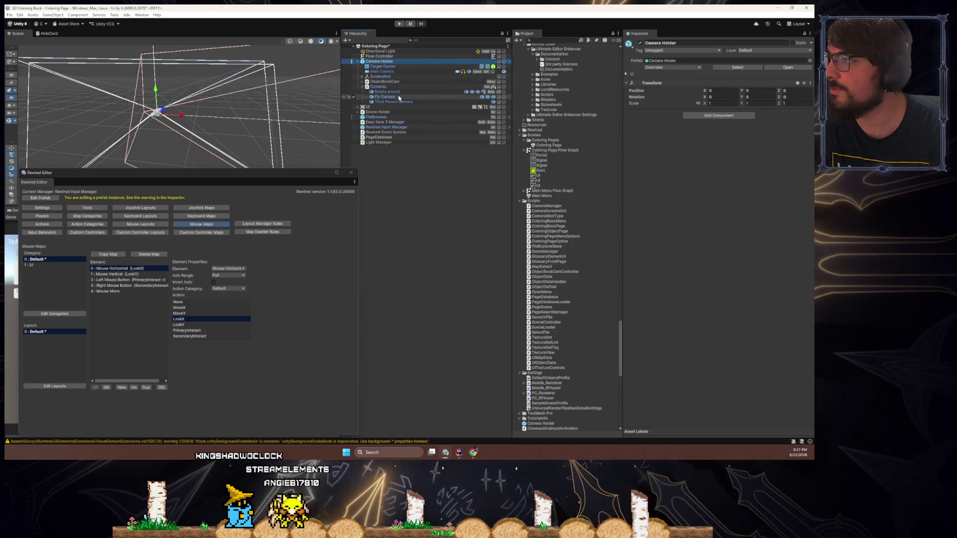
click(387, 91)
scroll(699, 276, down, 5)
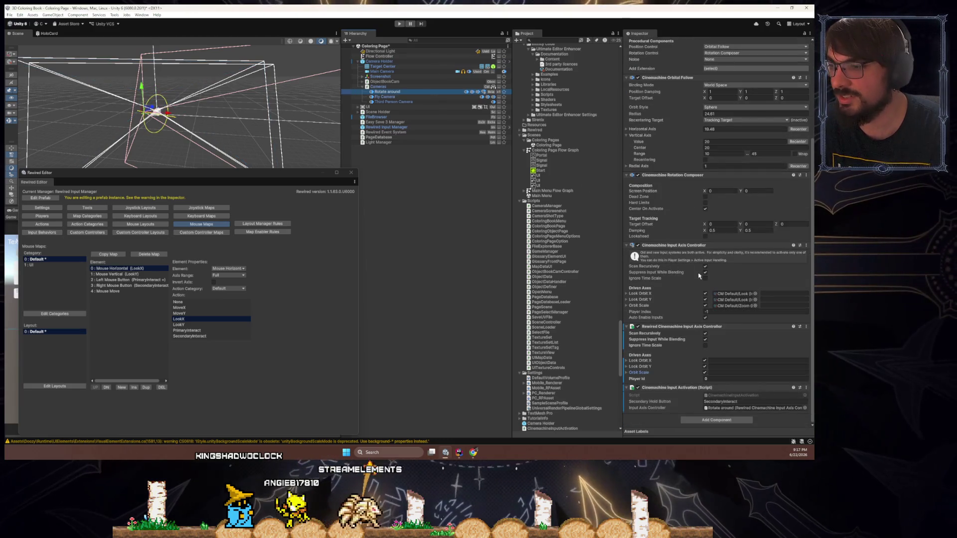
- Remove the Cinemachine Input Axis Controller and map Look Orbit X to LookX, Look Orbit Y to LookY
right_click(671, 245)
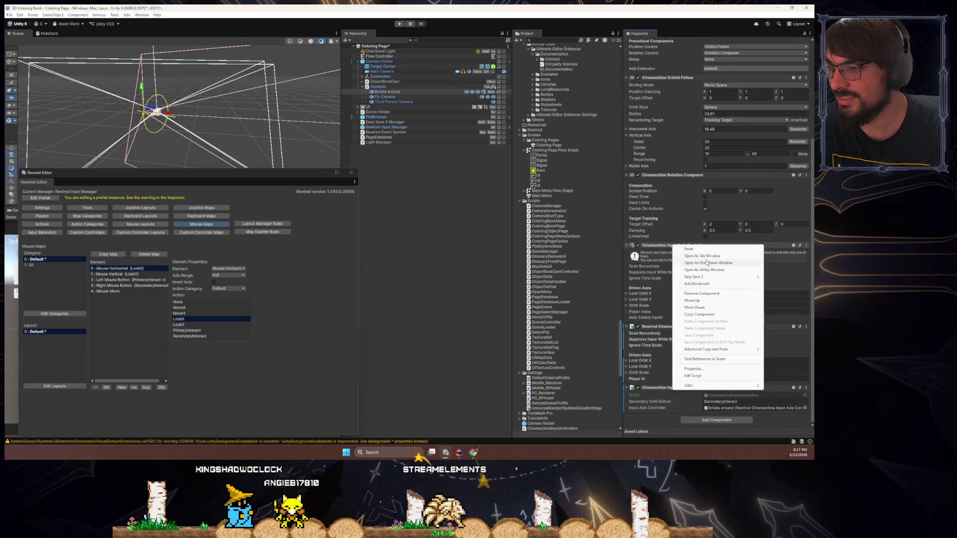
click(701, 294)
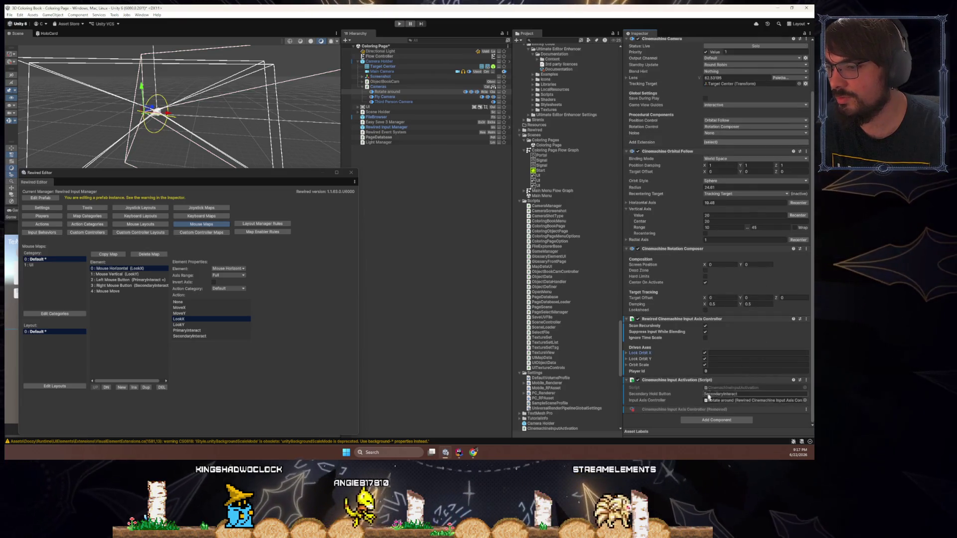
click(716, 352)
text(LookX)
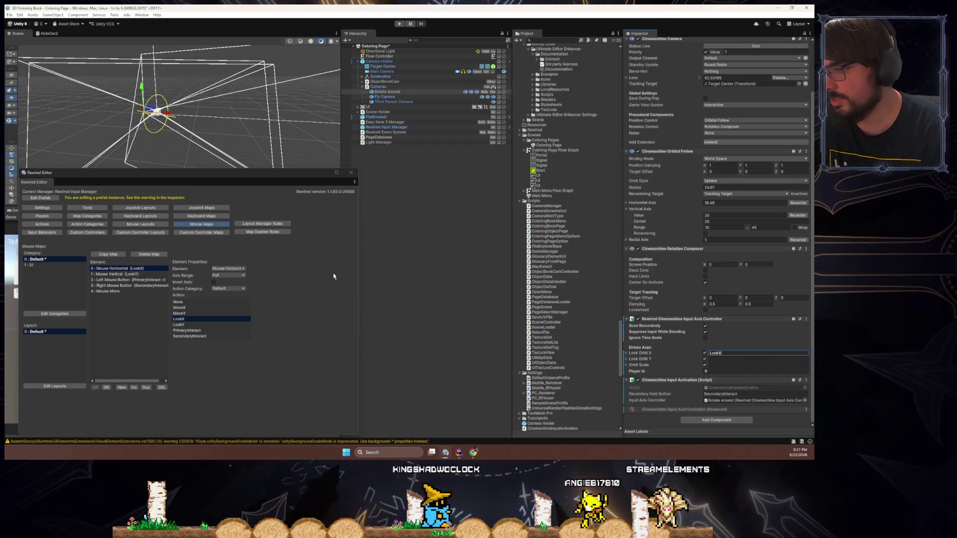
key(Tab)
text(Look)
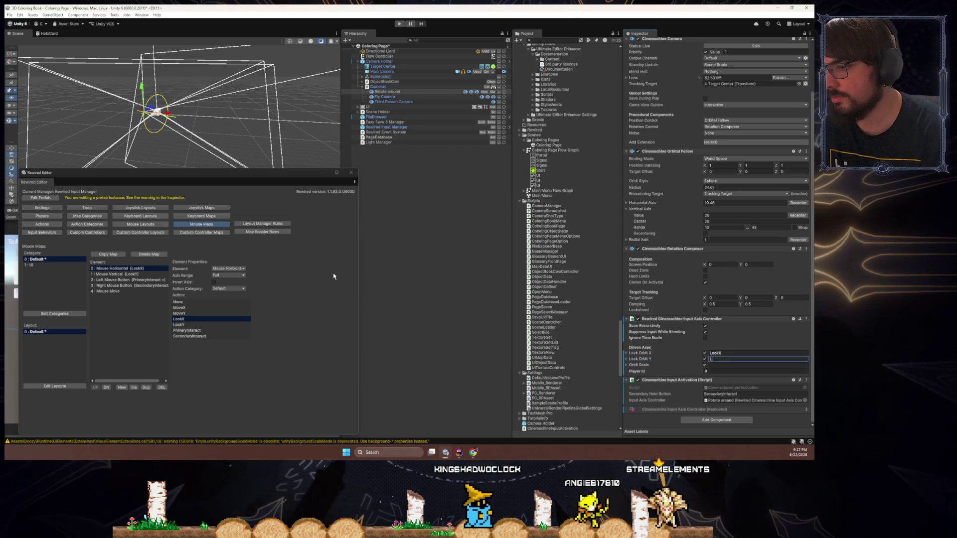
text(Y)
key(Tab)
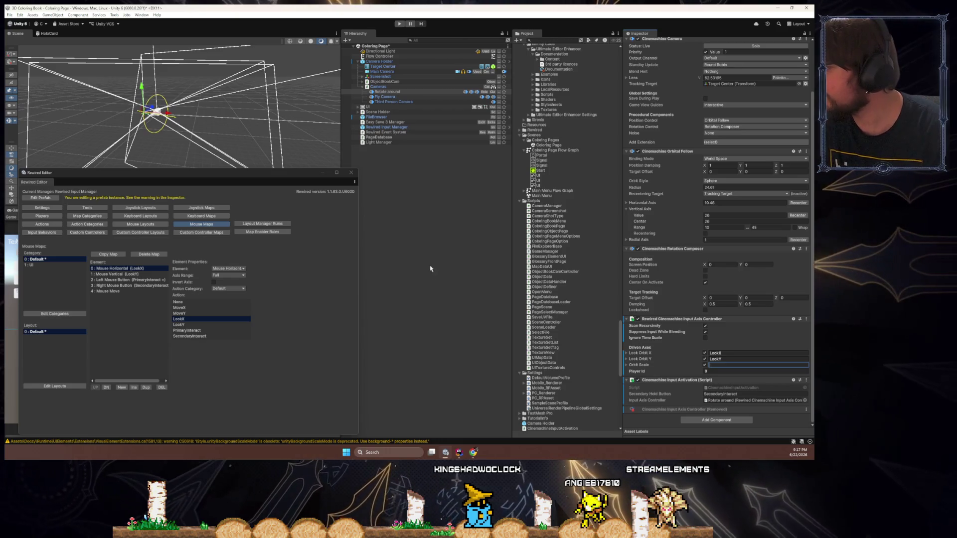
click(122, 326)
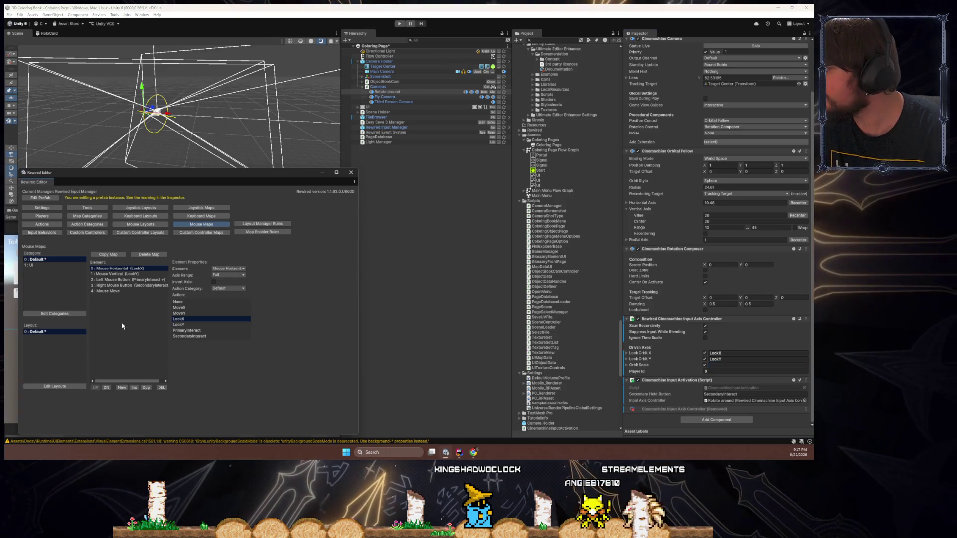
- Add a new mouse map element set to Mouse Wheel, keeping the Full axis range
click(122, 387)
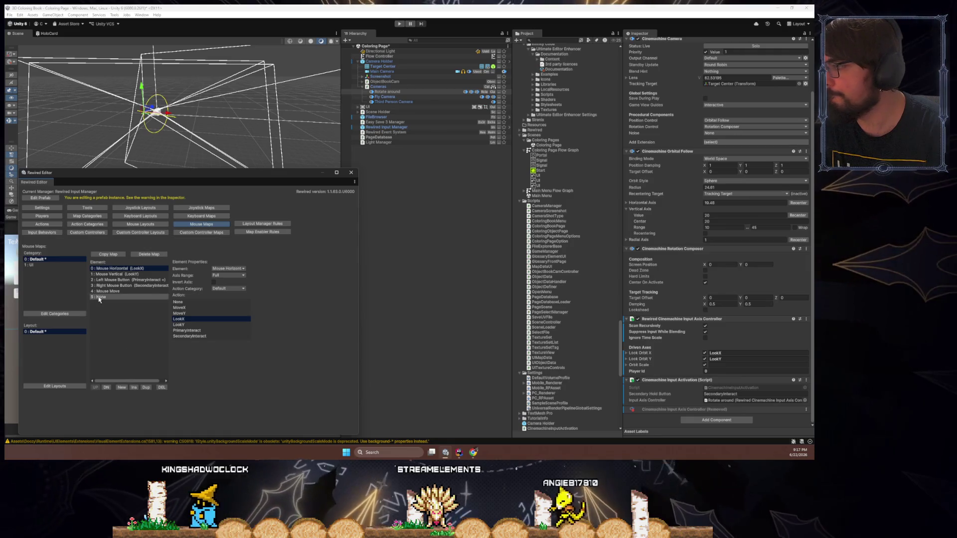
click(219, 269)
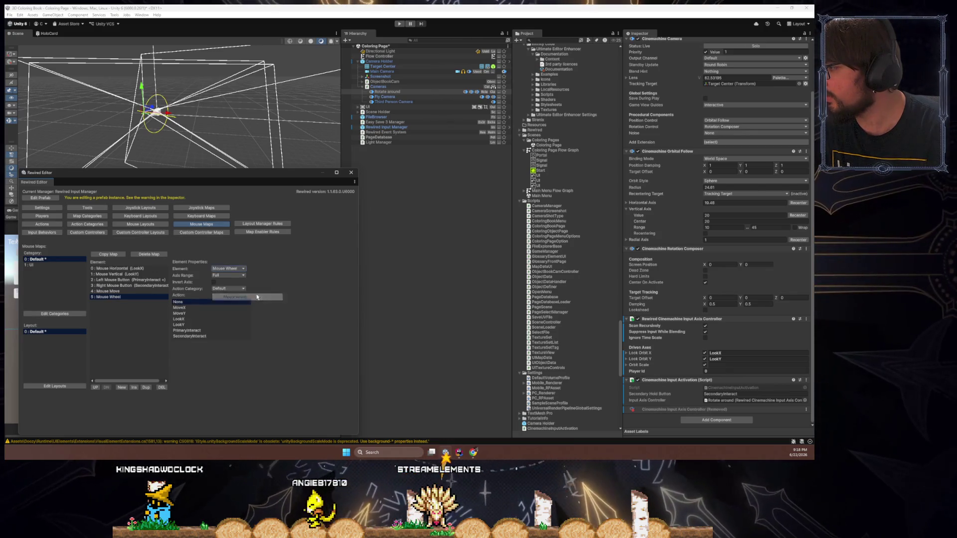
click(240, 297)
click(232, 275)
key(Escape)
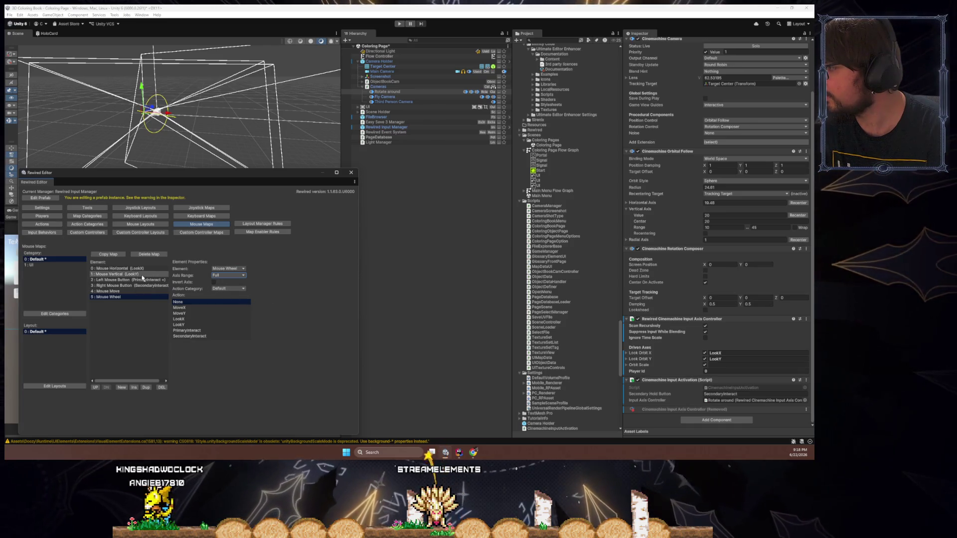
- Compare the Mouse Wheel element with the Mouse Horizontal and Vertical look elements, then show Actions
click(141, 275)
click(146, 280)
click(144, 268)
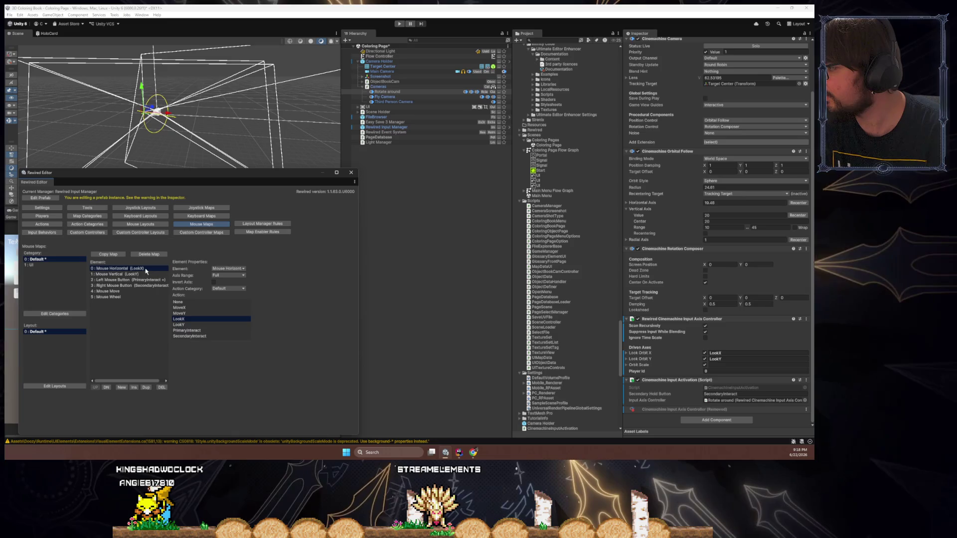
click(149, 297)
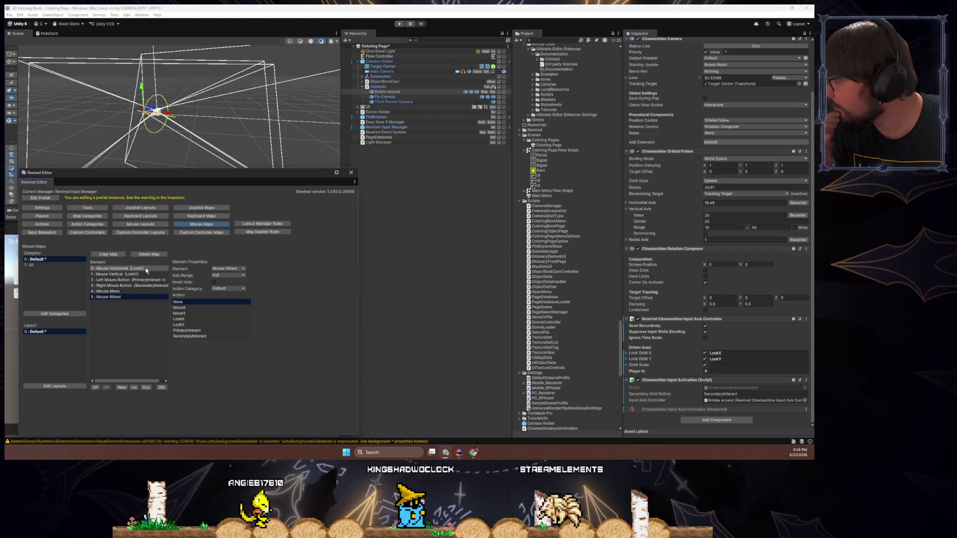
click(147, 271)
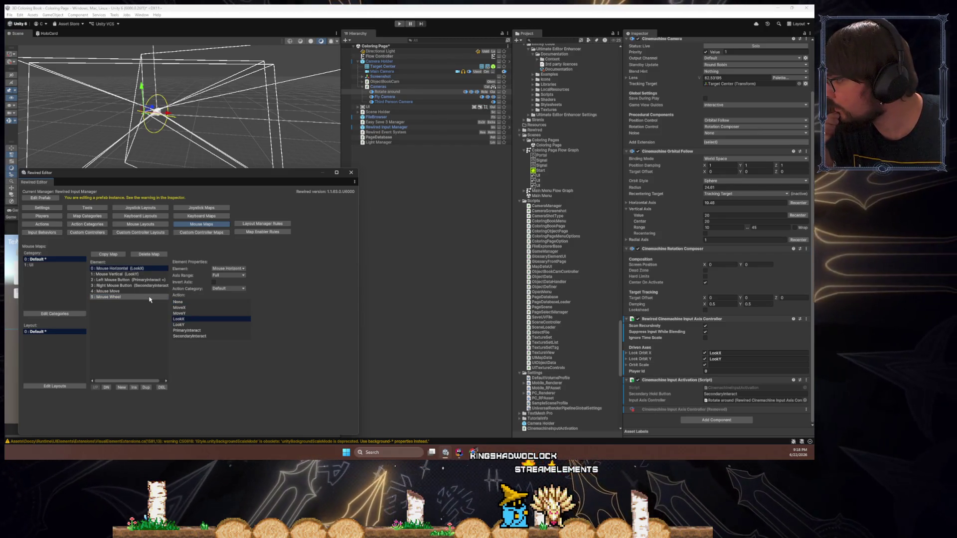
click(149, 297)
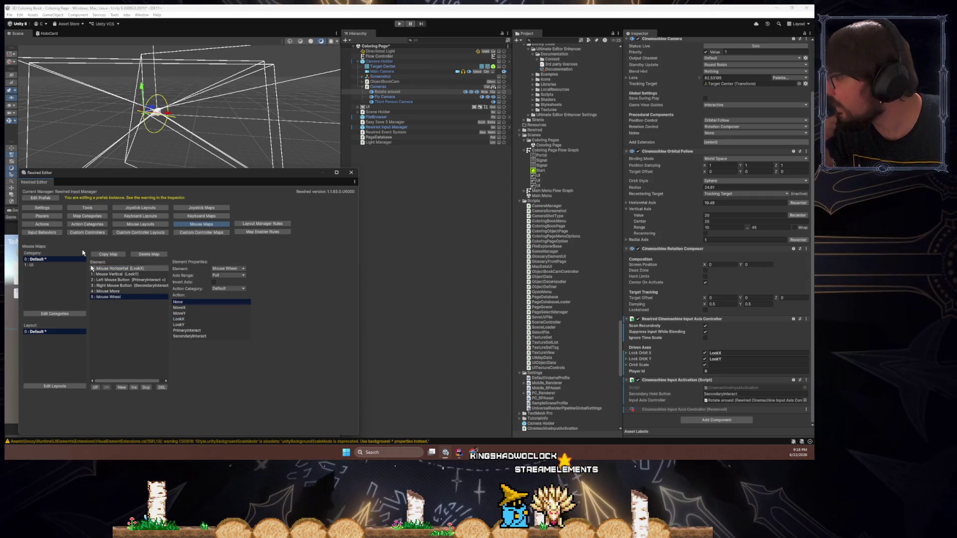
click(42, 225)
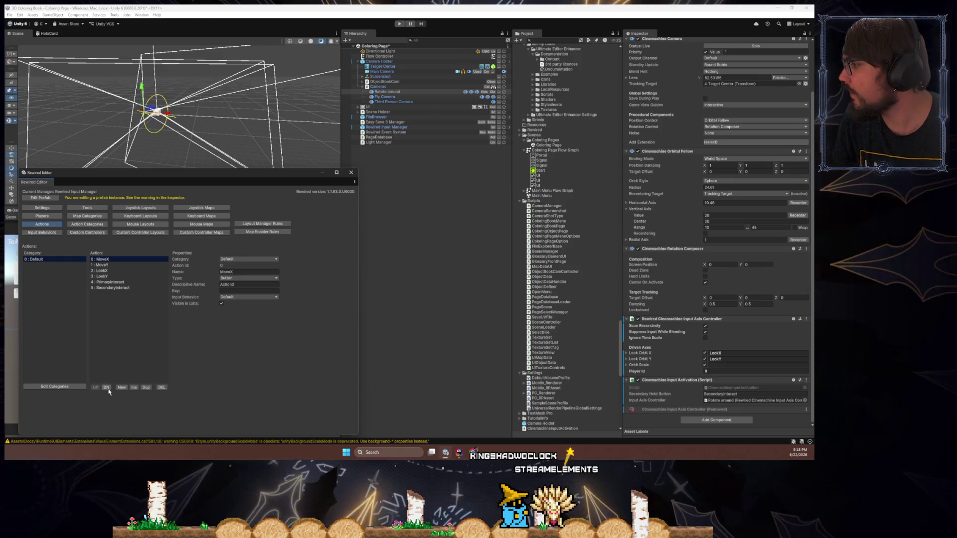
- Create a new Rewired action named Zoom at position 4 with type Axis
click(110, 294)
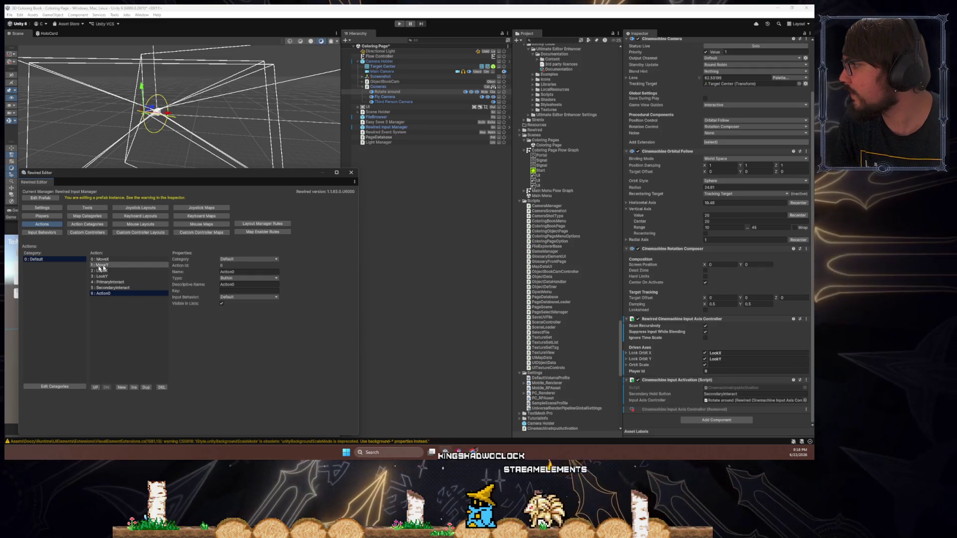
click(95, 388)
click(96, 387)
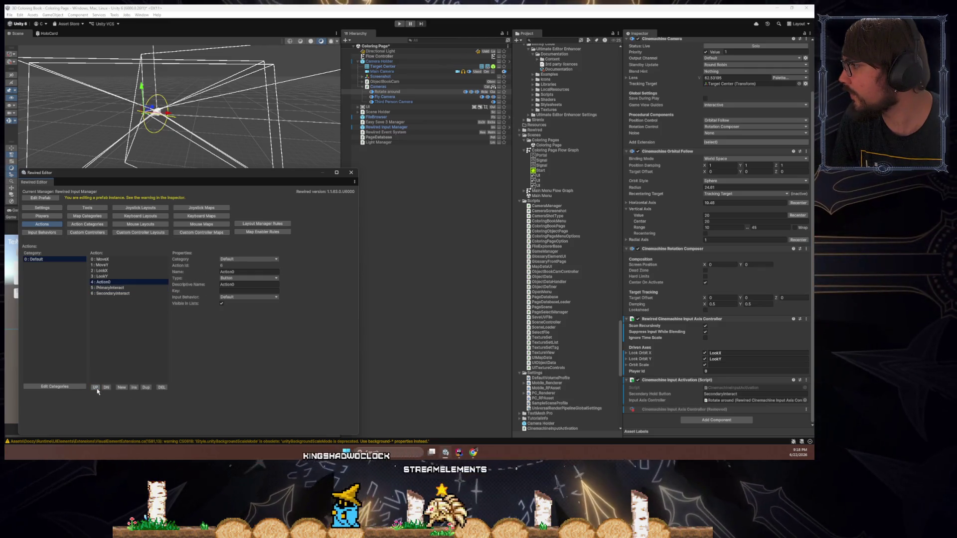
click(242, 272)
text(Zoom)
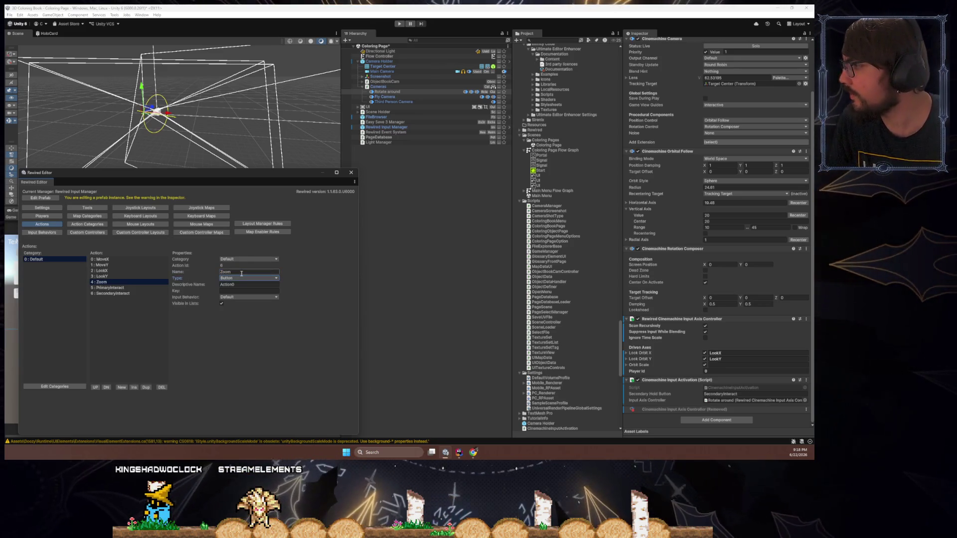
click(242, 278)
click(241, 285)
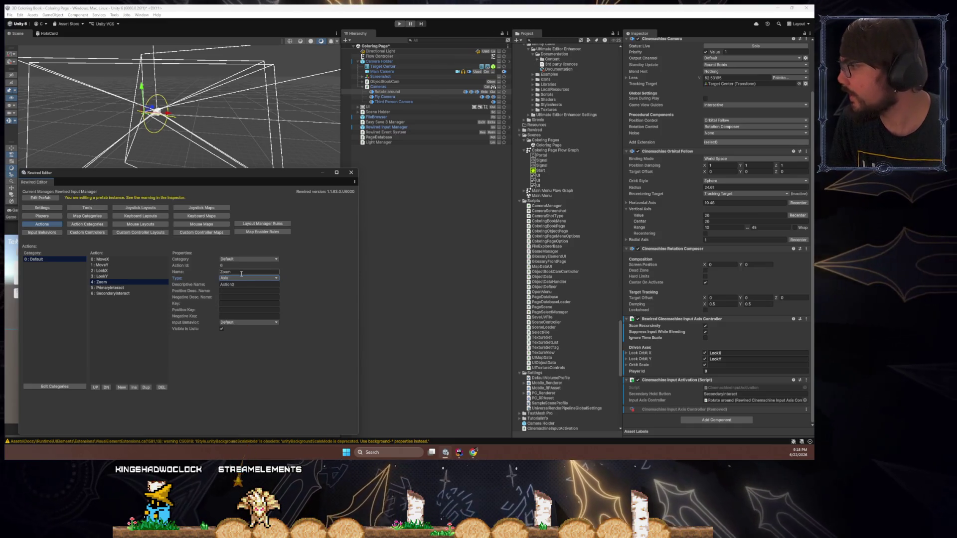
- Compare Zoom with the MoveX, LookX and LookY actions, trying Button before reverting to Axis
click(107, 259)
click(121, 266)
click(126, 272)
click(131, 276)
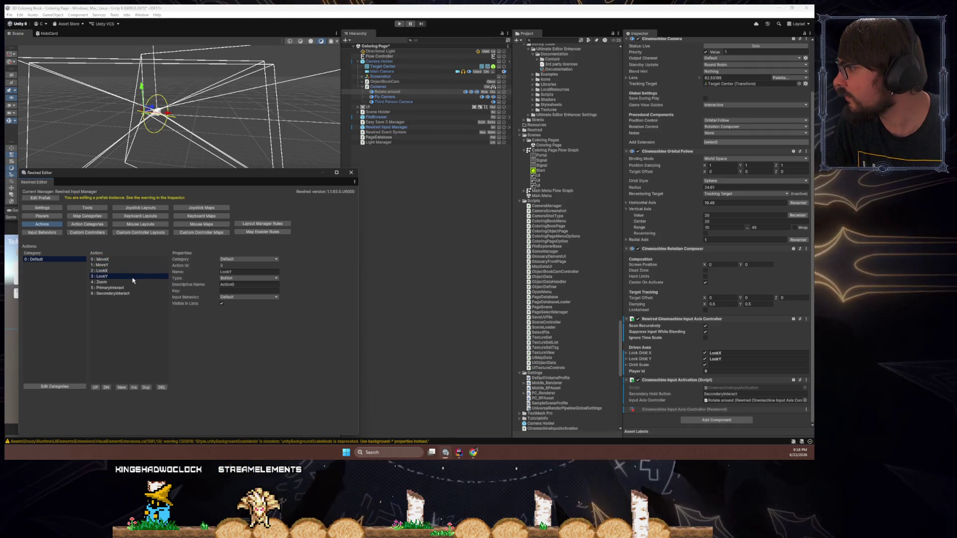
click(244, 278)
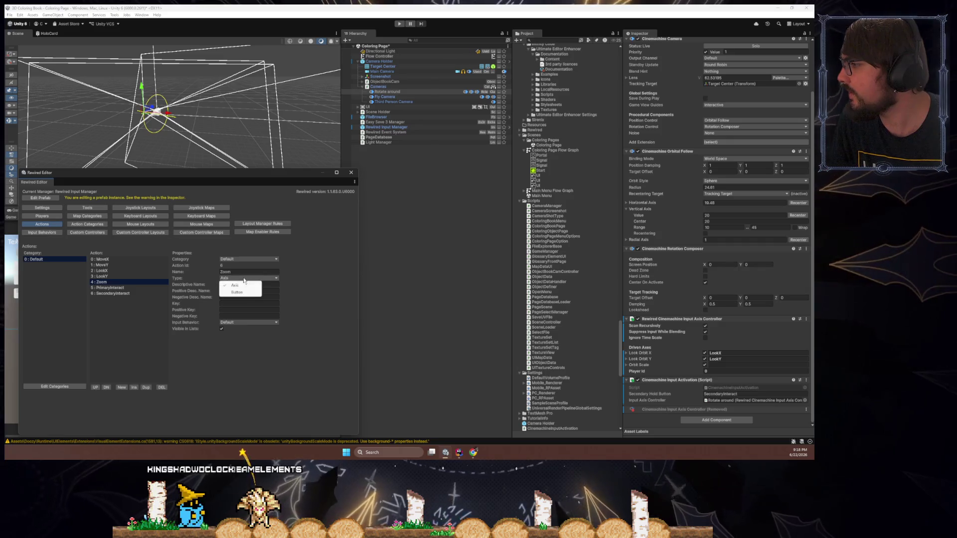
click(248, 295)
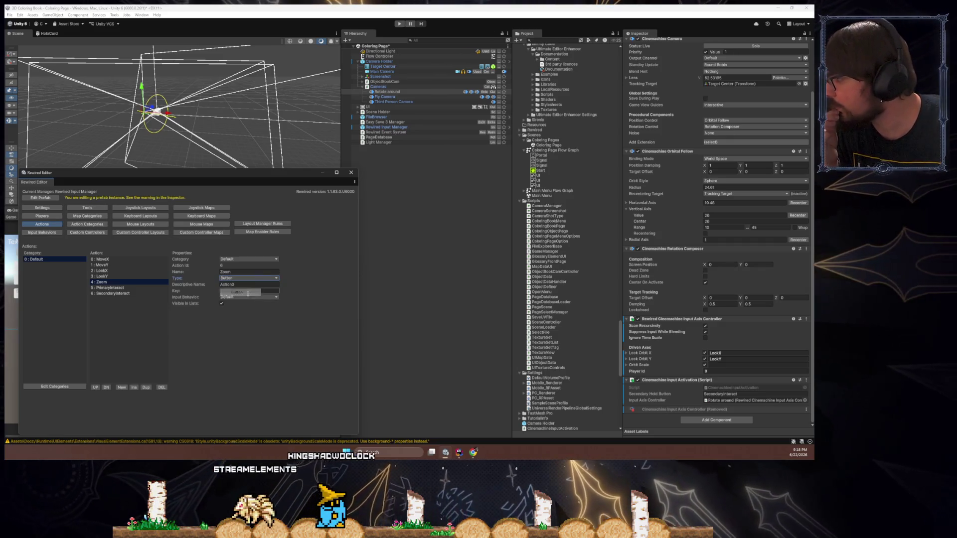
key(Up)
key(Up)
key(Up)
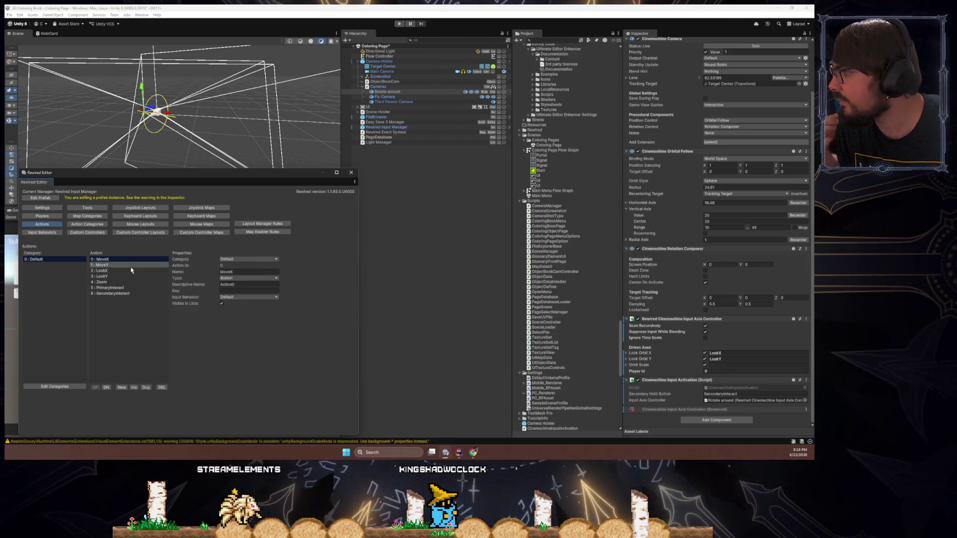
click(133, 270)
click(137, 276)
click(142, 282)
click(237, 278)
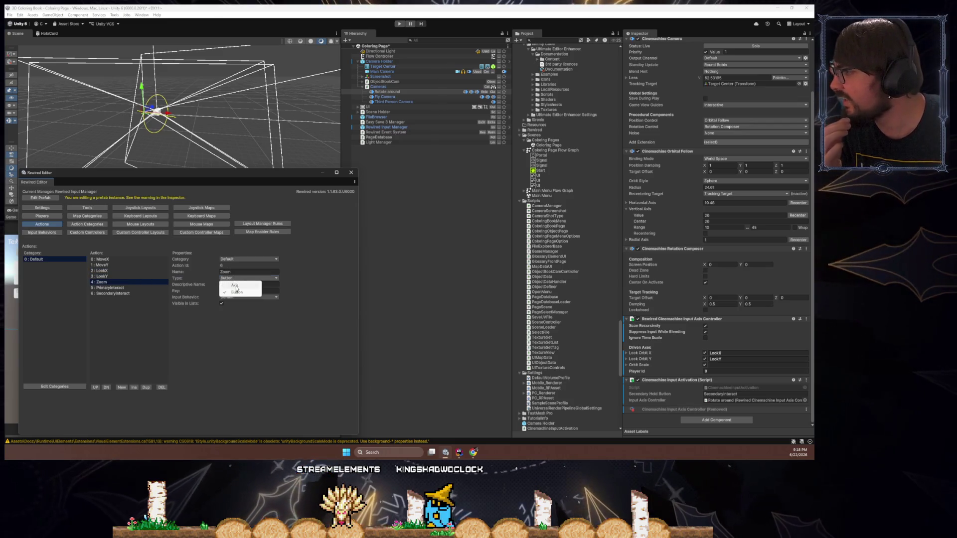
click(237, 286)
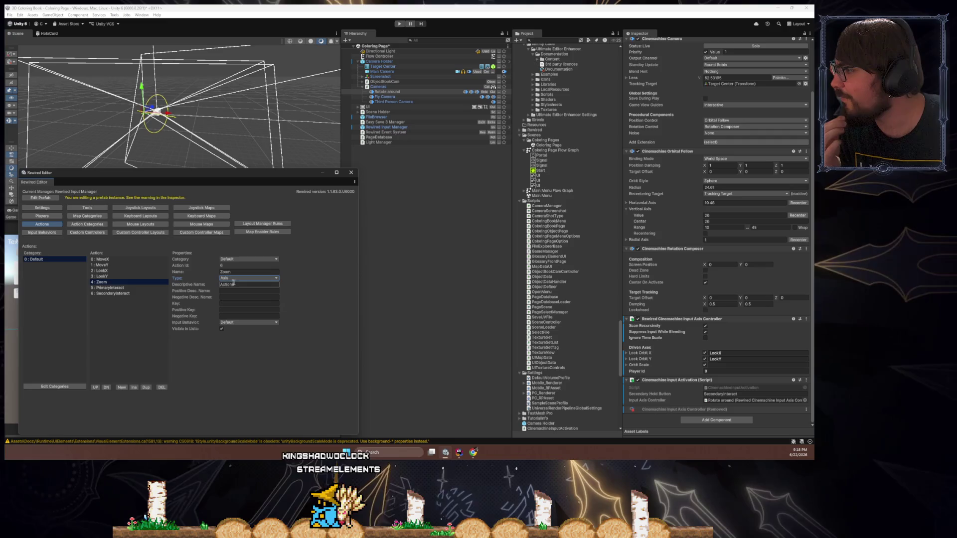
- Check LookY's input behavior options, consult the Rewired docs, and begin entering Zoom as Orbit Scale
click(142, 277)
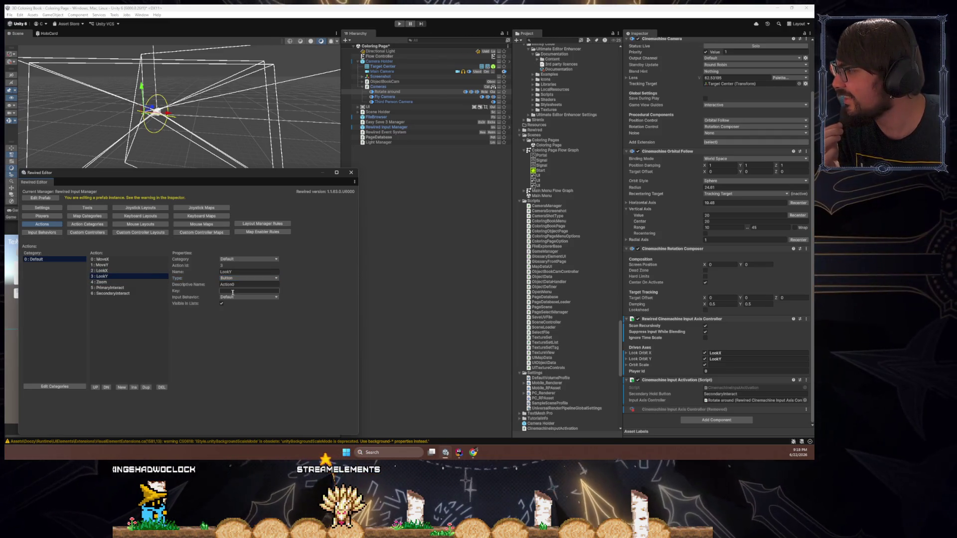
click(249, 297)
click(142, 283)
click(145, 282)
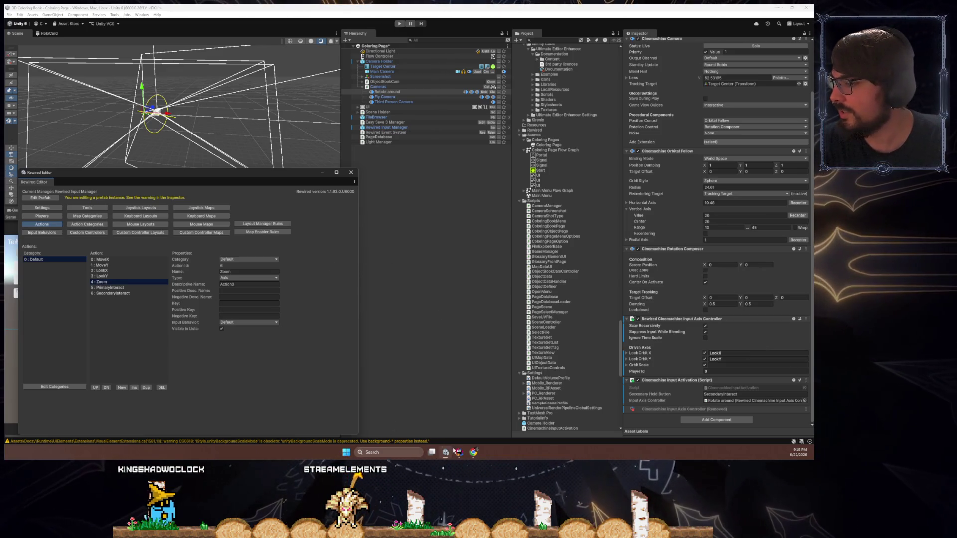
key(alt+Tab)
key(alt+Tab)
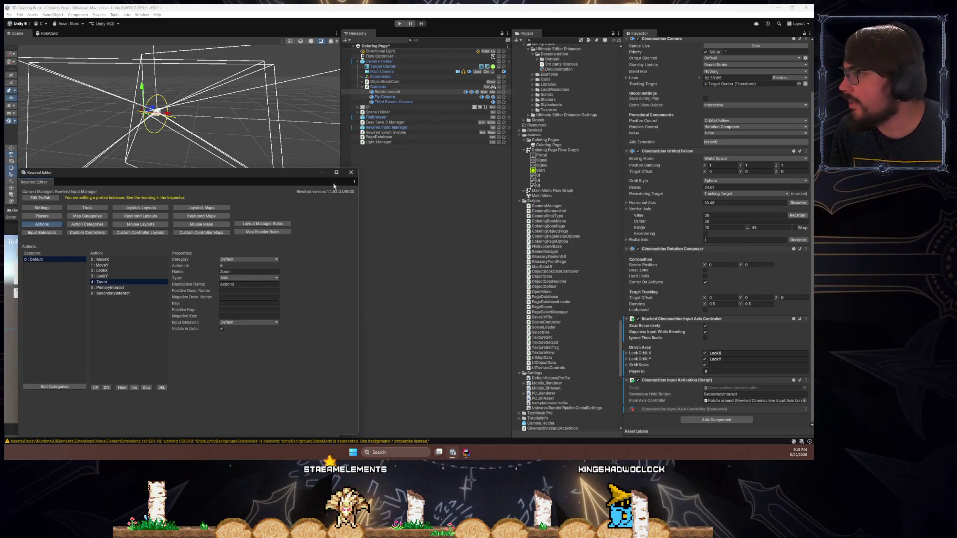
drag(305, 169, 302, 149)
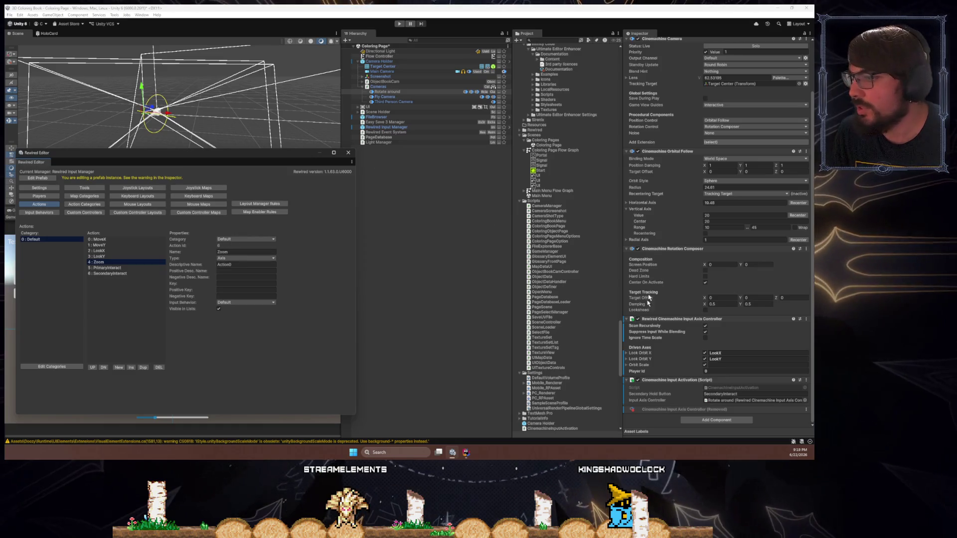
click(724, 366)
text(Zoom)
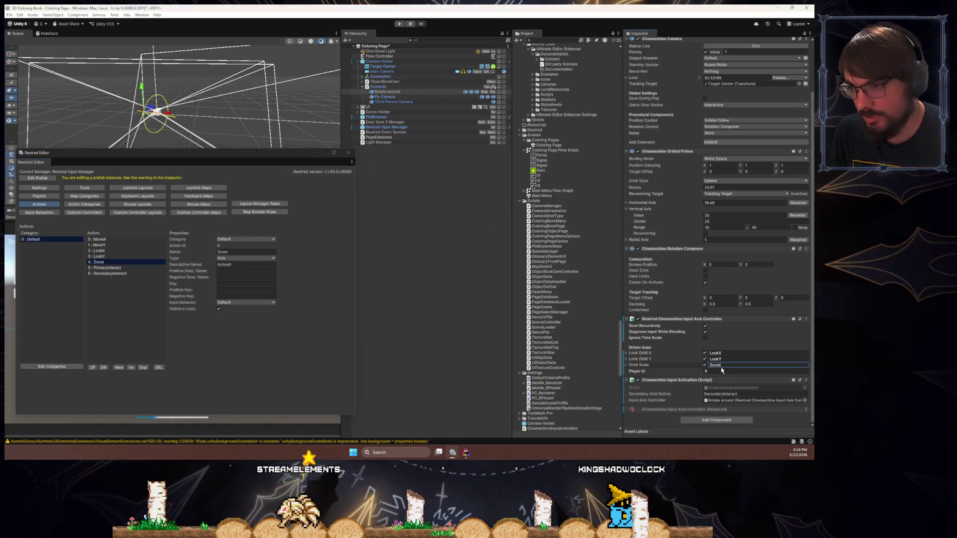
- Remove the stray space from the SecondaryInteract action name and close the Rewired Editor
click(728, 400)
click(728, 393)
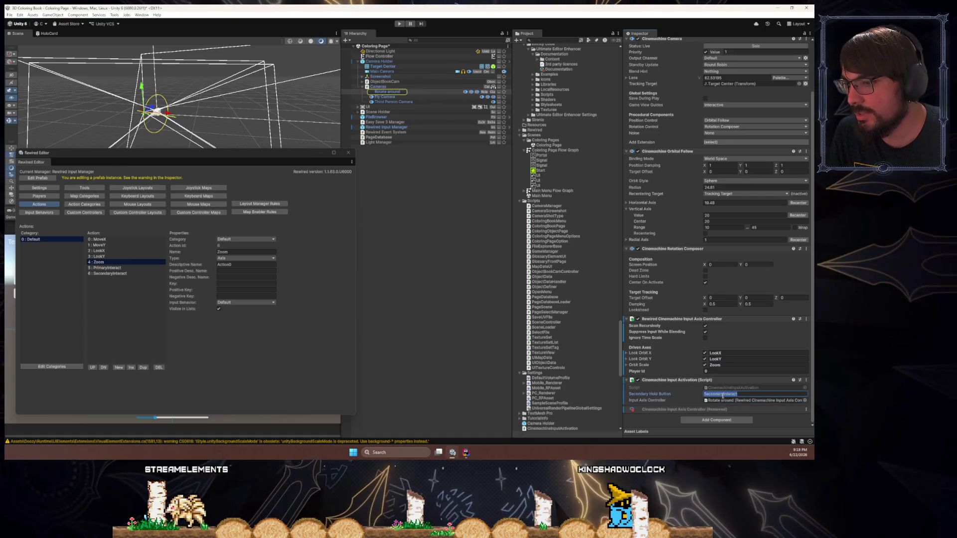
click(133, 274)
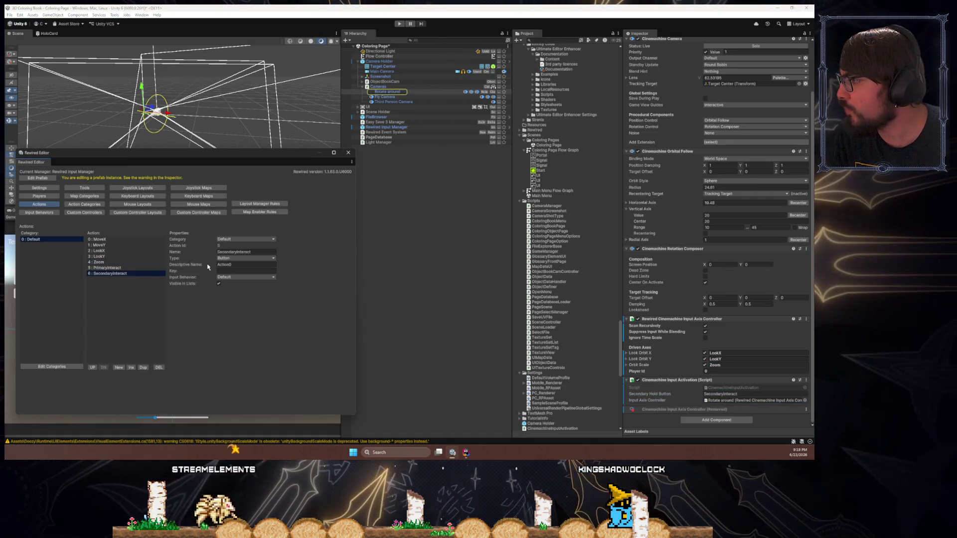
click(237, 253)
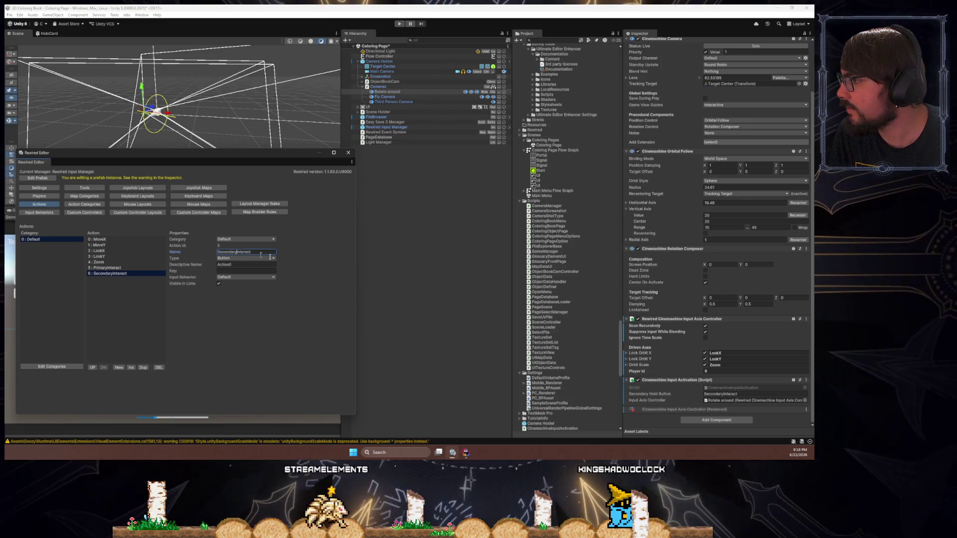
key(BackSpace)
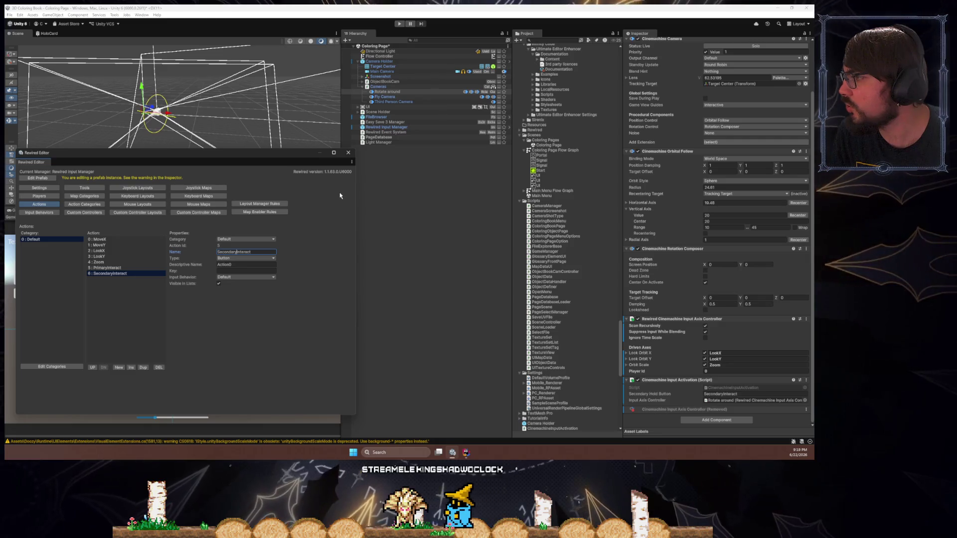
click(352, 159)
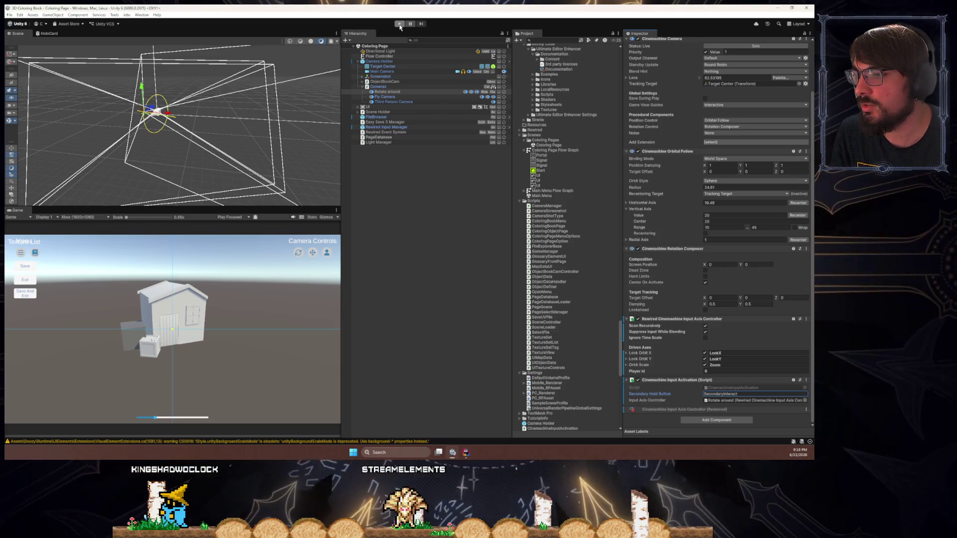
click(400, 25)
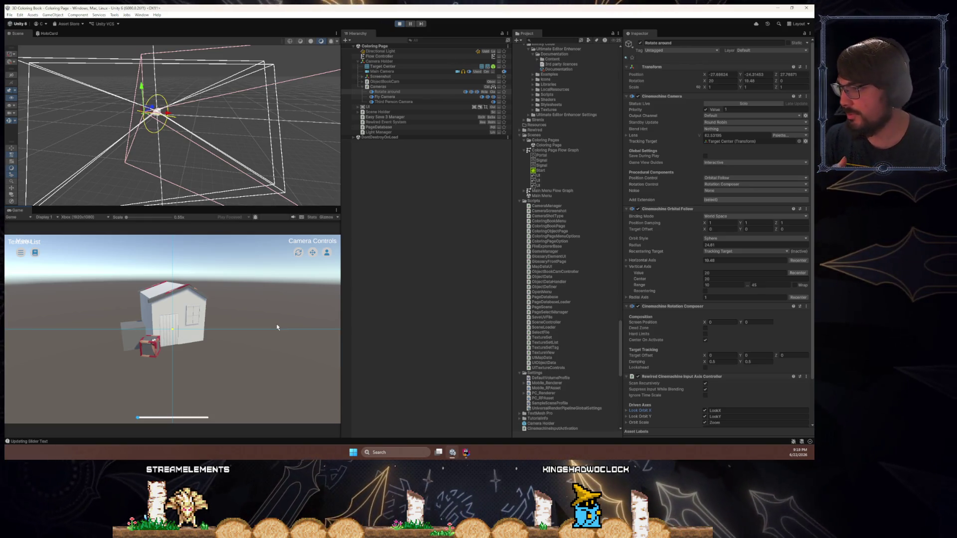
mouse_move(277, 328)
mouse_down()
mouse_move(225, 326)
mouse_move(316, 356)
mouse_up()
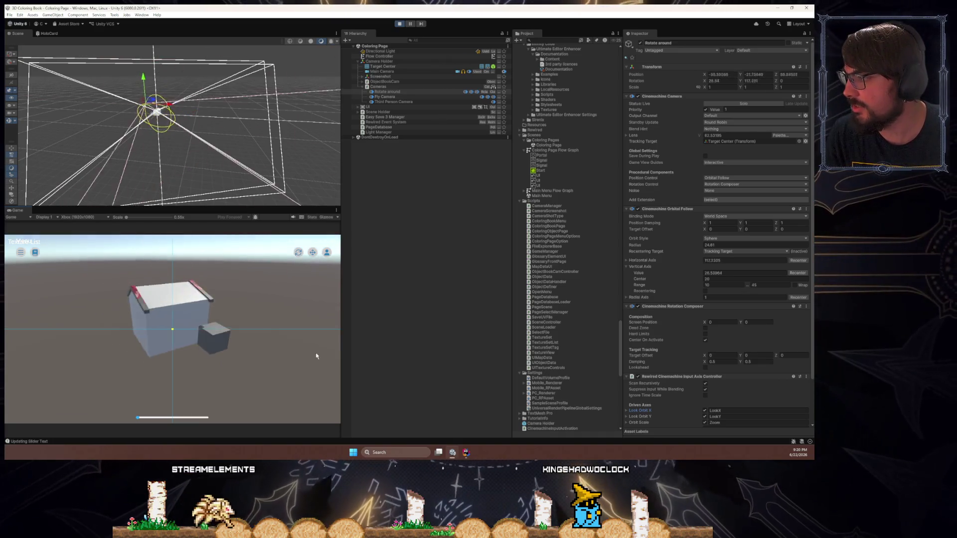
mouse_move(209, 365)
mouse_down()
mouse_move(234, 367)
mouse_move(107, 368)
mouse_move(298, 368)
mouse_move(242, 342)
mouse_move(278, 359)
mouse_move(194, 368)
mouse_move(250, 387)
mouse_move(229, 379)
mouse_move(412, 397)
mouse_move(136, 376)
mouse_move(297, 380)
mouse_move(186, 363)
mouse_up()
click(400, 23)
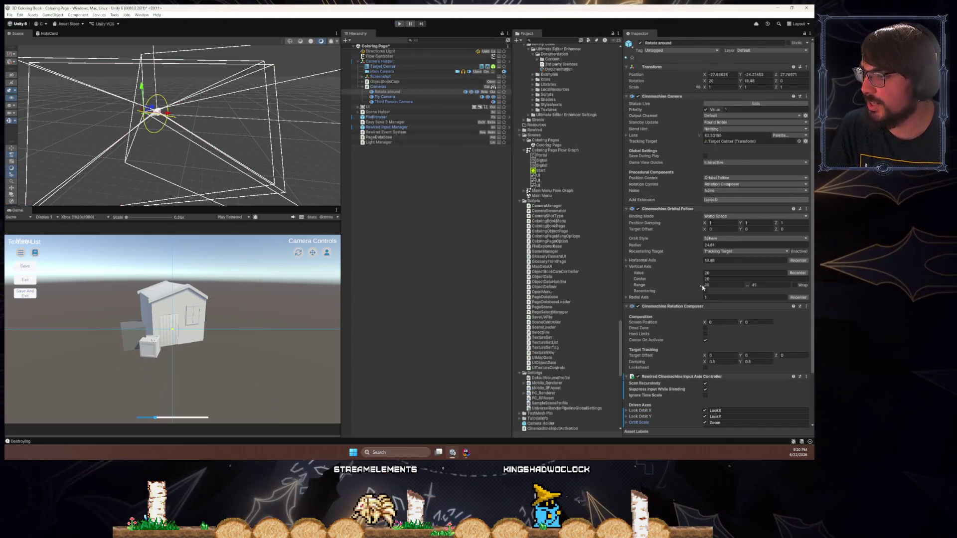
scroll(687, 284, down, 3)
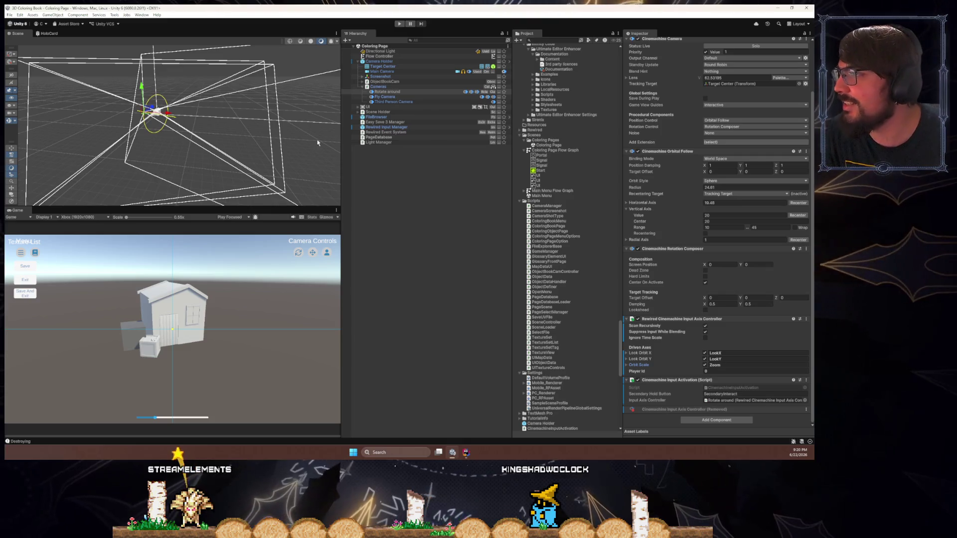
click(384, 96)
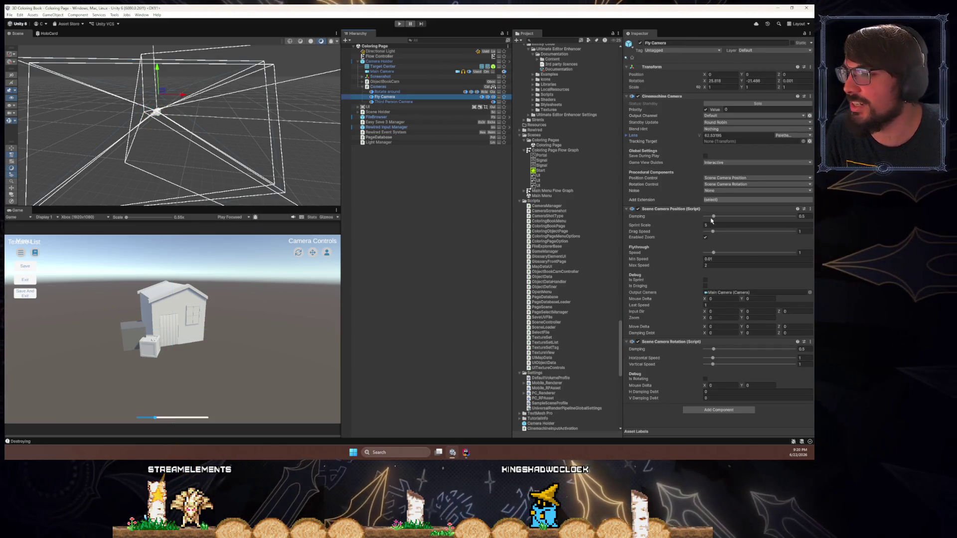
- Open the Fly Camera's SceneCameraPosition.cs script via Edit Script on its component header
click(720, 411)
click(658, 419)
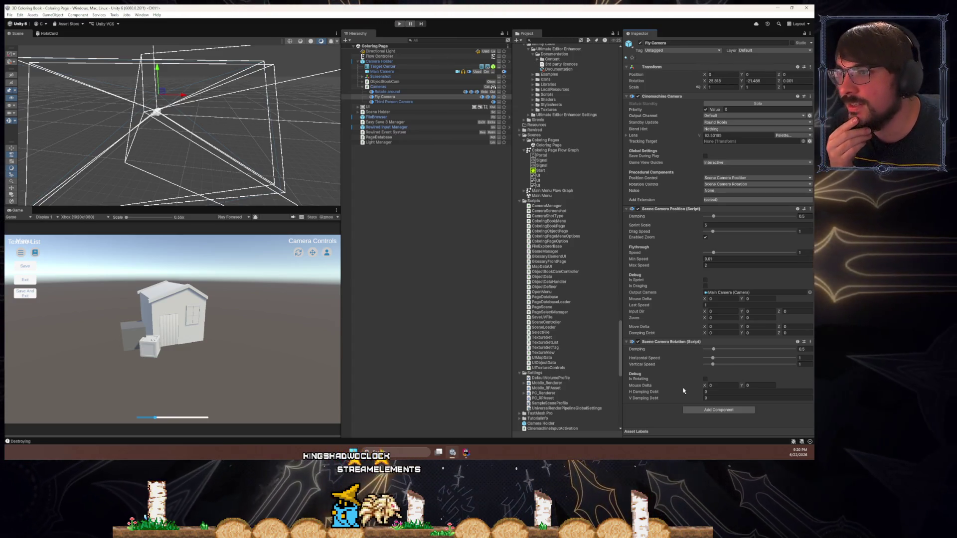
click(428, 102)
click(429, 96)
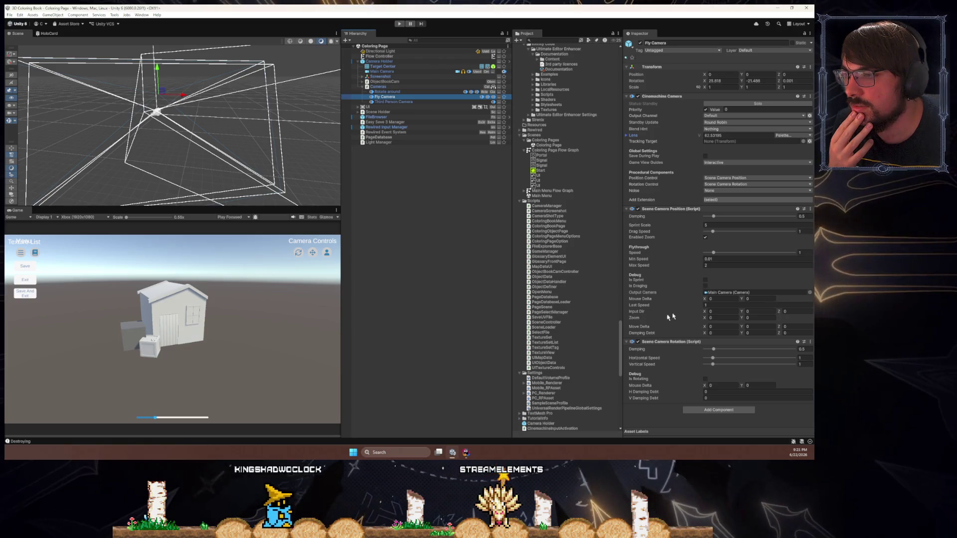
right_click(677, 210)
click(698, 341)
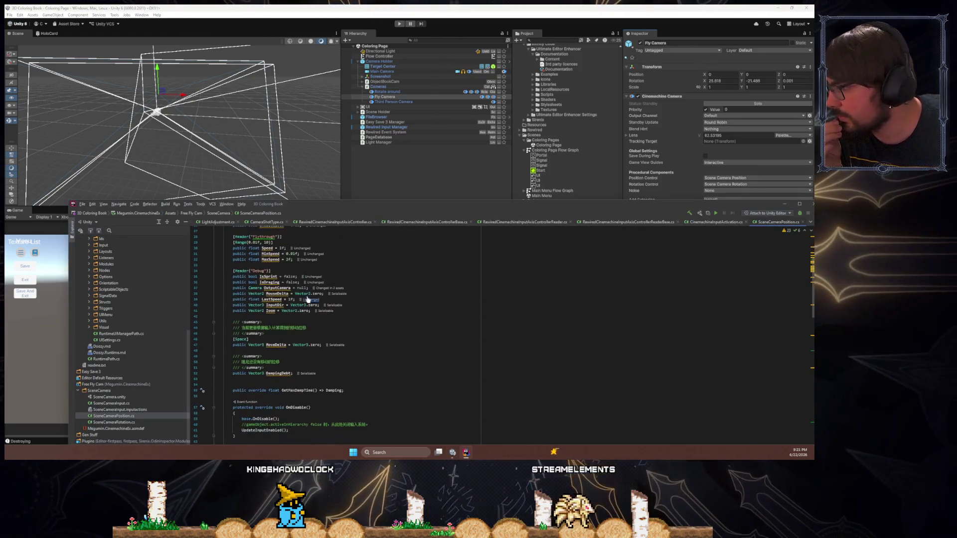
- Enlarge the Rider window and search SceneCameraPosition.cs for MouseDelta, scrolling through the code
mouse_move(412, 205)
mouse_down()
mouse_move(388, 37)
mouse_move(374, 38)
mouse_up()
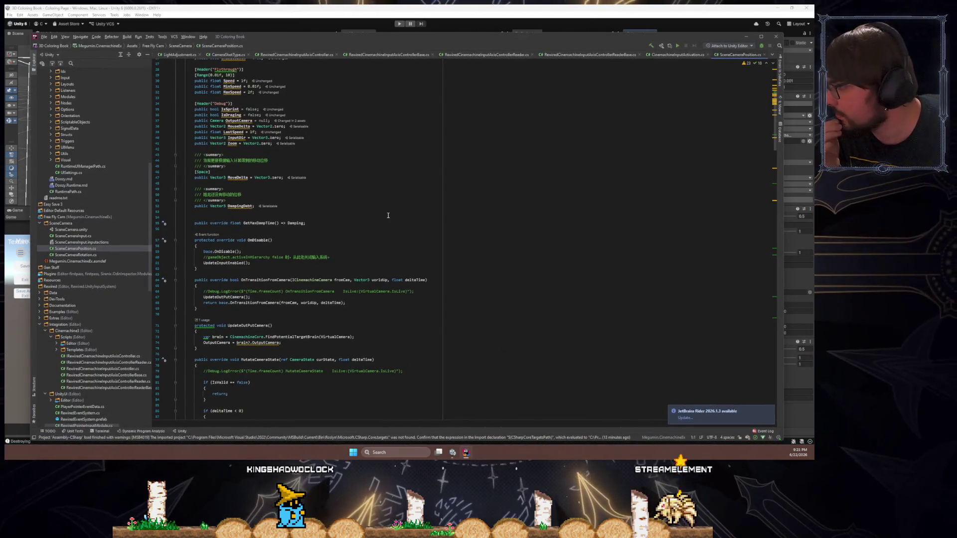
scroll(366, 247, down, 15)
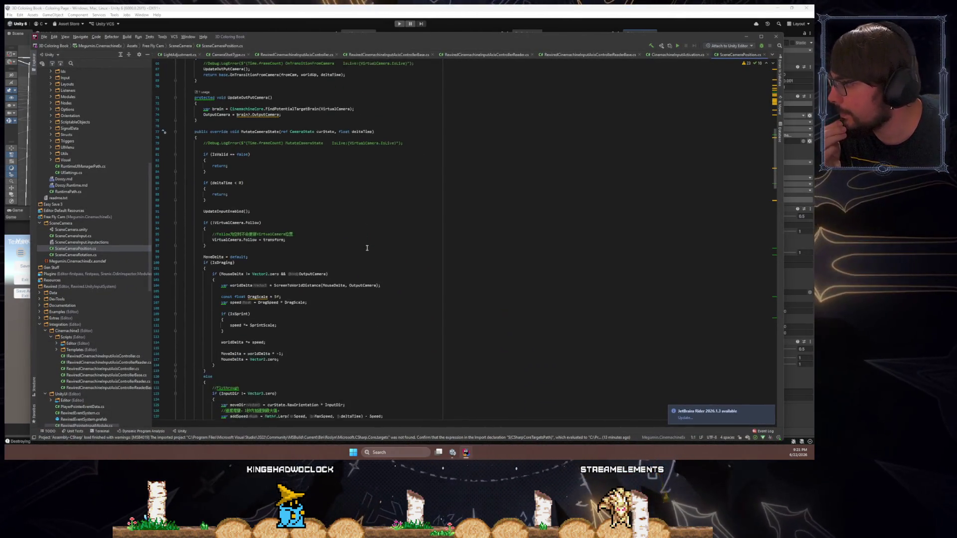
scroll(367, 248, up, 20)
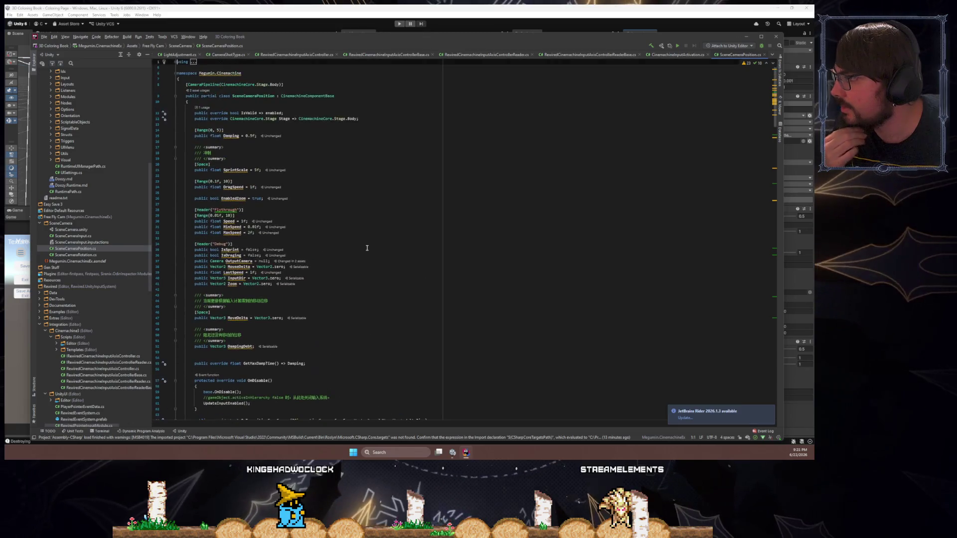
click(366, 247)
key(ctrl+f)
text(Mous)
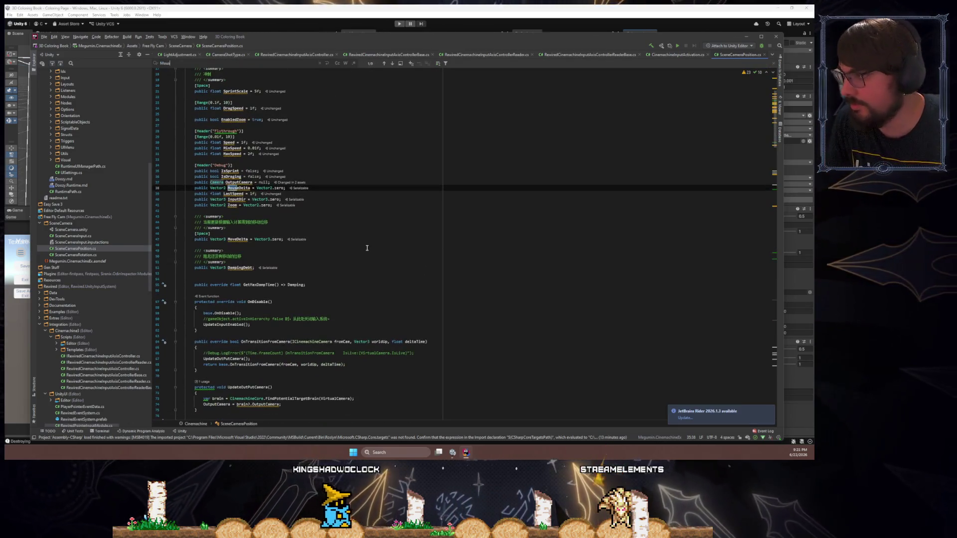
text(eDelta)
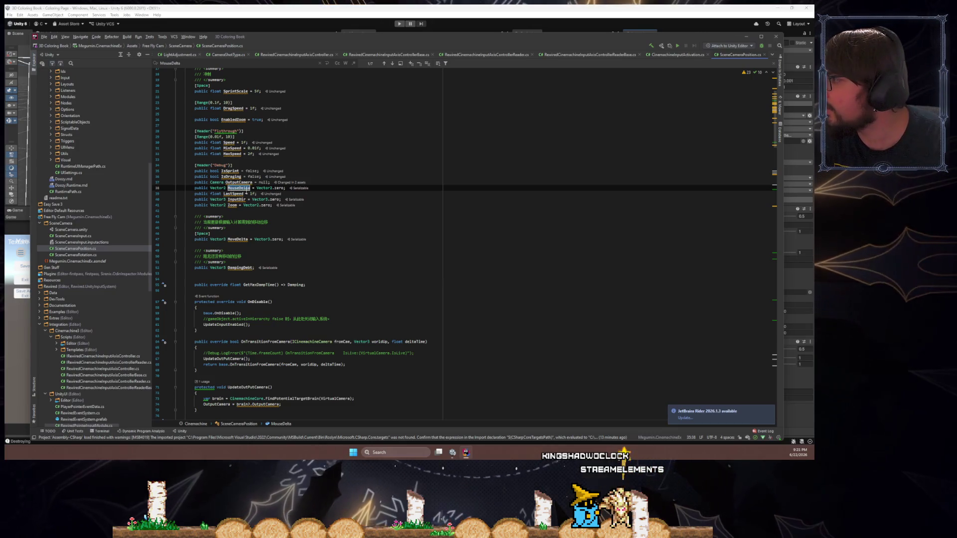
scroll(374, 242, up, 5)
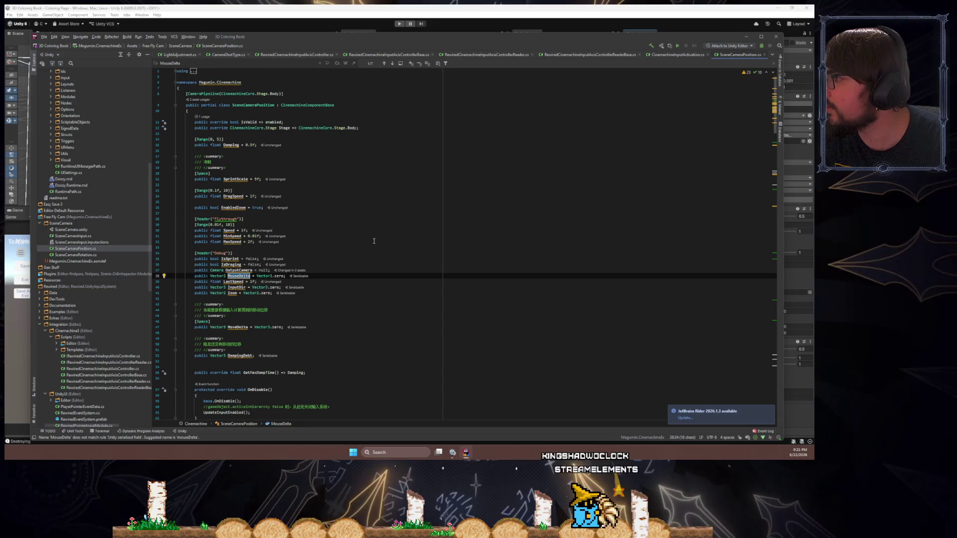
scroll(374, 241, down, 20)
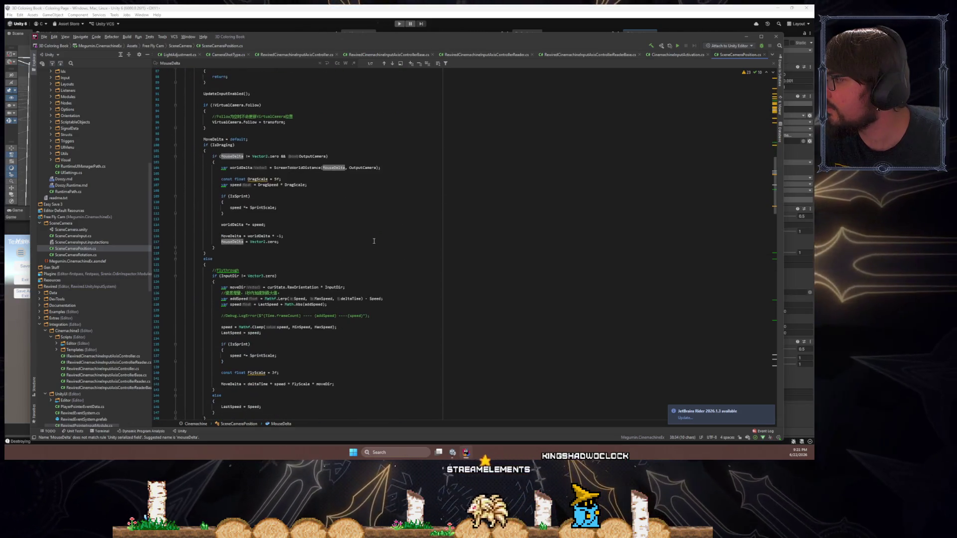
scroll(374, 241, down, 2)
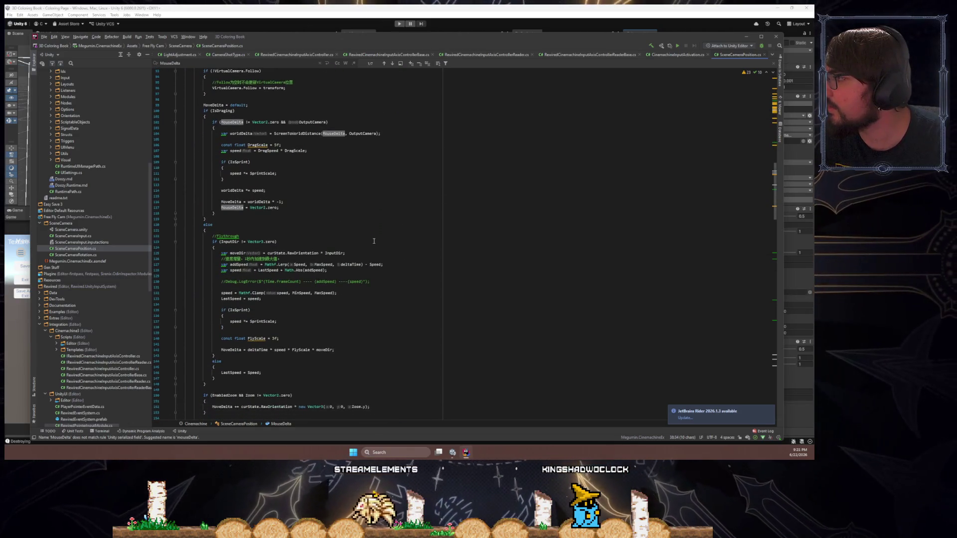
scroll(374, 242, up, 8)
scroll(374, 241, up, 20)
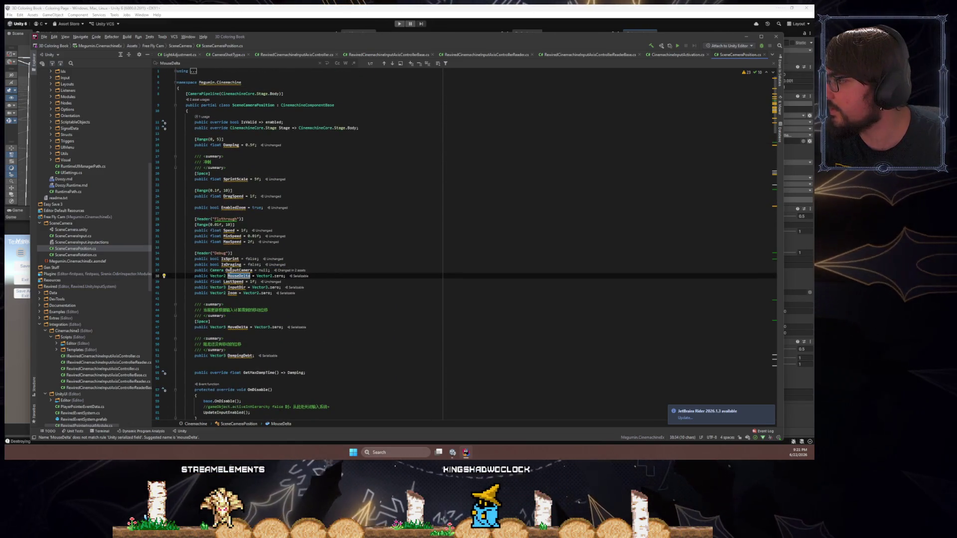
- Search the script for 'right', 'clam' and MouseDelta usages, then minimize Rider
mouse_move(676, 36)
mouse_down()
mouse_move(498, 299)
mouse_move(483, 342)
mouse_move(448, 97)
mouse_move(443, 434)
mouse_move(441, 377)
mouse_move(548, 159)
mouse_move(656, 29)
mouse_move(648, 20)
mouse_move(656, 42)
mouse_up()
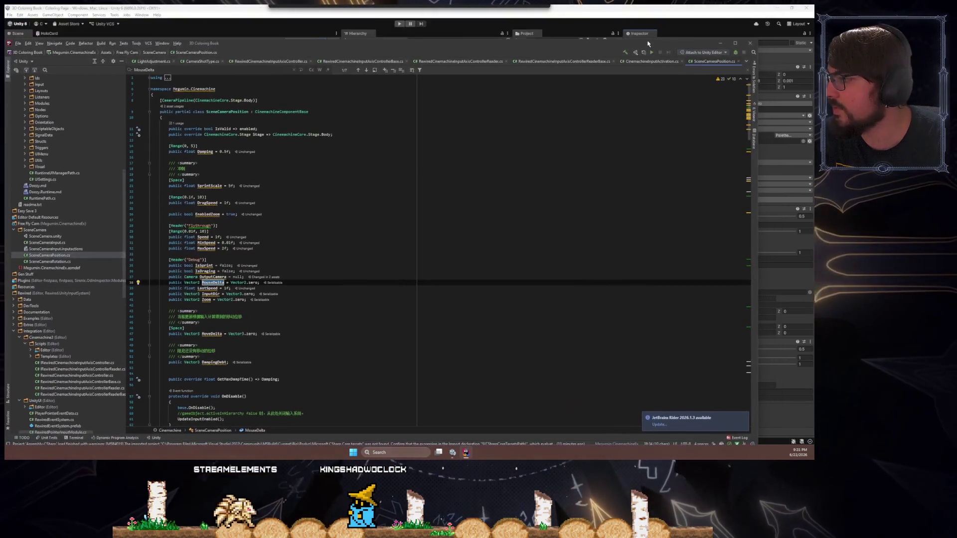
scroll(428, 206, down, 9)
scroll(428, 206, down, 13)
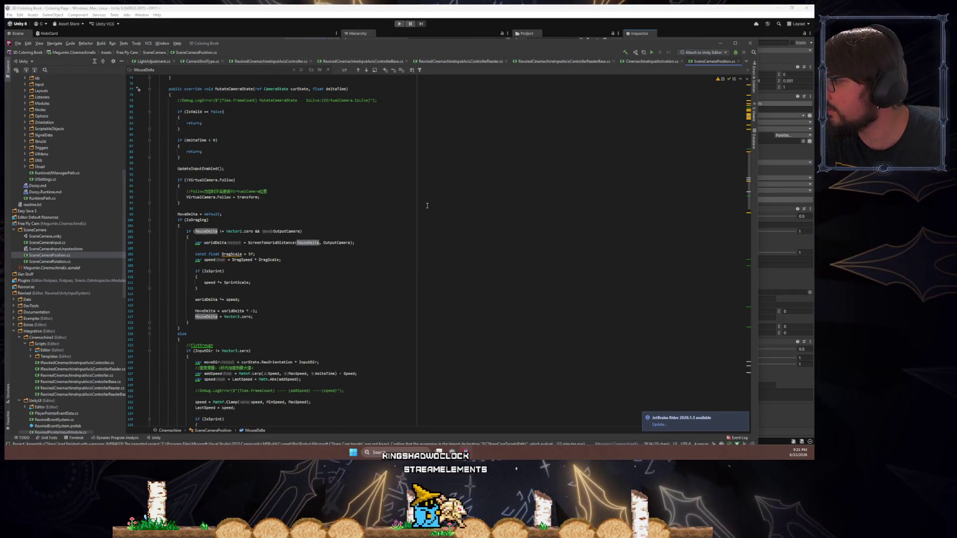
scroll(427, 205, up, 20)
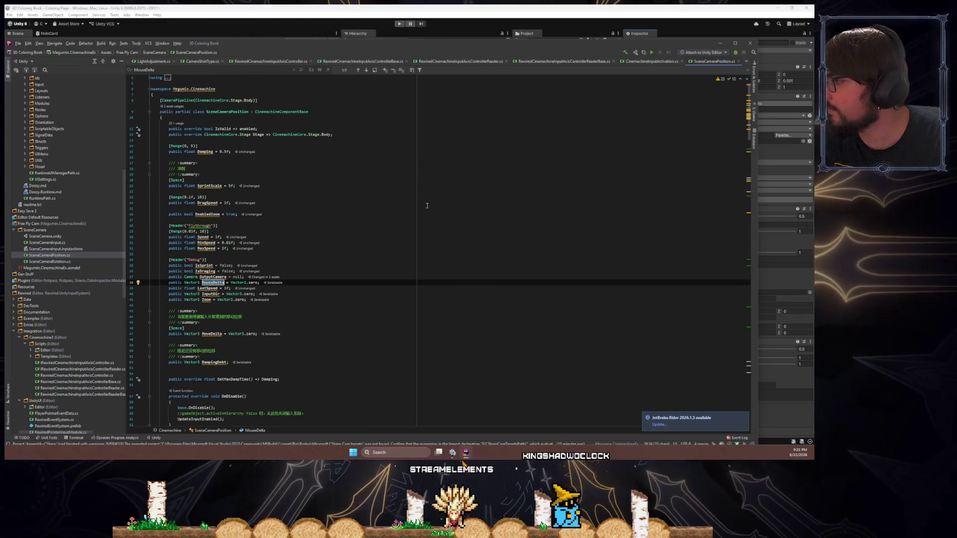
key(ctrl+f)
text(rightclic)
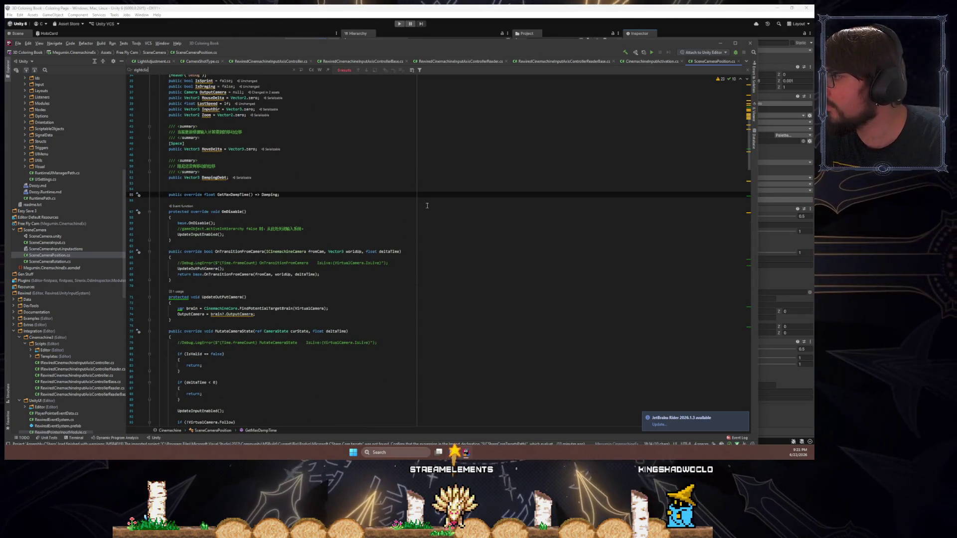
key(BackSpace)
key(BackSpace)
key(BackSpace)
text(clam)
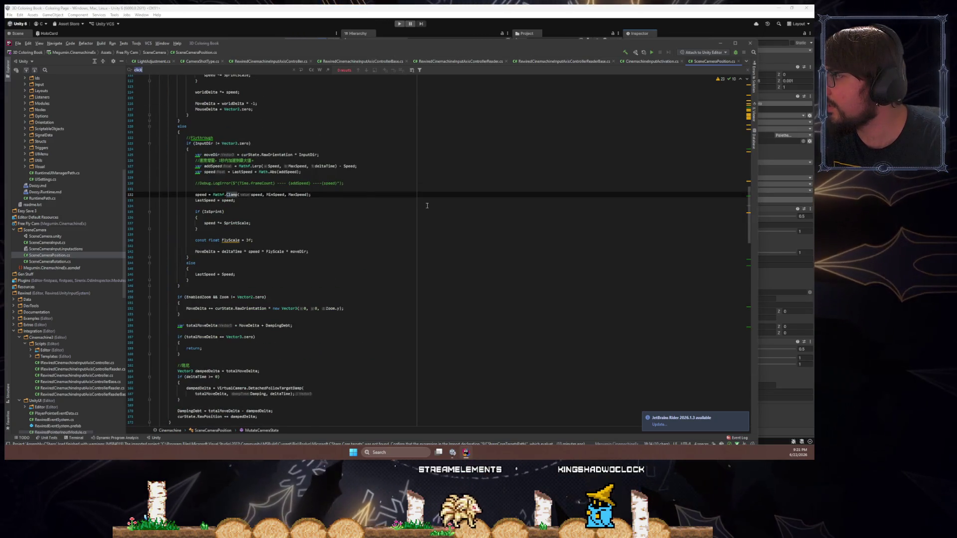
key(BackSpace)
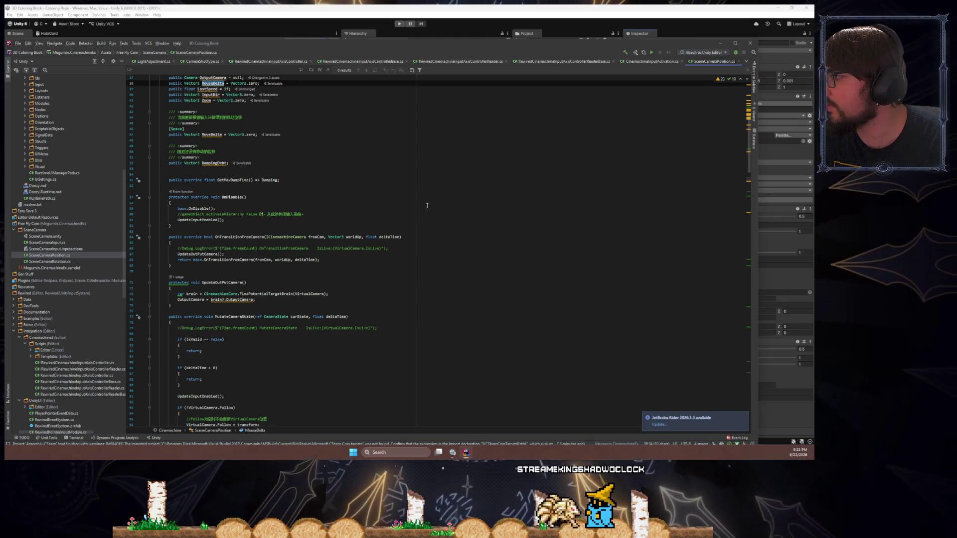
text(MouseDelta)
key(Return)
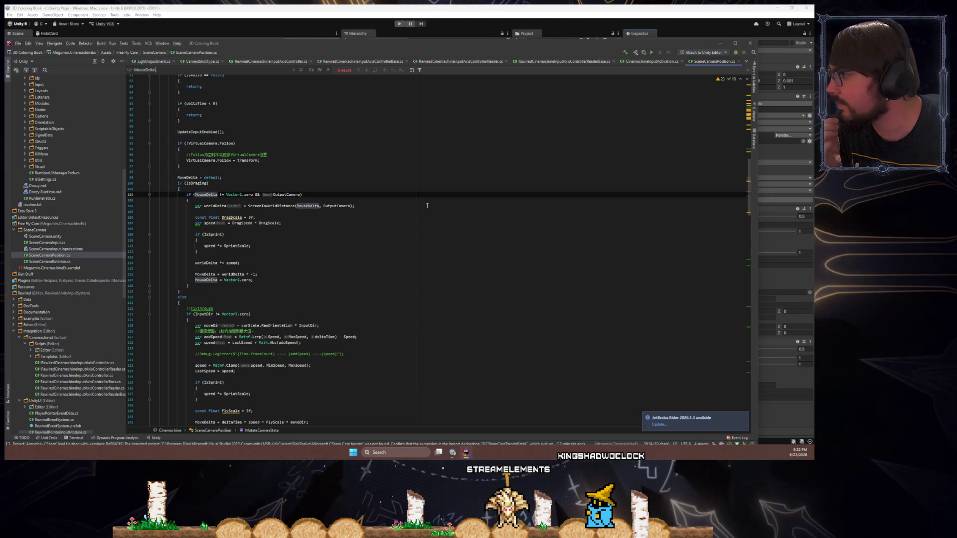
scroll(412, 236, down, 20)
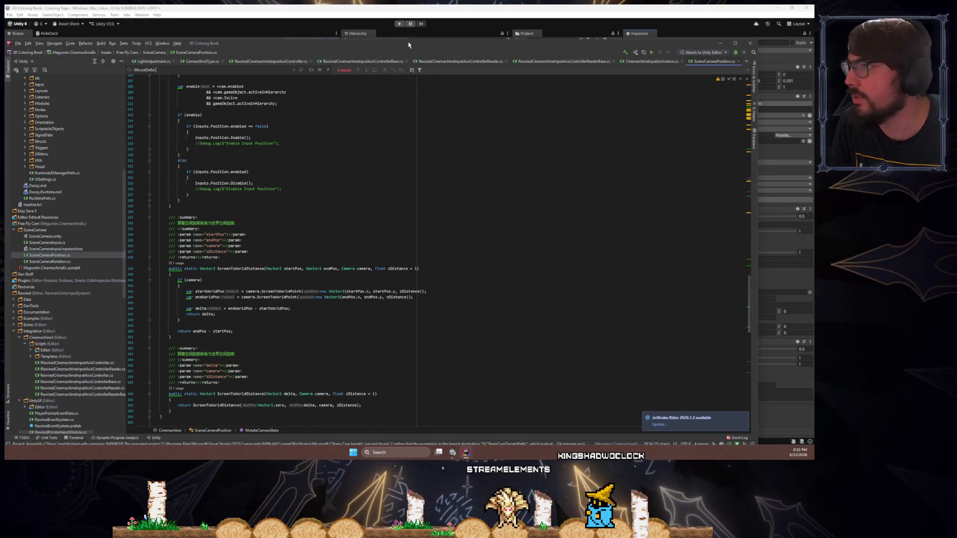
click(719, 42)
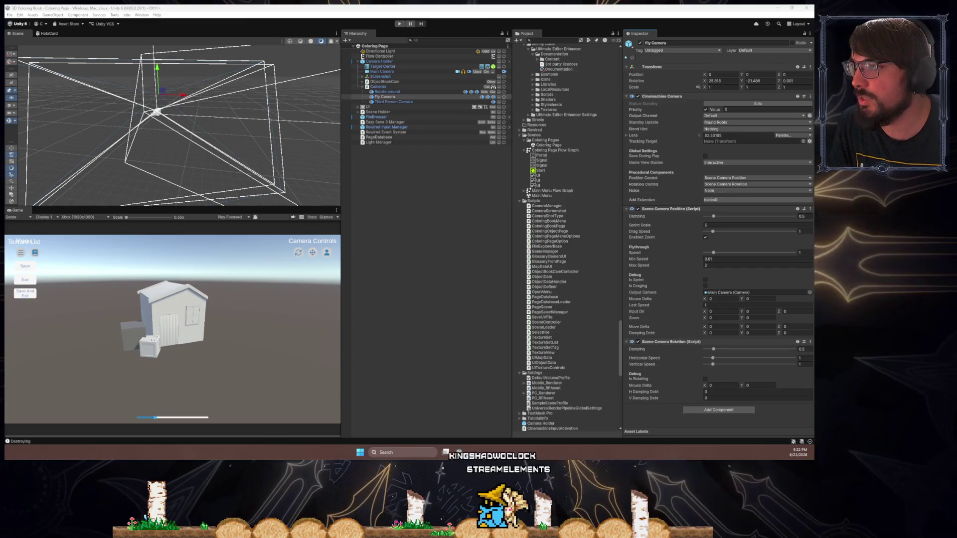
- Review the Third Person, Fly Camera and Rotate around camera settings without changing anything
click(464, 102)
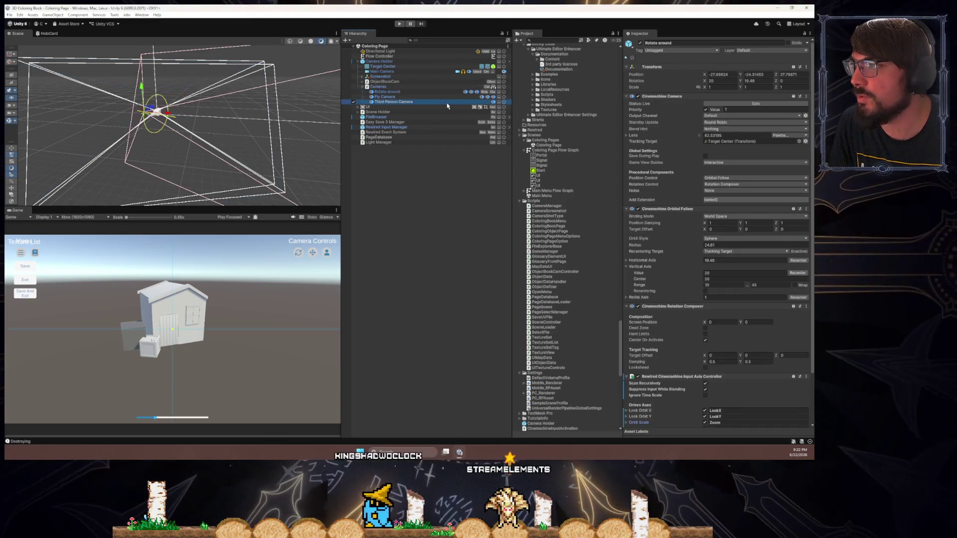
click(629, 135)
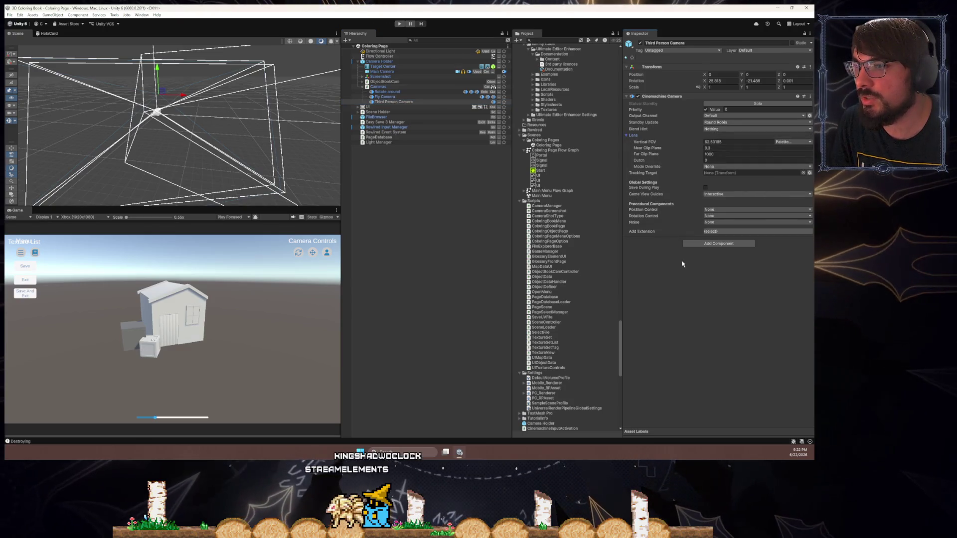
click(630, 136)
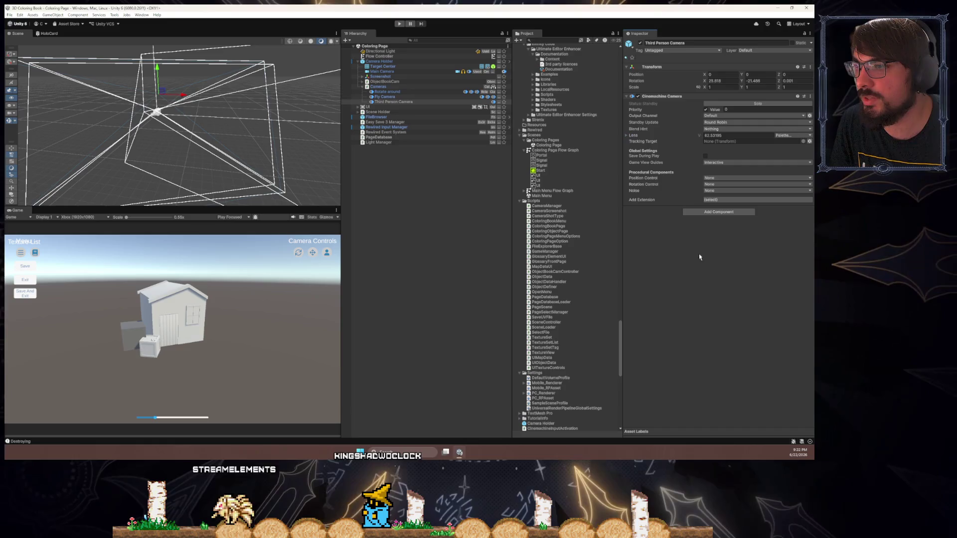
click(409, 97)
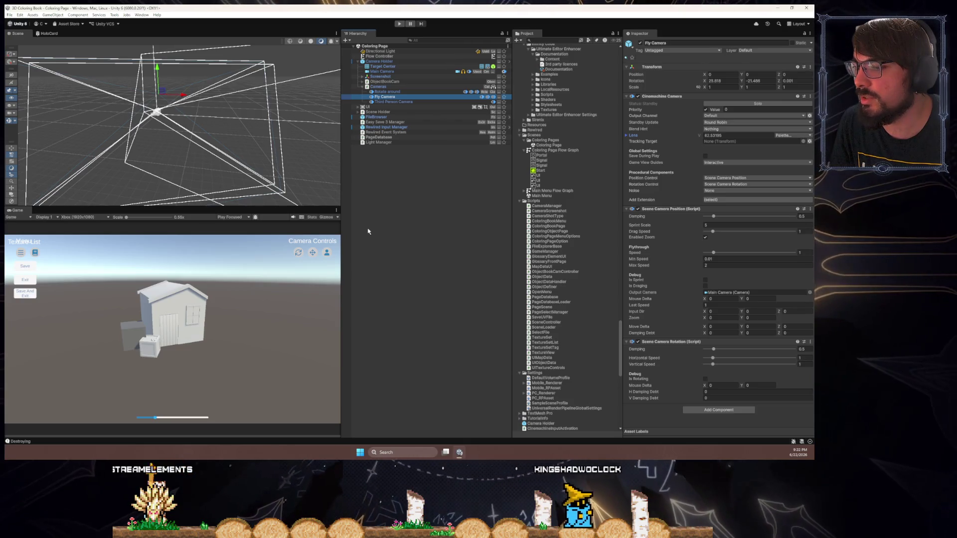
click(388, 92)
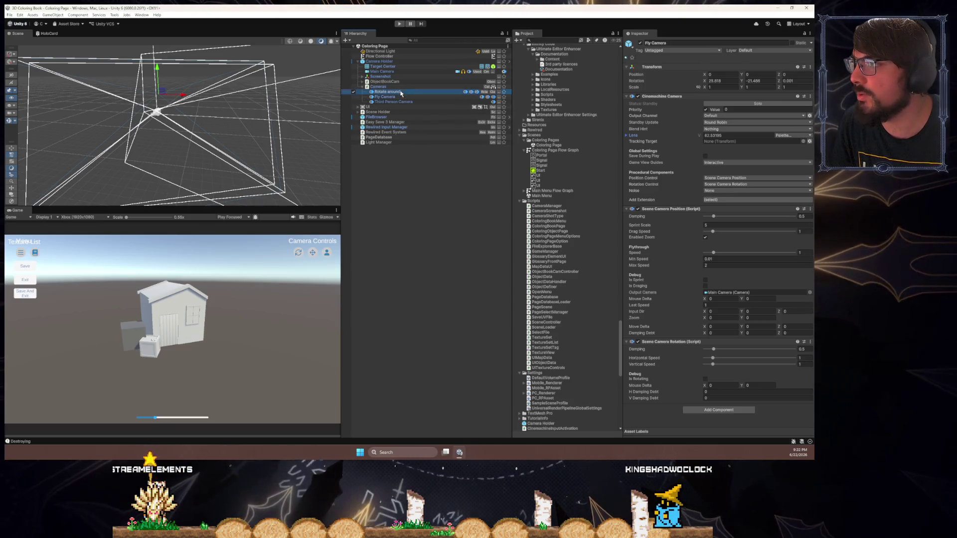
mouse_move(197, 146)
mouse_down()
mouse_move(235, 136)
mouse_move(273, 158)
mouse_move(209, 167)
mouse_up()
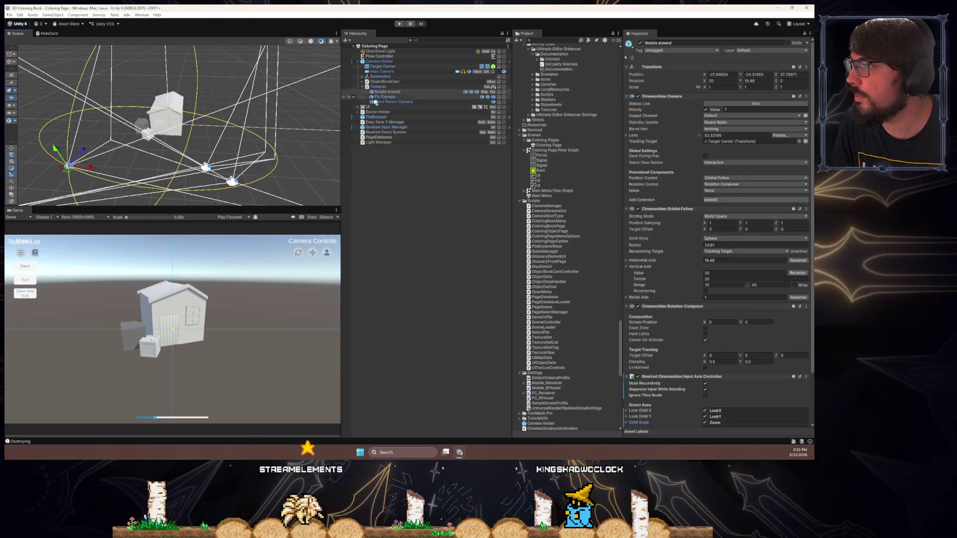
scroll(657, 354, down, 3)
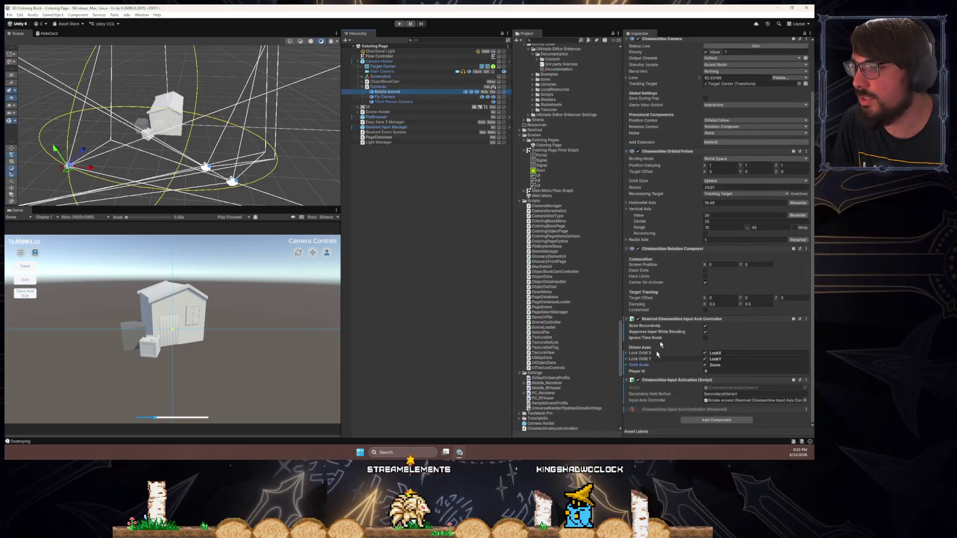
right_click(655, 319)
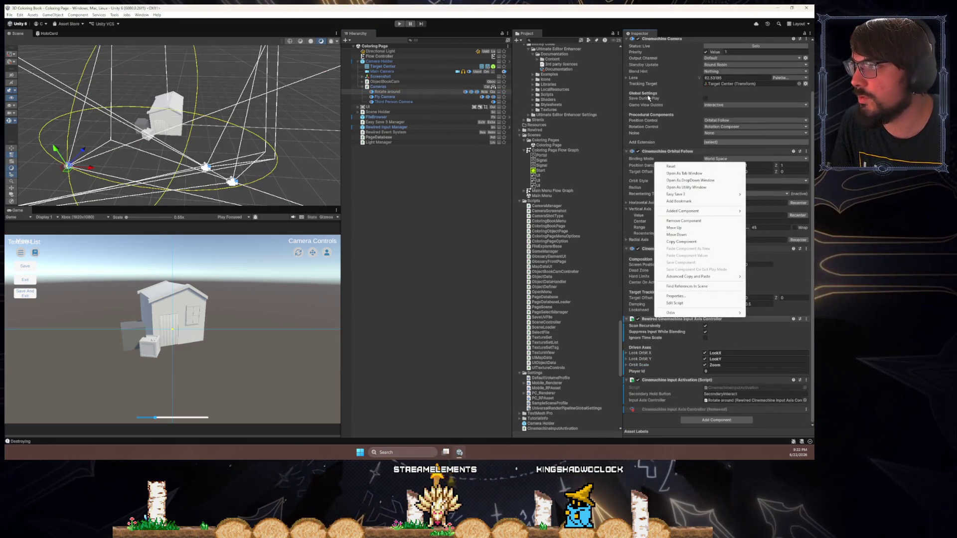
click(445, 88)
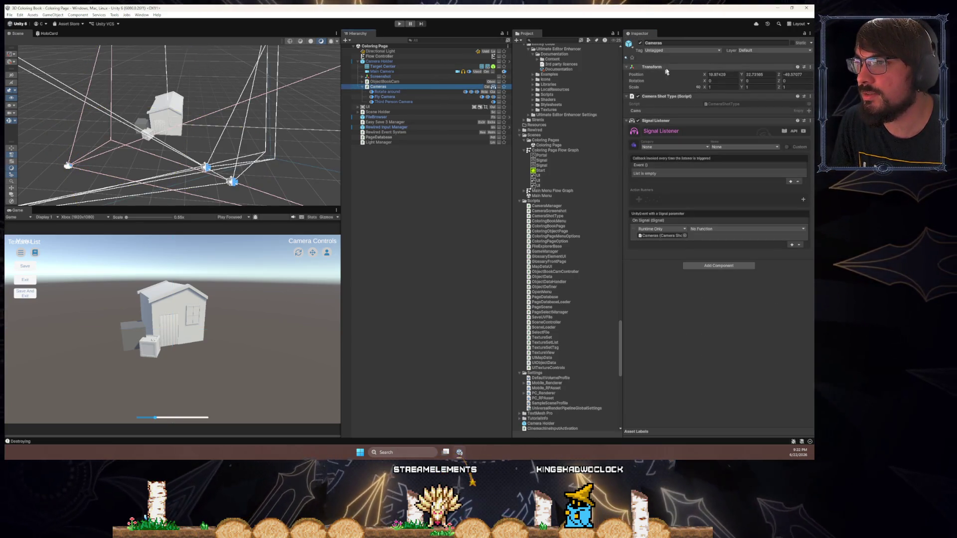
- Apply all prefab overrides on Camera Holder
click(374, 60)
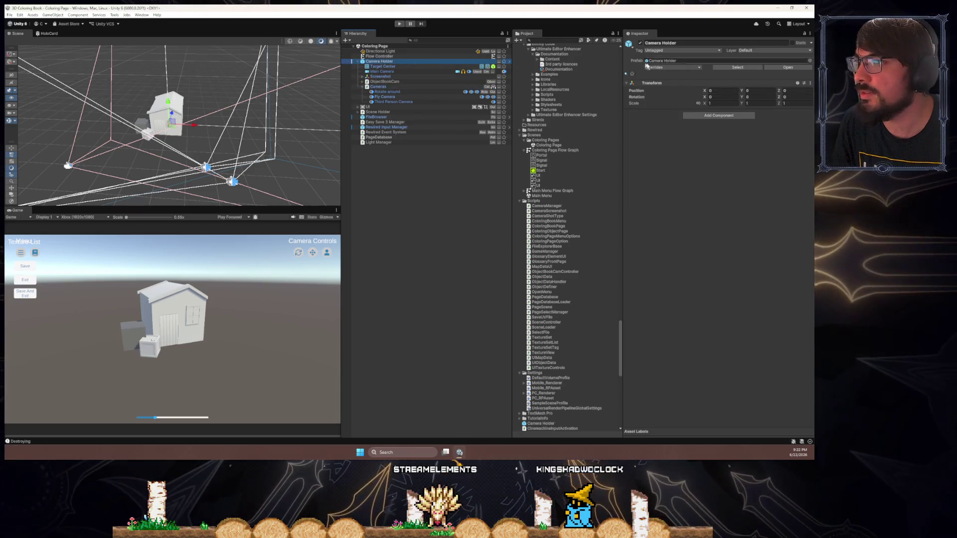
click(678, 68)
click(718, 187)
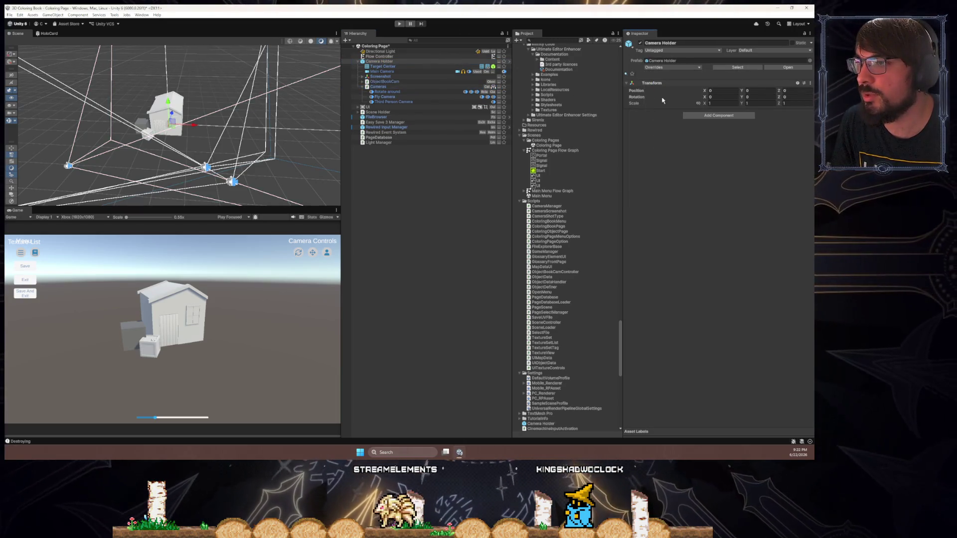
- Paste a copy of the Rotate around camera into ObjectBookCam beside Object Book Controller
click(434, 92)
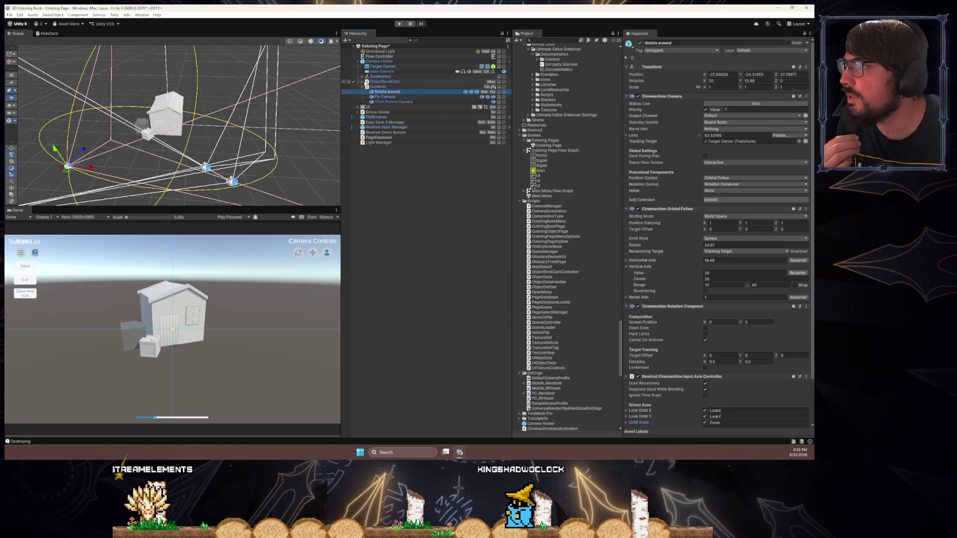
click(363, 83)
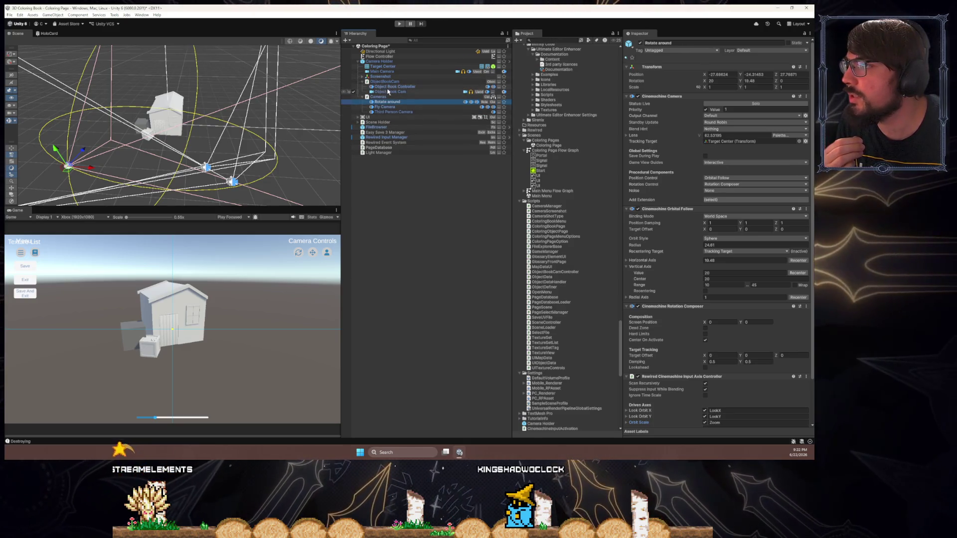
click(393, 86)
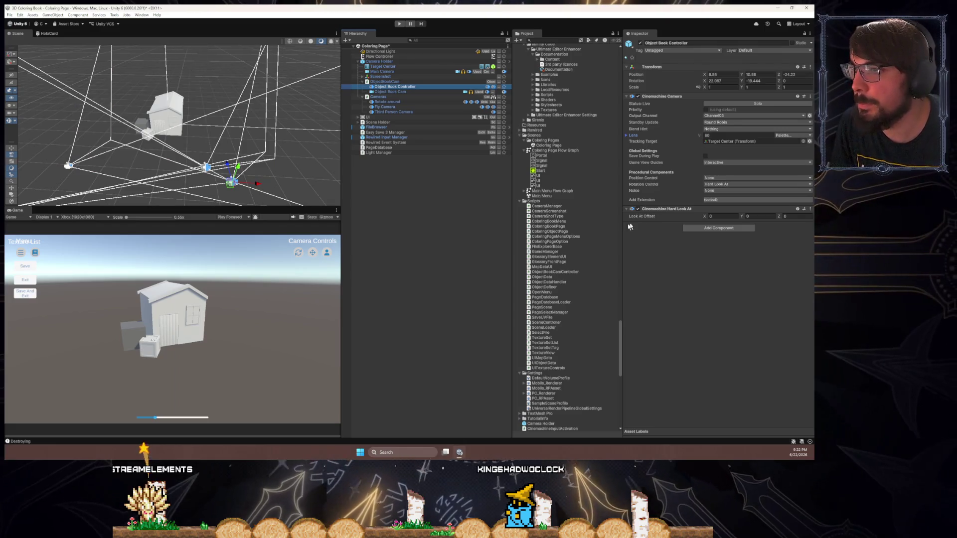
click(384, 82)
click(385, 87)
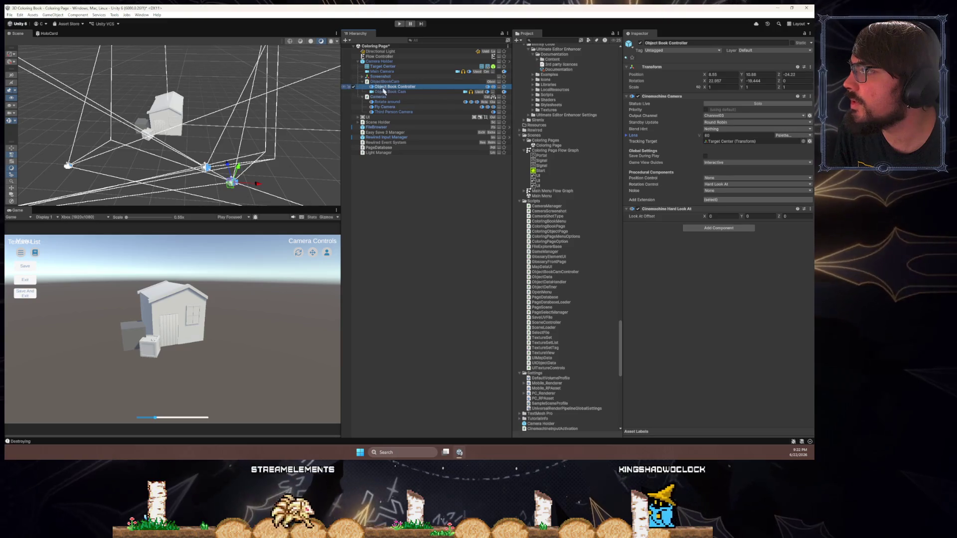
drag(219, 158, 160, 165)
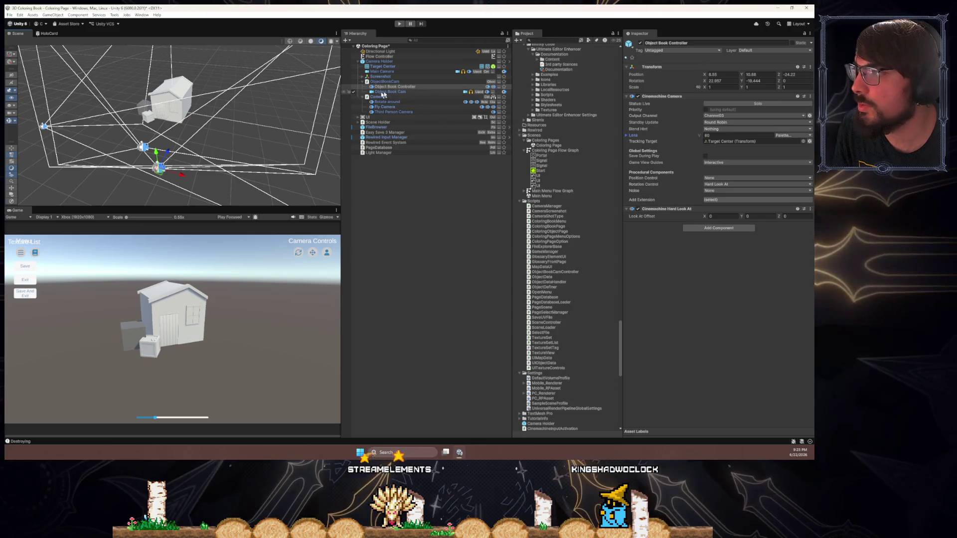
click(406, 102)
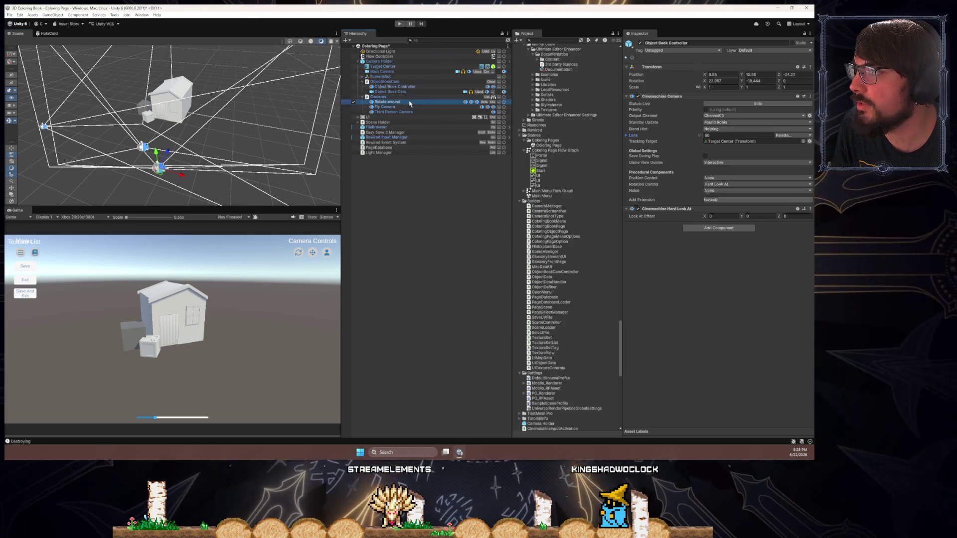
click(396, 93)
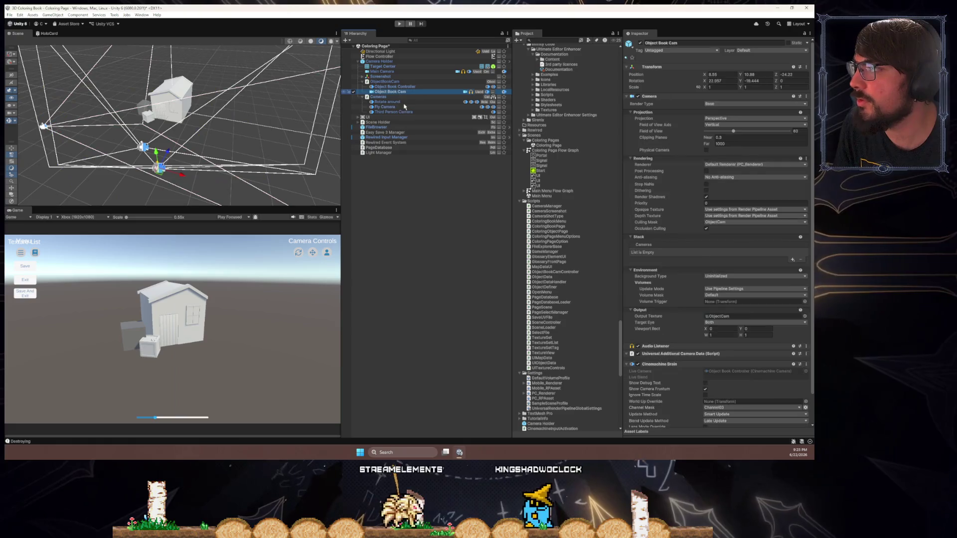
key(ctrl+v)
click(393, 86)
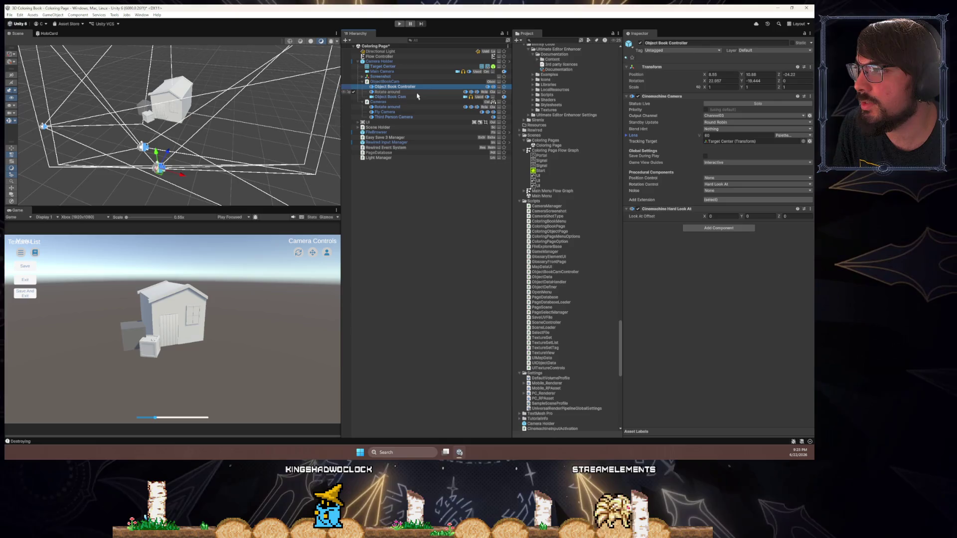
- Set the copied Rotate around camera's output channel to Channel03 only, removing Default
click(418, 92)
click(727, 115)
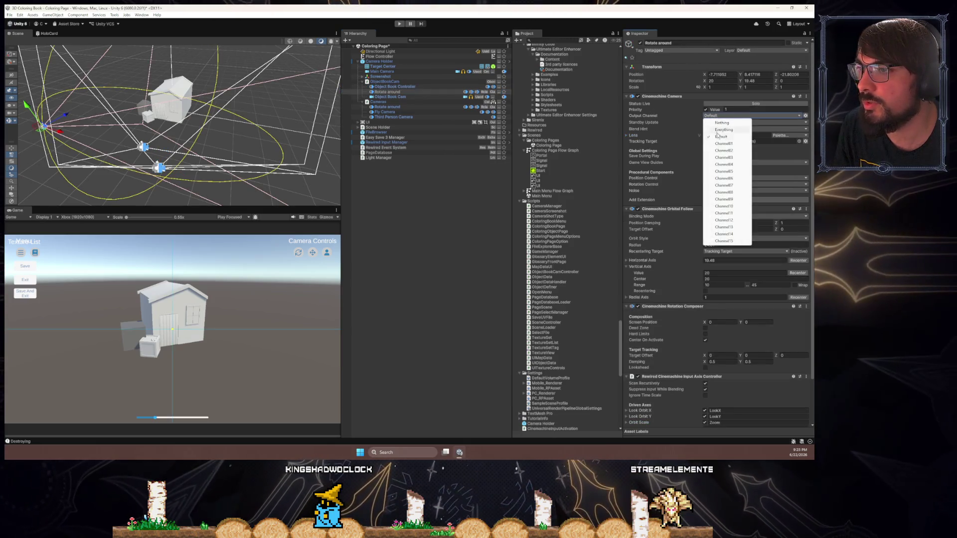
click(722, 158)
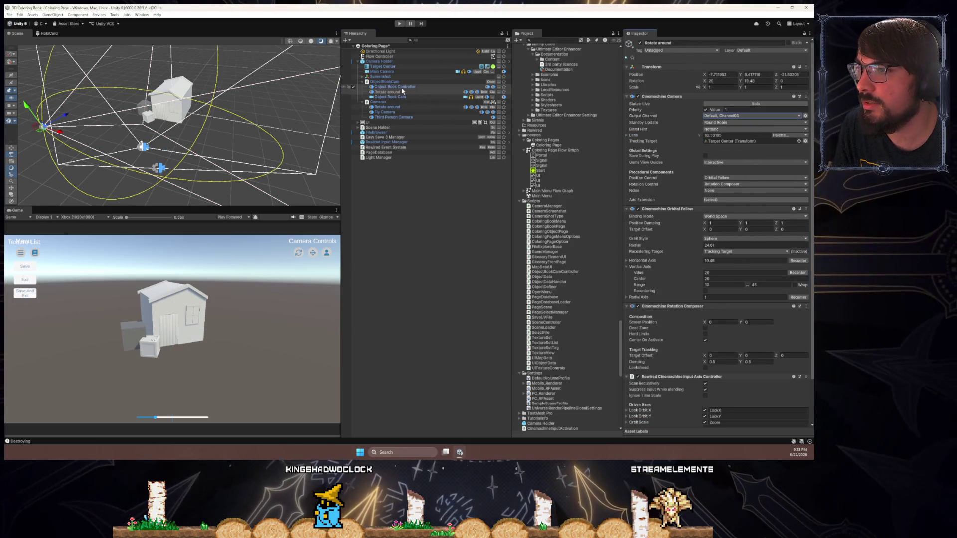
click(715, 114)
click(722, 135)
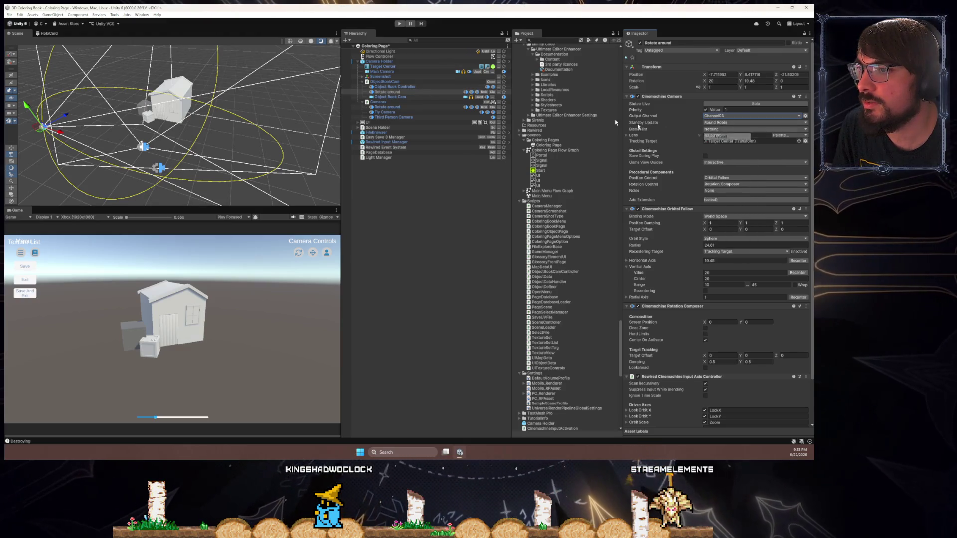
- Check Object Book Cam's brain settings, then solo the copied Rotate around camera
click(401, 88)
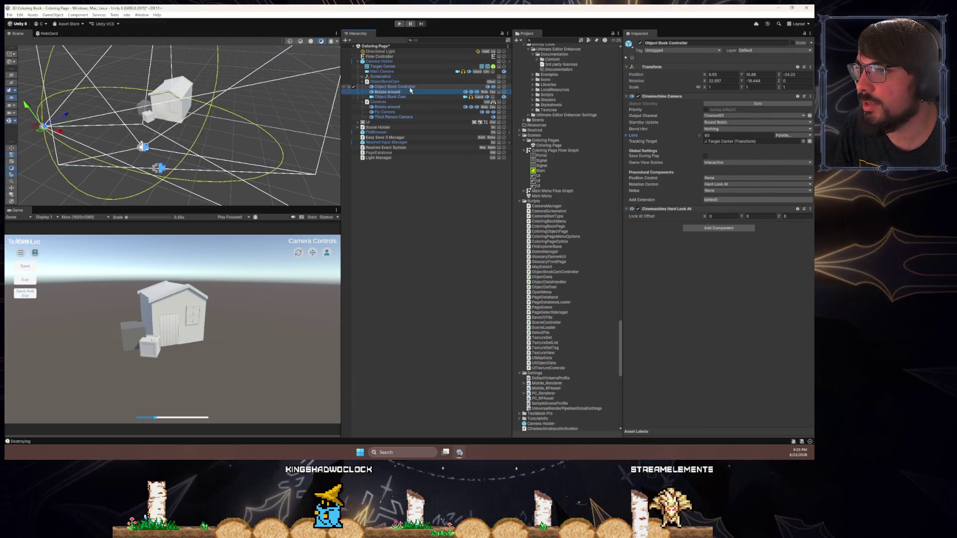
click(418, 98)
key(Up)
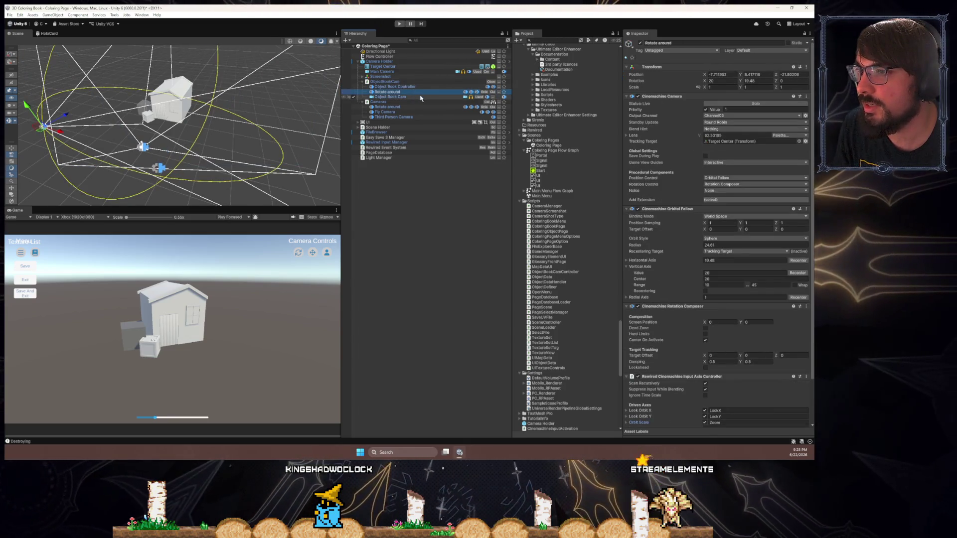
click(421, 98)
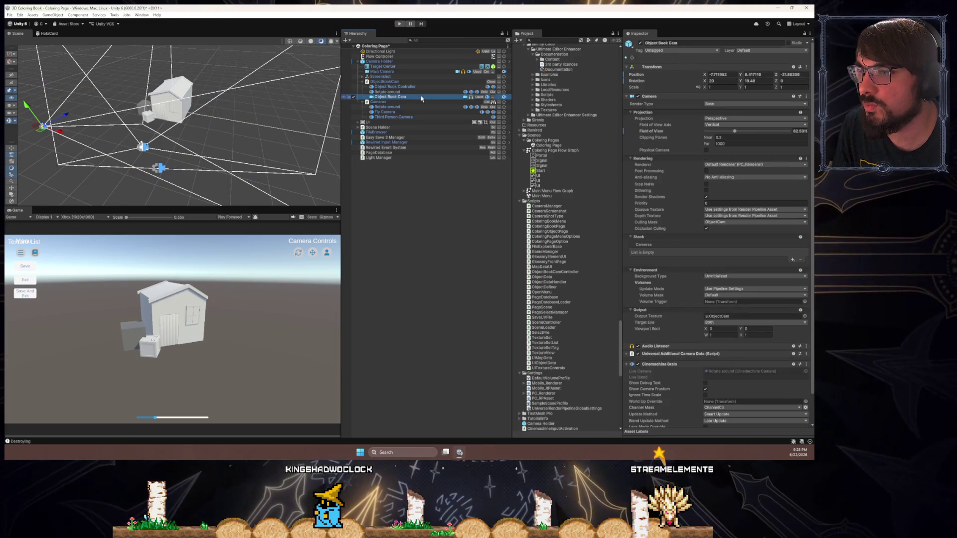
click(421, 92)
key(Down)
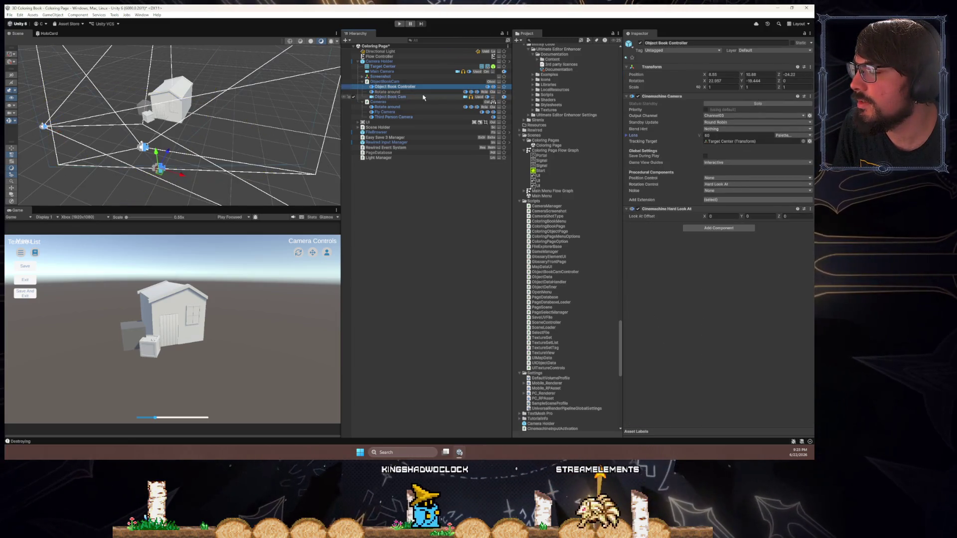
click(421, 92)
click(724, 105)
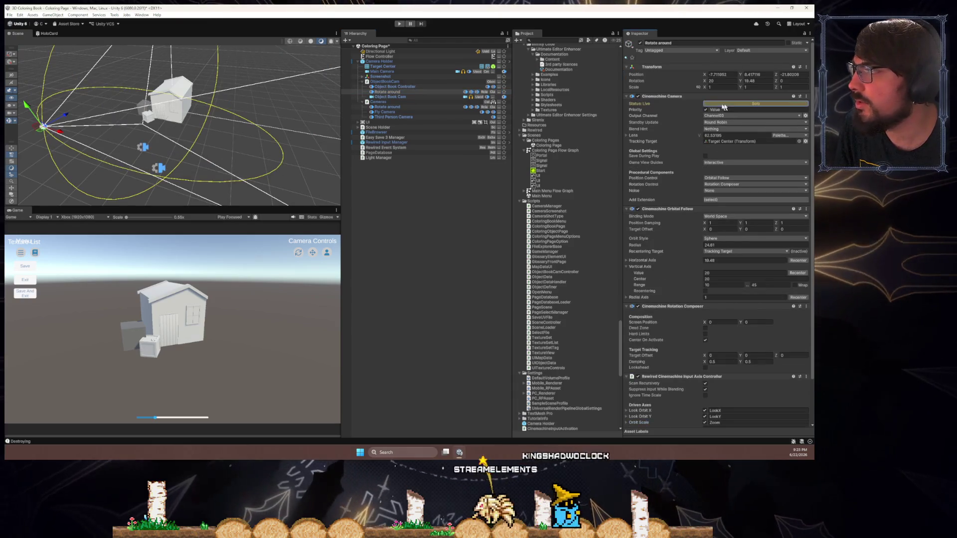
- Select Object Book Cam and scroll to its Camera Priority setting
mouse_move(159, 150)
mouse_down()
mouse_move(192, 153)
mouse_move(140, 145)
mouse_up()
click(388, 96)
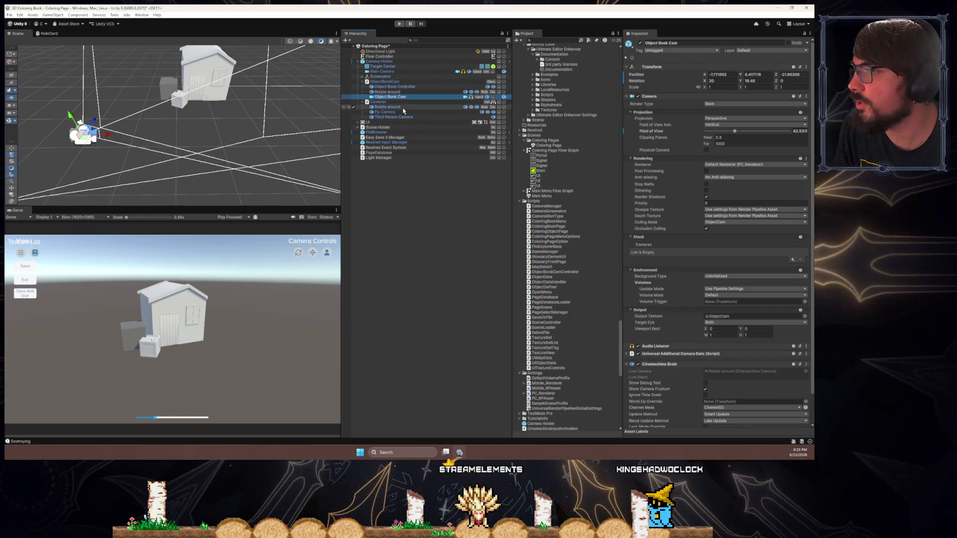
scroll(663, 269, down, 2)
mouse_move(662, 272)
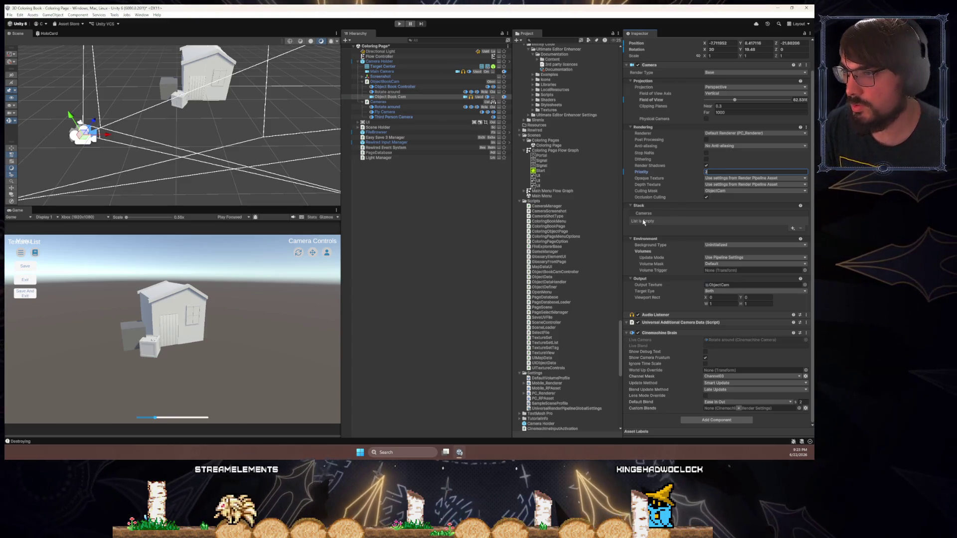
- Adjust Object Book Cam's priority, then select its 1920×1080 ObjectCam output render texture
click(692, 186)
click(697, 173)
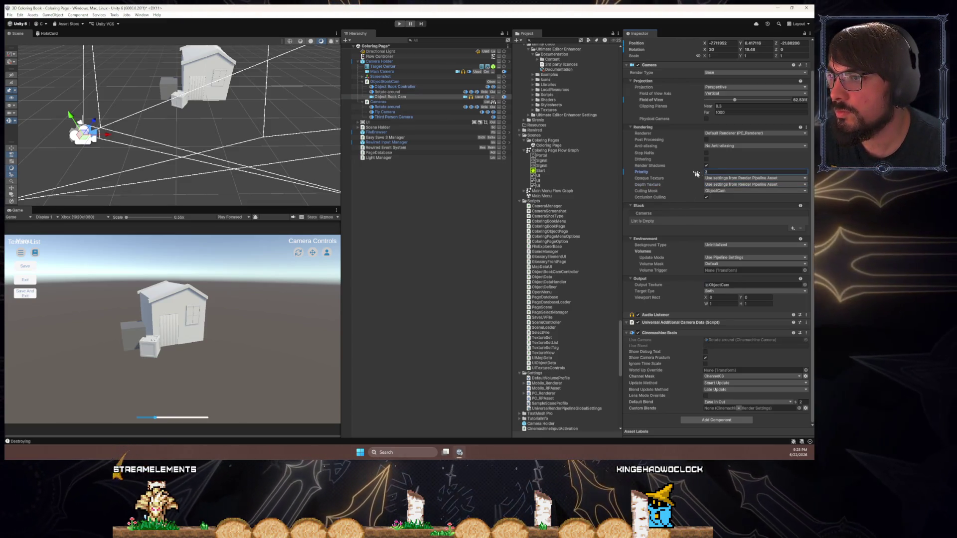
click(721, 134)
click(694, 137)
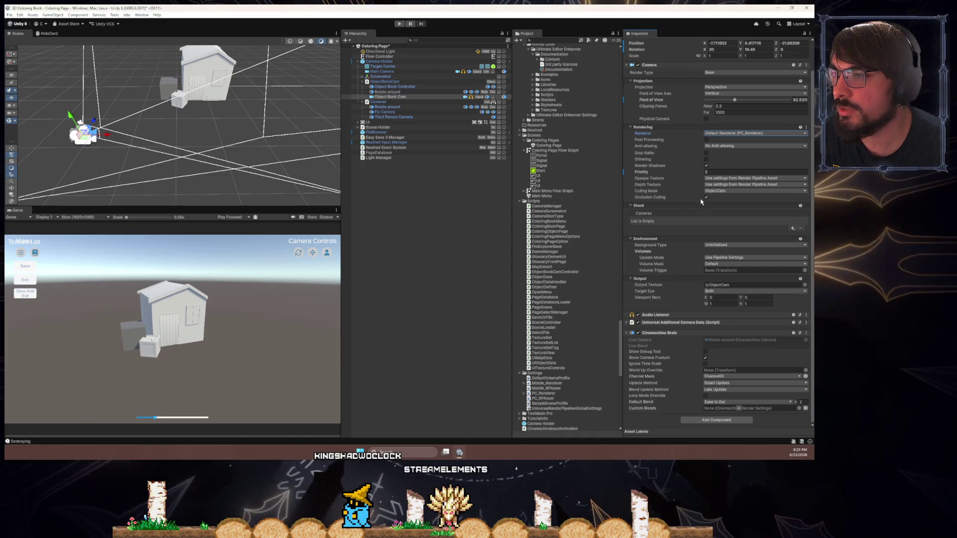
click(716, 285)
click(536, 429)
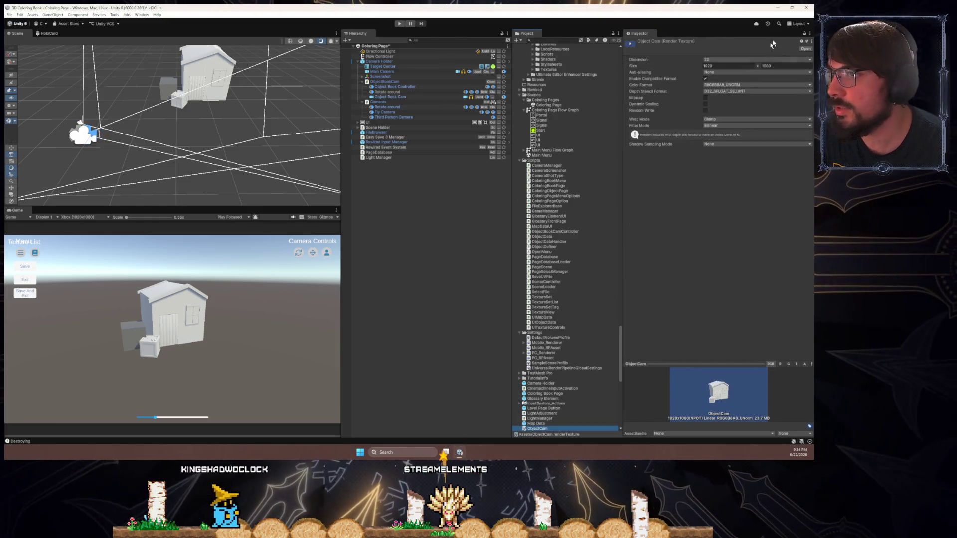
- Select the copied Rotate around camera under ObjectBookCam and frame it in the Scene view
click(394, 92)
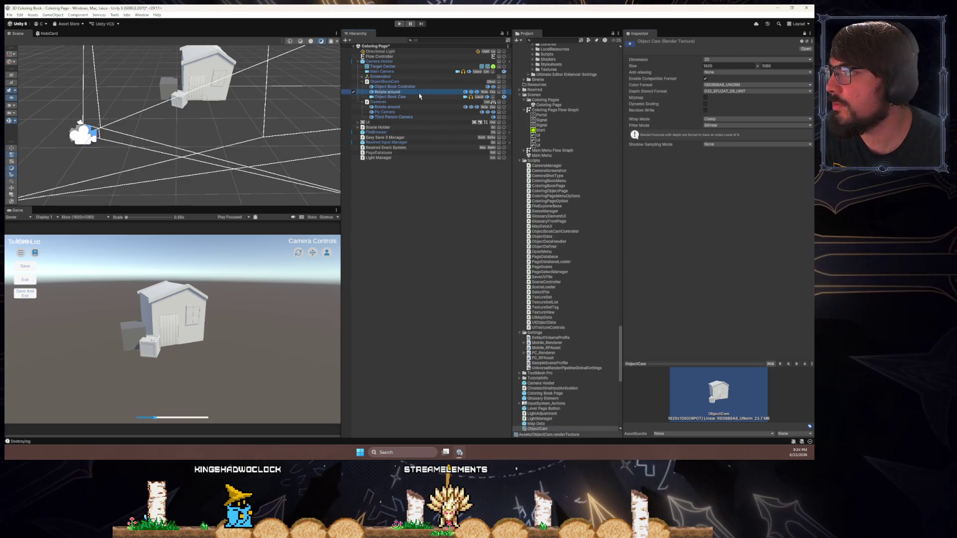
key(f)
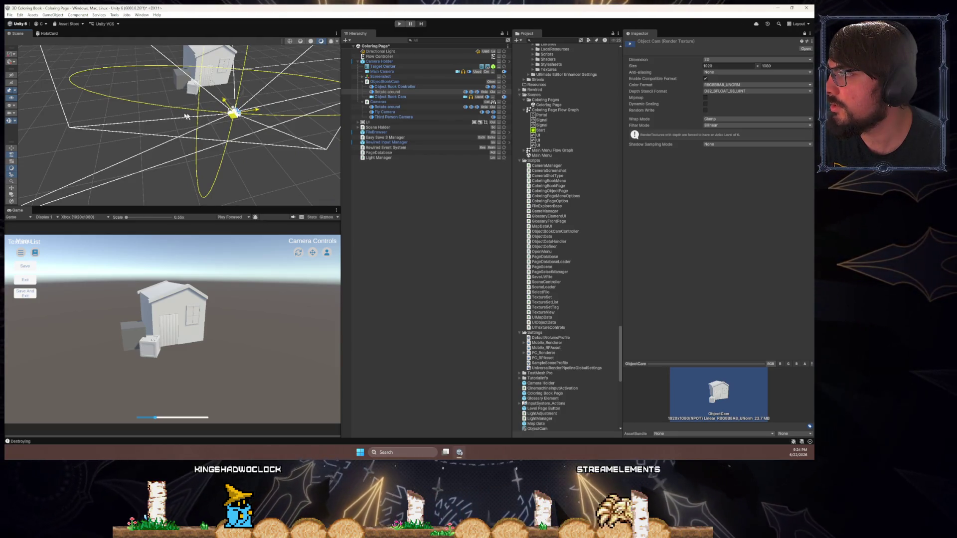
click(388, 92)
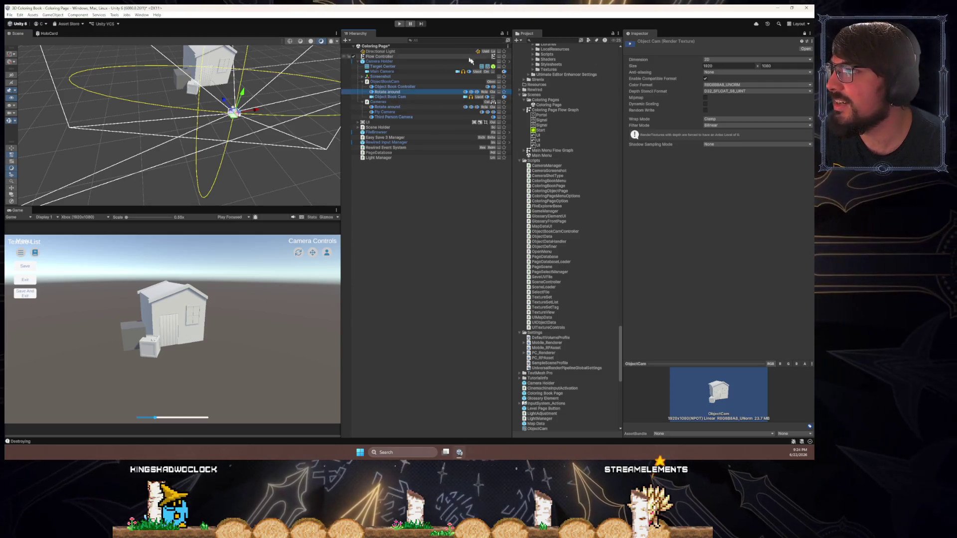
- Widen the Project panel and add a second Inspector tab beside it
drag(511, 75, 457, 73)
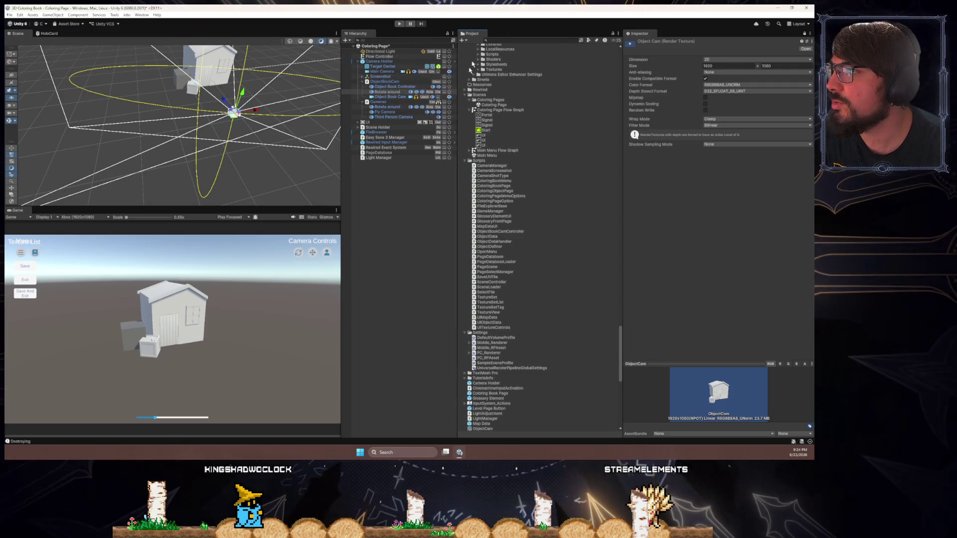
right_click(477, 35)
mouse_move(515, 76)
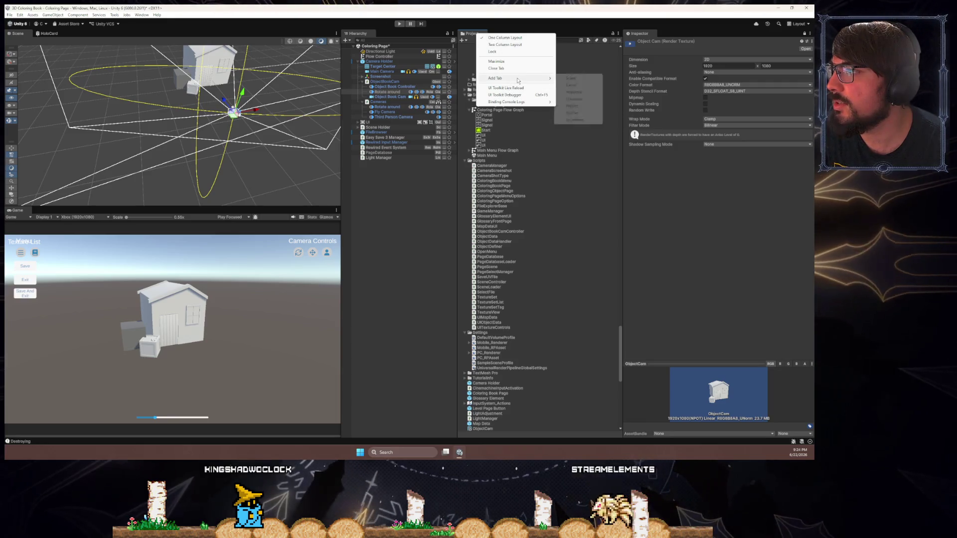
click(581, 91)
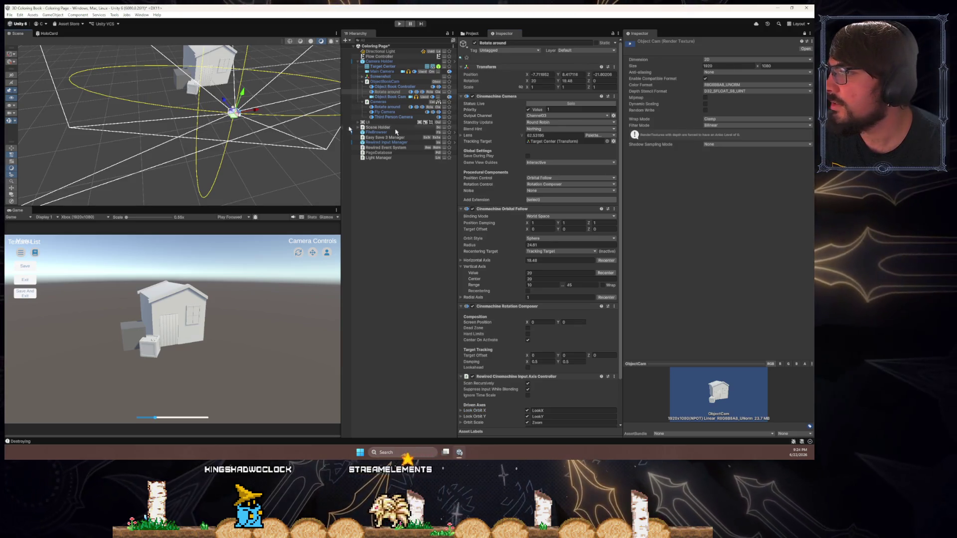
- Solo the Rotate around camera and expand its Look Orbit X driven axis
click(529, 104)
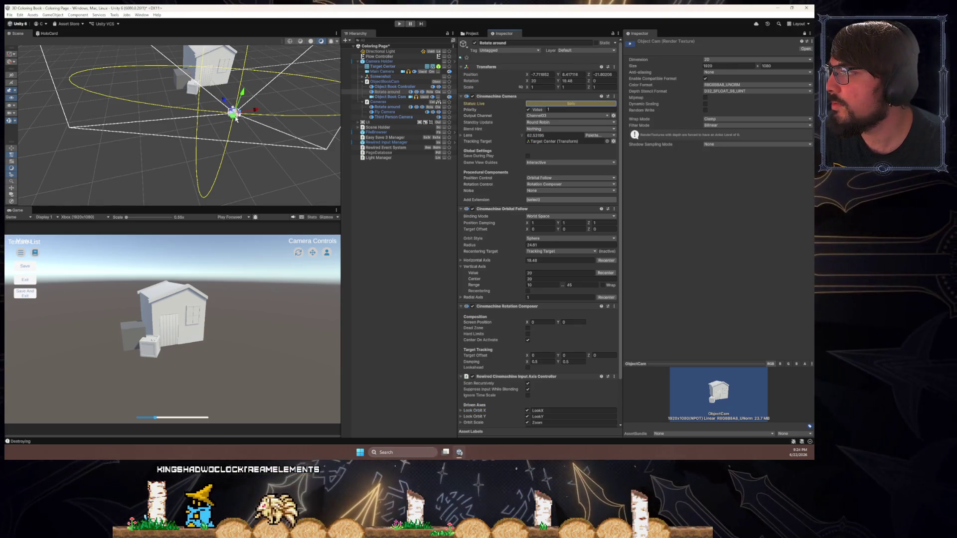
scroll(508, 338, down, 3)
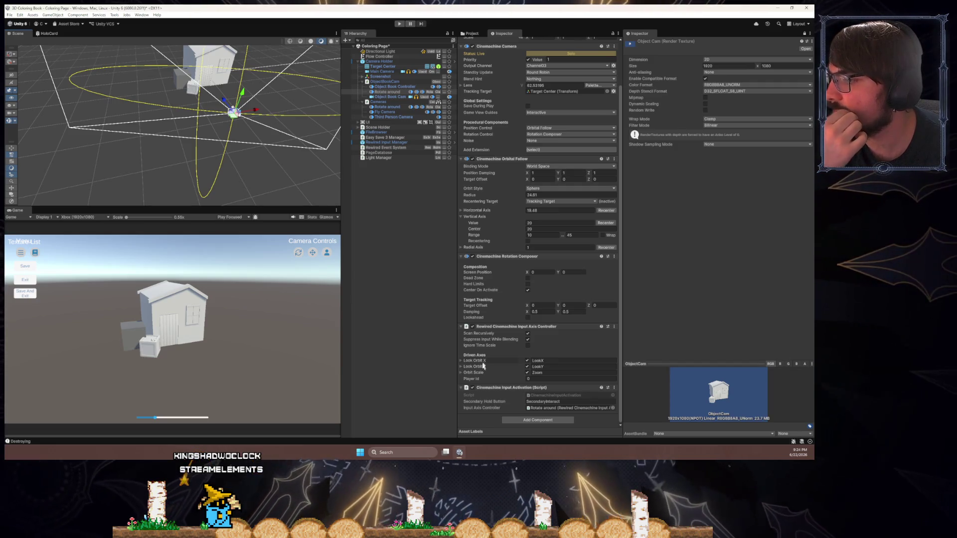
click(465, 362)
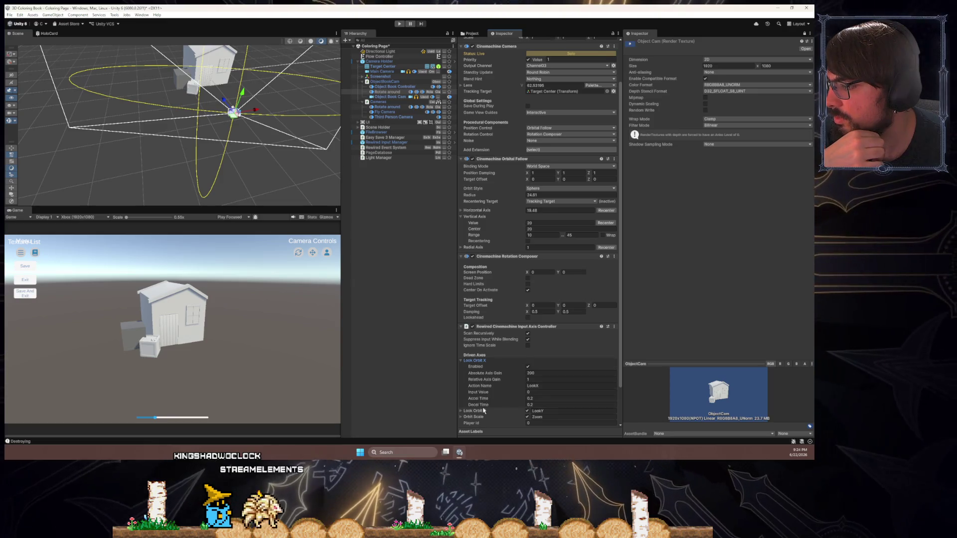
click(466, 361)
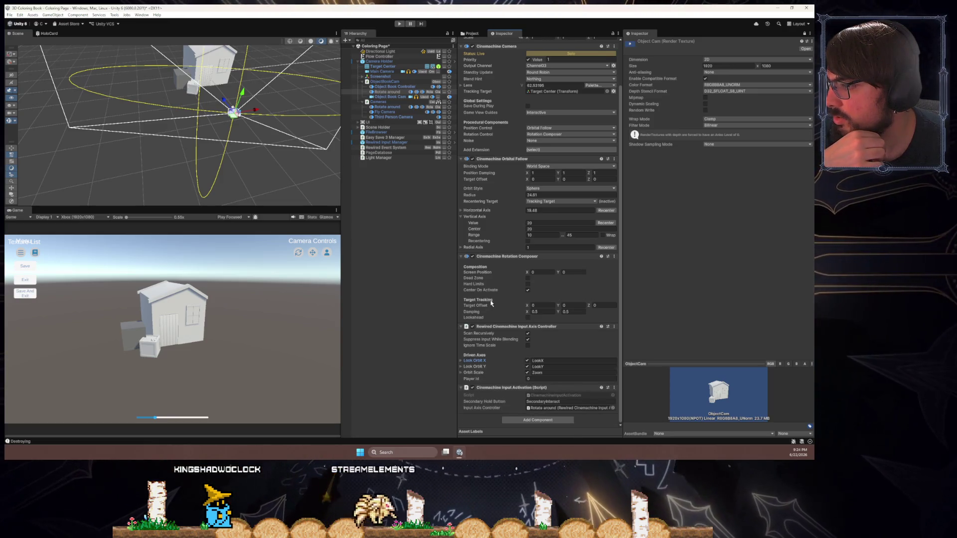
click(470, 360)
- Scrub Look Orbit X's input value to test rotation, then reset it to 0
scroll(471, 362, down, 2)
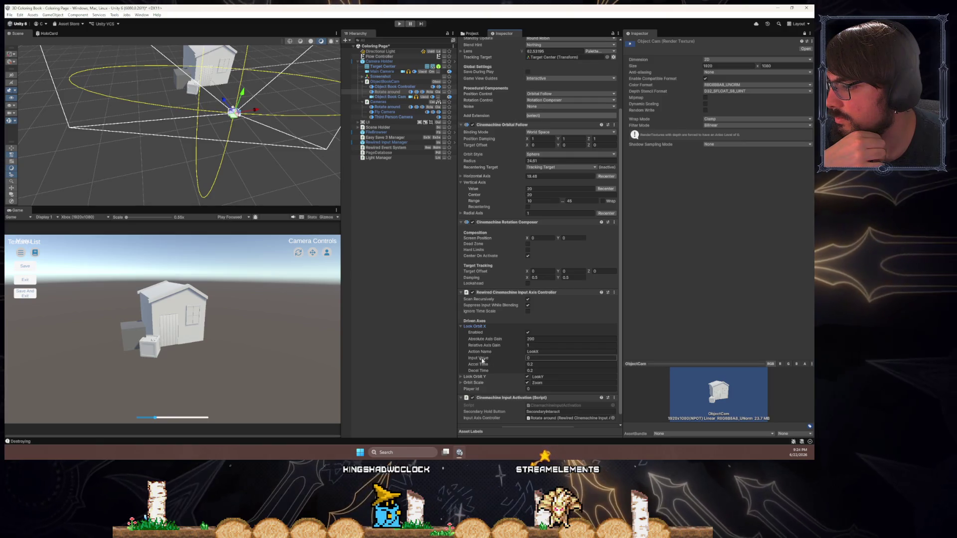
click(481, 359)
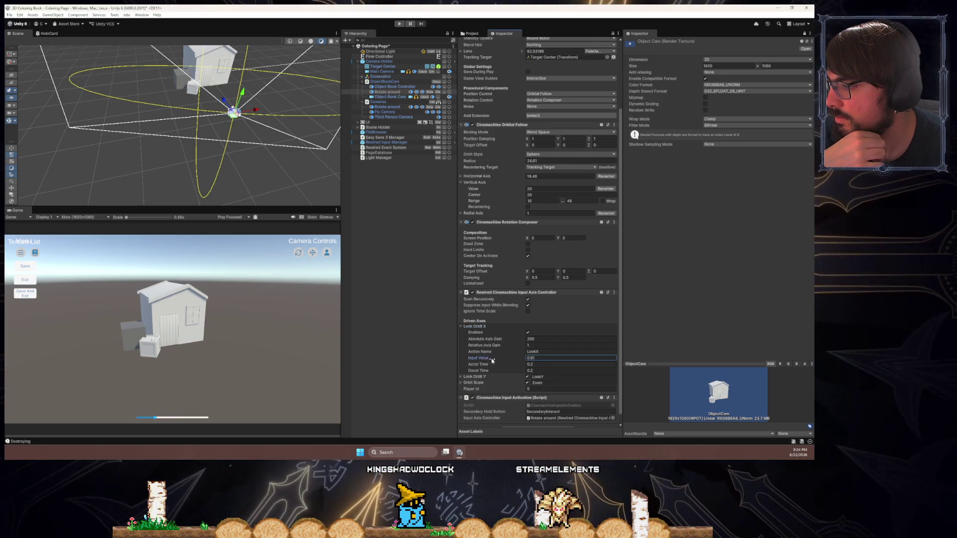
mouse_move(622, 363)
mouse_down()
mouse_move(471, 359)
mouse_move(612, 358)
mouse_move(496, 352)
mouse_up()
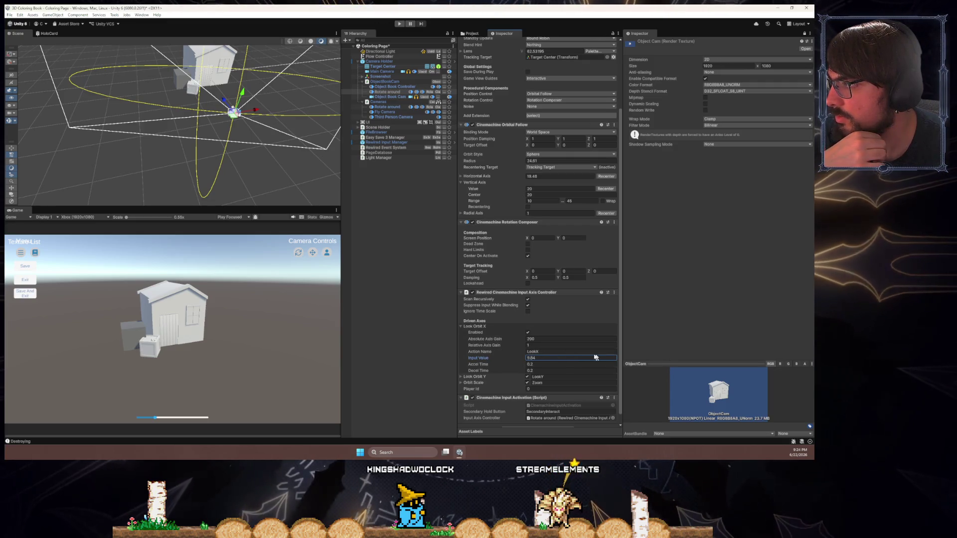
text(0)
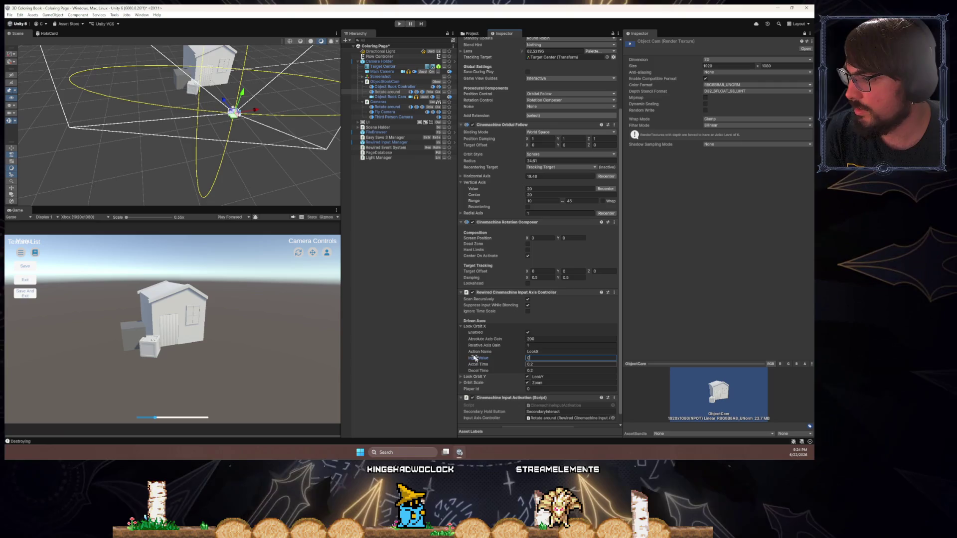
click(462, 327)
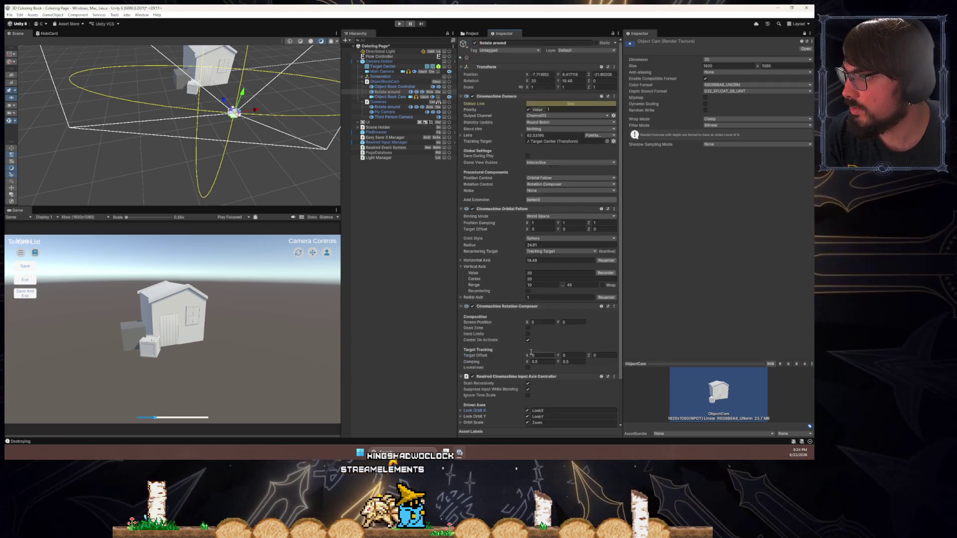
scroll(529, 281, up, 2)
scroll(524, 309, down, 2)
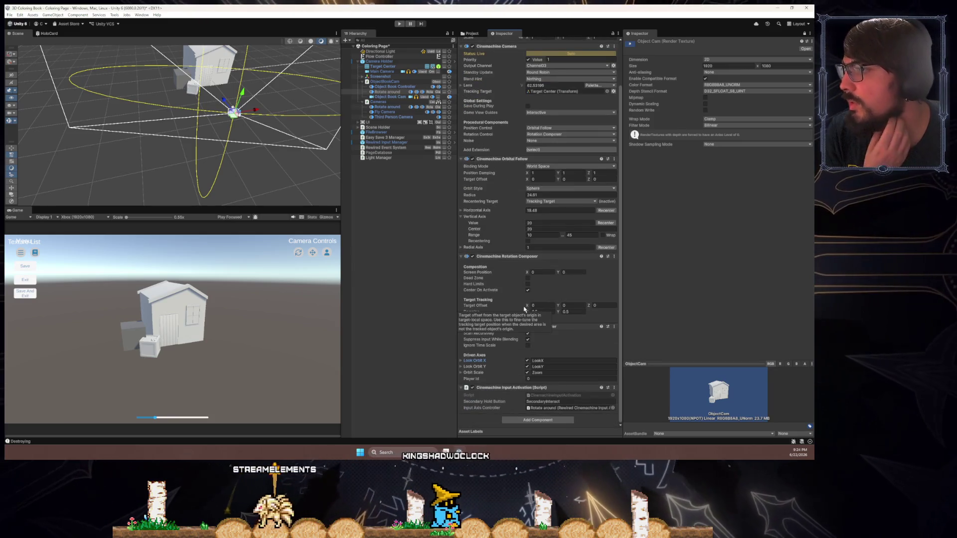
- Test the Horizontal Axis by swinging the camera to 179.2, then undo the changes
click(469, 211)
mouse_move(473, 217)
mouse_down()
mouse_move(396, 228)
mouse_move(401, 215)
mouse_move(664, 231)
mouse_move(461, 209)
mouse_move(478, 204)
mouse_move(594, 225)
mouse_move(484, 220)
mouse_move(518, 224)
mouse_move(491, 251)
mouse_move(528, 249)
mouse_move(378, 248)
mouse_move(518, 249)
mouse_move(463, 249)
mouse_up()
key(ctrl+z)
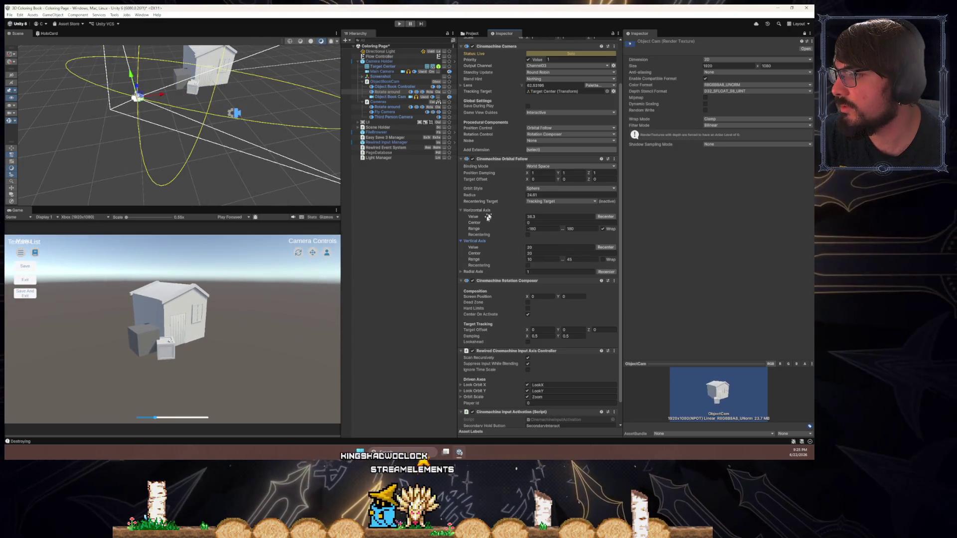
drag(491, 219, 73, 224)
key(ctrl+z)
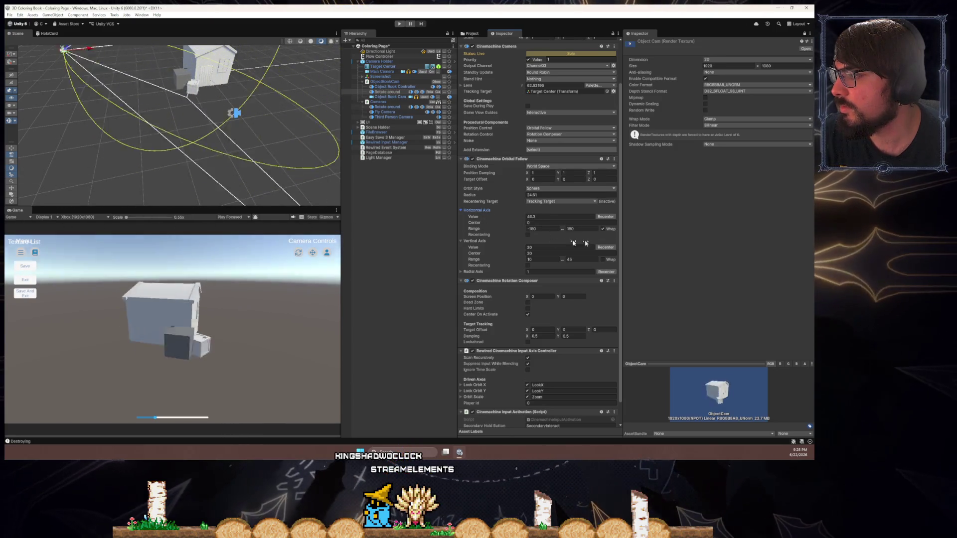
click(528, 246)
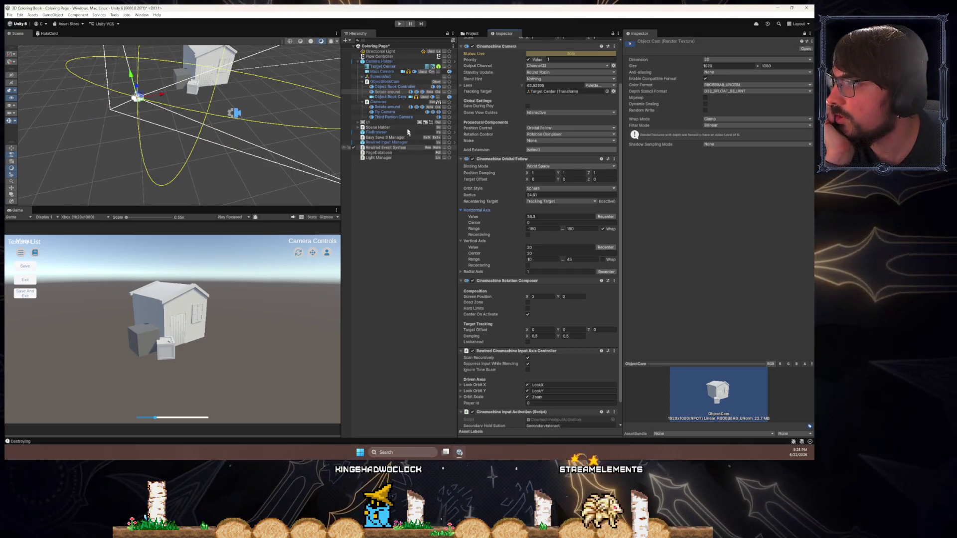
- Assign Rotate around as ObjectBookCam's Object Cam and delete the old Object Book Controller
click(408, 82)
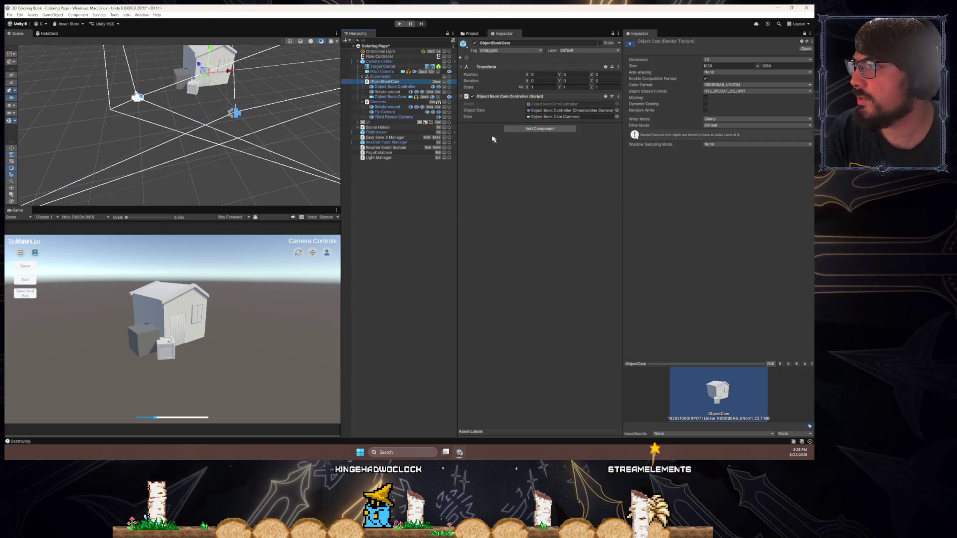
drag(392, 92, 543, 111)
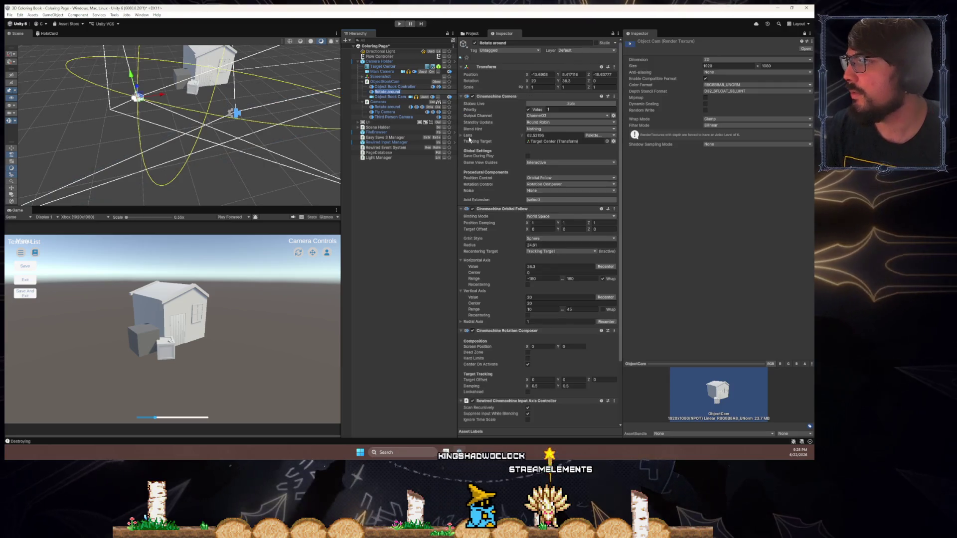
key(F2)
text(Object Book Con)
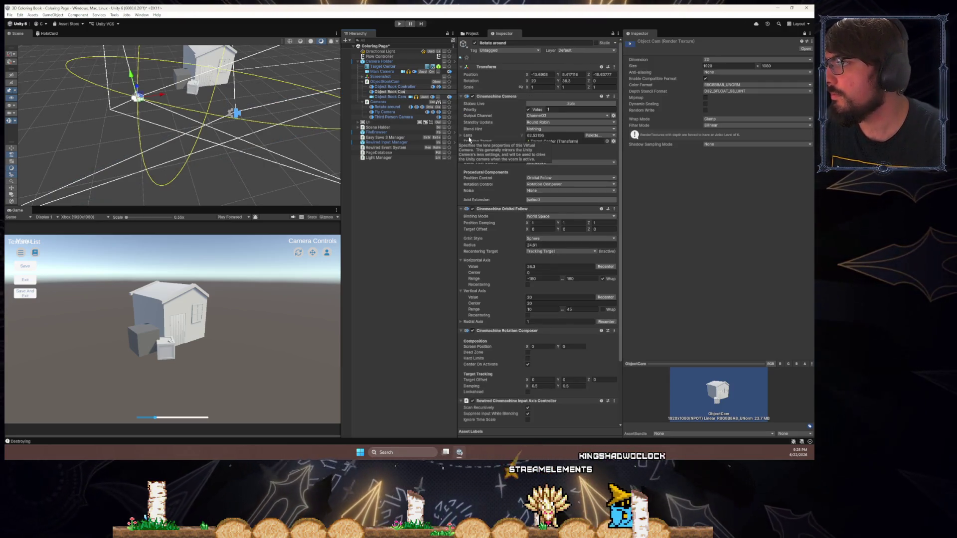
key(Return)
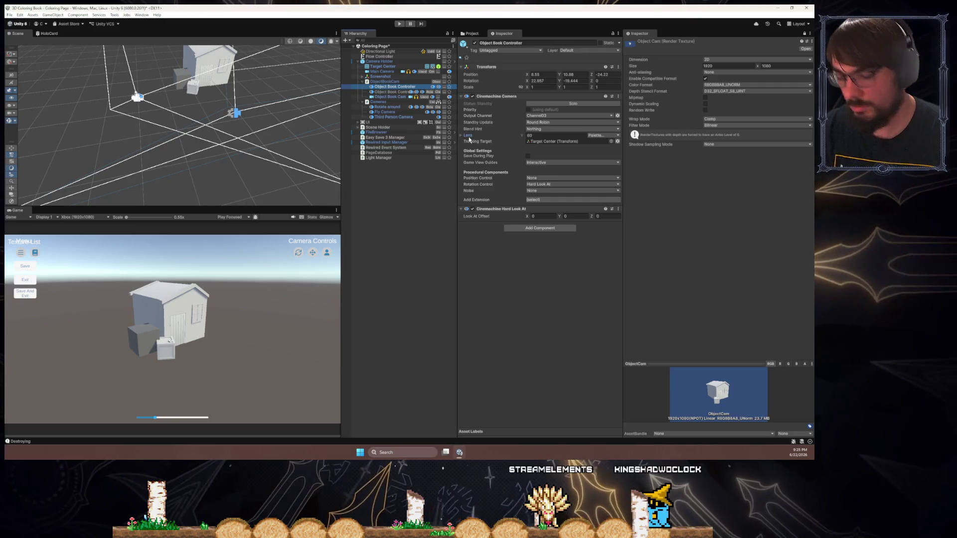
key(Delete)
click(385, 81)
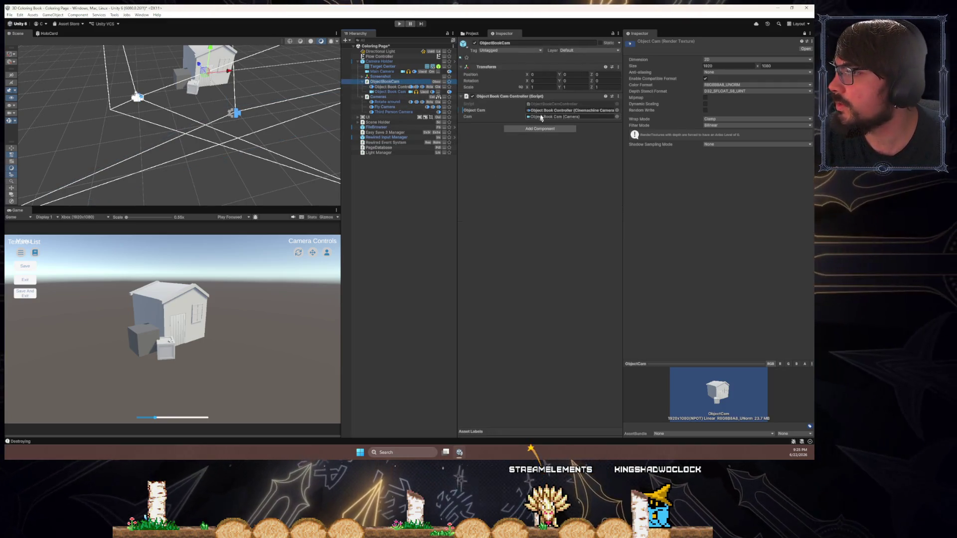
- Apply all prefab overrides on Camera Holder
click(379, 60)
click(502, 67)
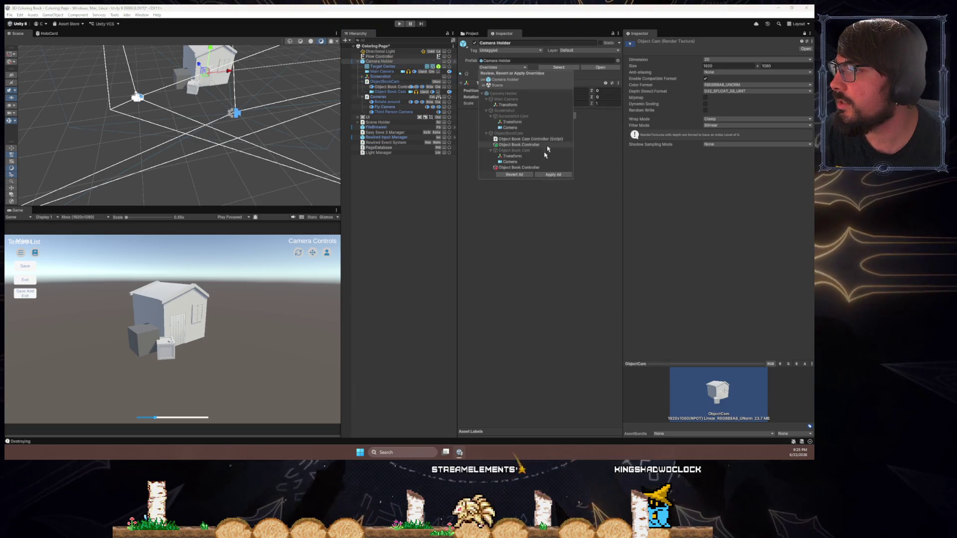
click(560, 175)
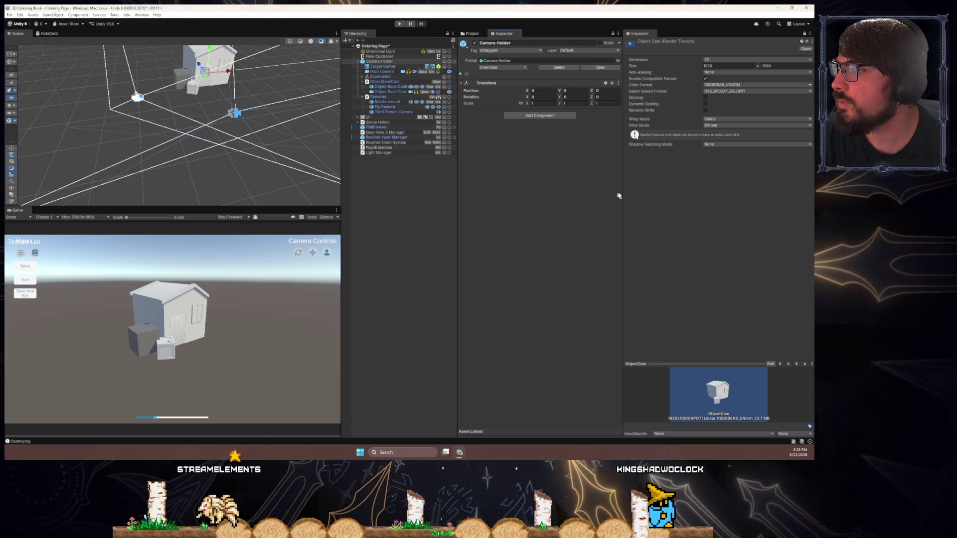
- Resize the Inspector, Hierarchy and Scene panels, then enter Play mode
drag(623, 196, 589, 194)
mouse_move(457, 195)
mouse_down()
mouse_move(594, 201)
mouse_move(452, 197)
mouse_up()
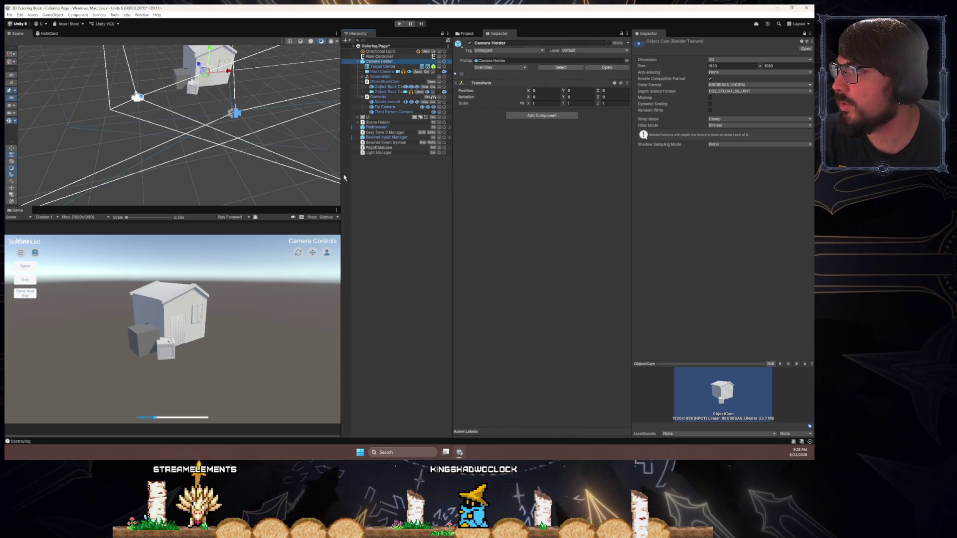
drag(342, 177, 307, 180)
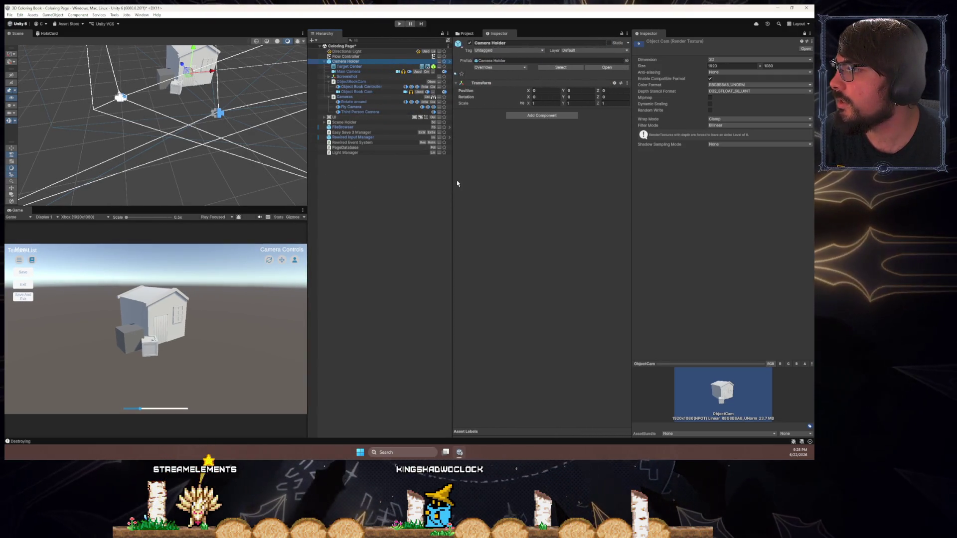
drag(453, 183, 468, 182)
key(ctrl+p)
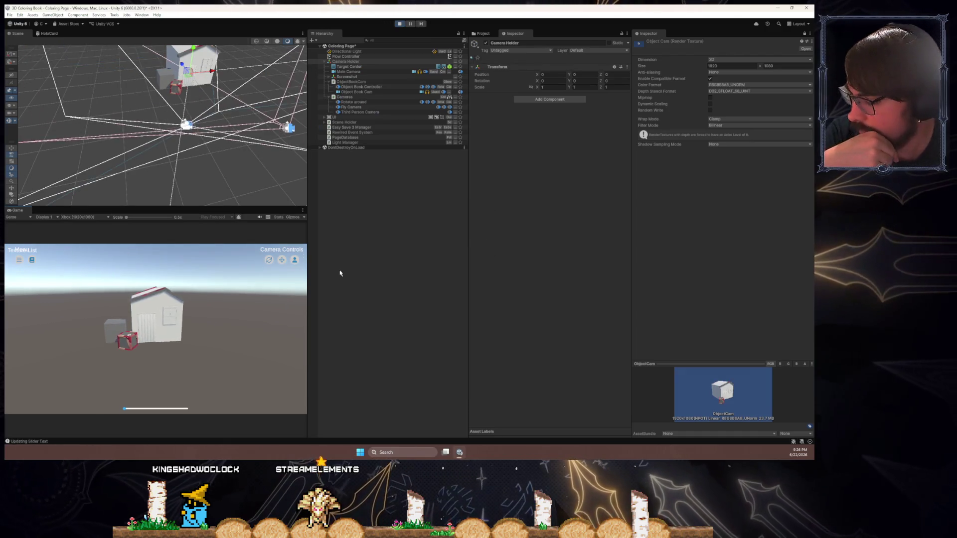
- Load the Test Tutorial Scene from the game's menu options and rotate the cube
click(18, 260)
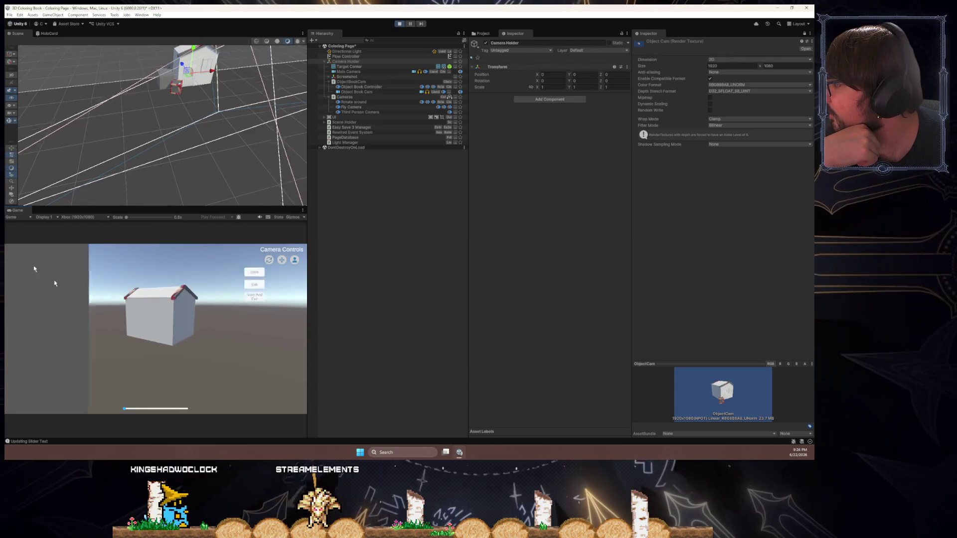
click(41, 275)
click(28, 393)
drag(108, 296, 135, 320)
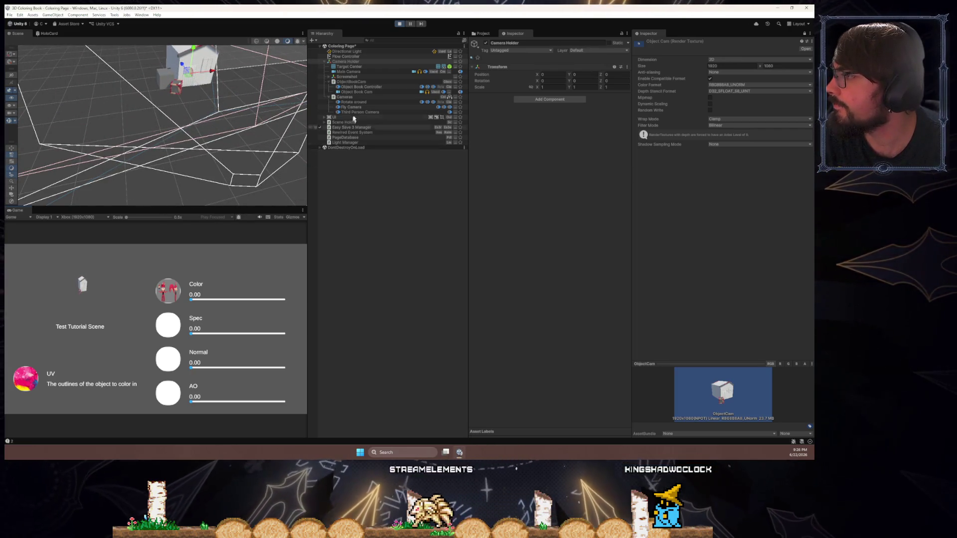
- Set Object Book Cam's culling mask to the ObjectCam layer only, then deselect
click(326, 62)
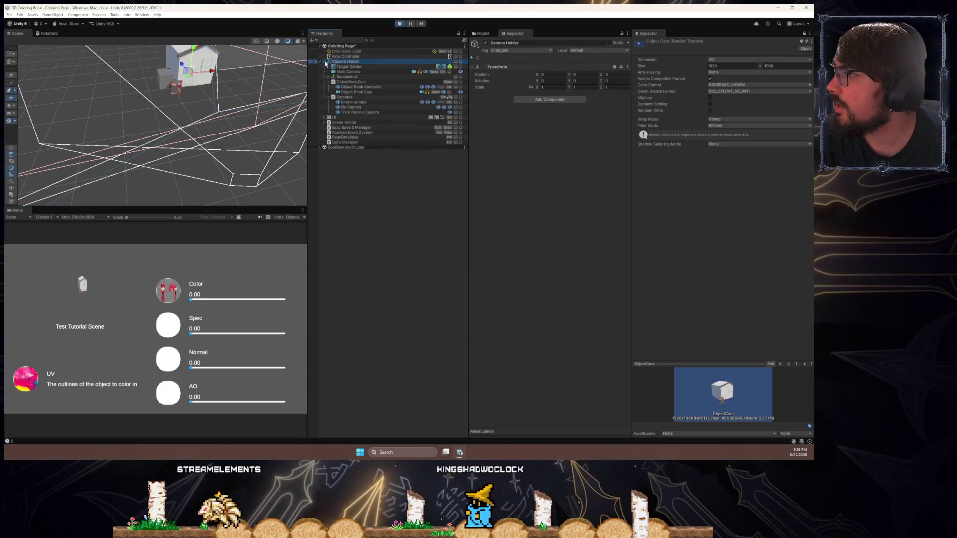
click(324, 118)
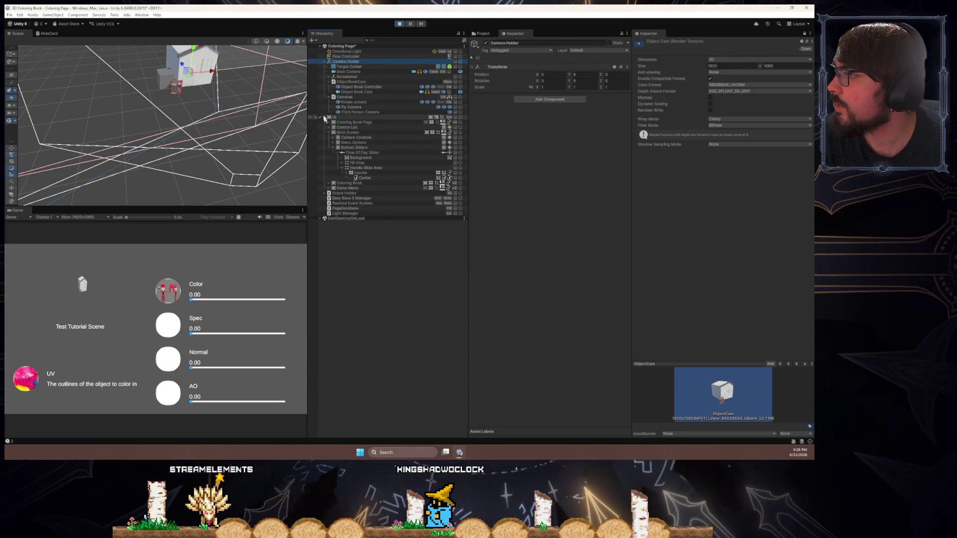
click(324, 117)
click(356, 91)
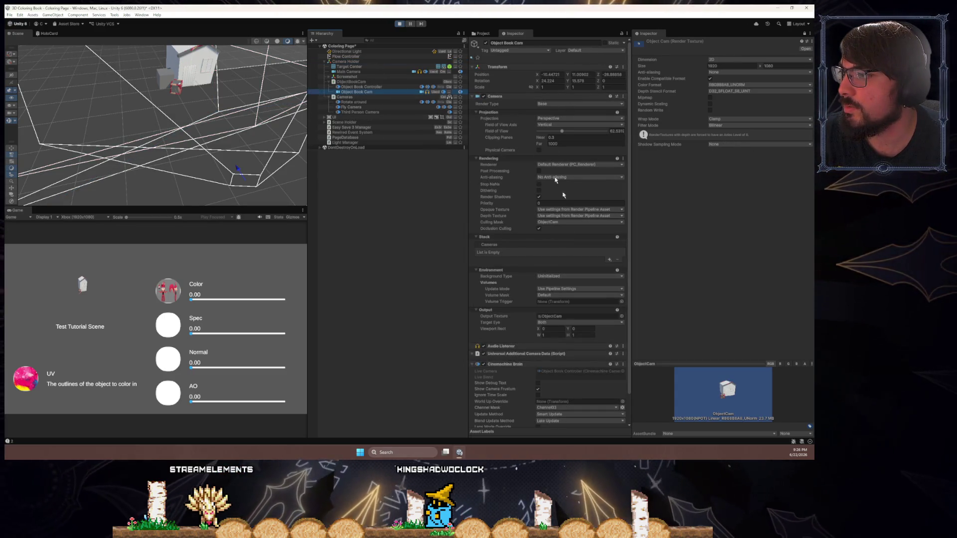
click(544, 223)
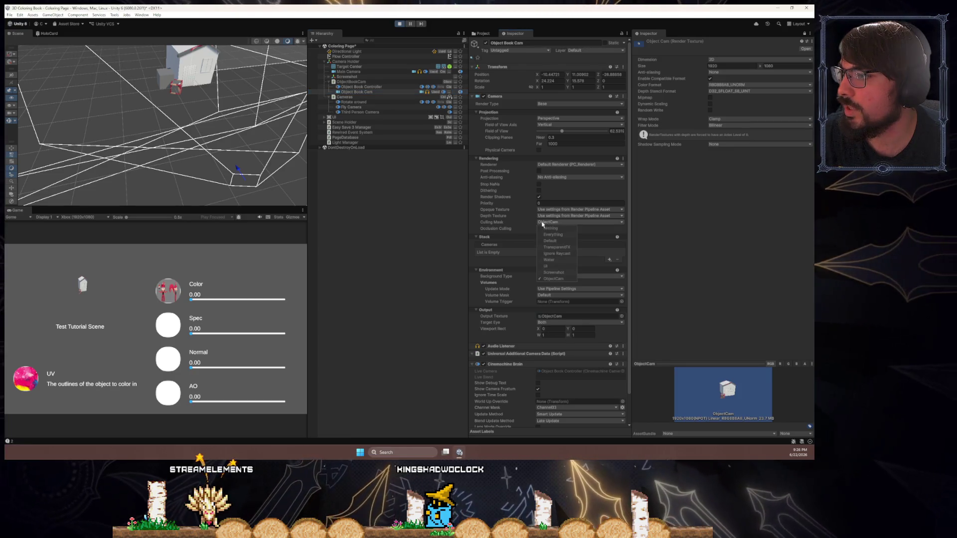
click(441, 185)
click(441, 185)
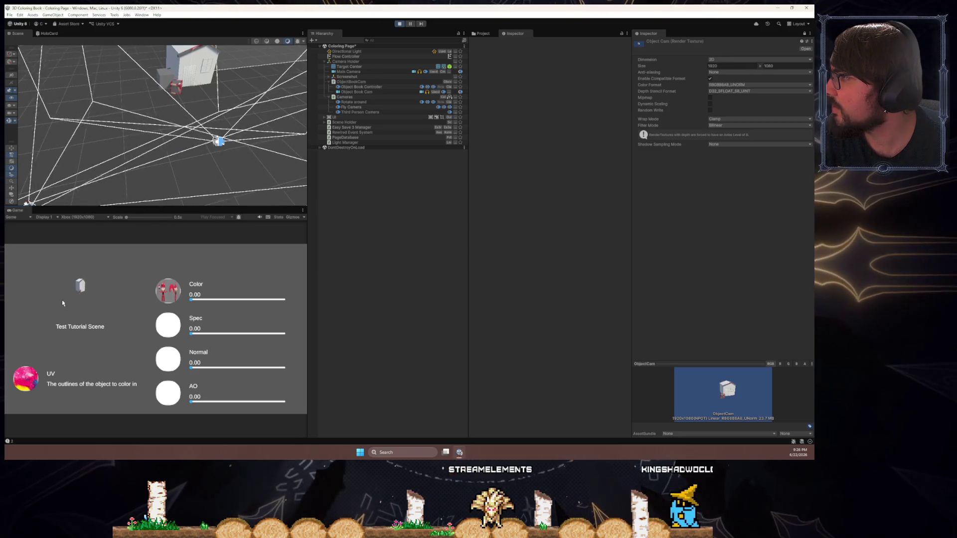
- Compare the Rotate around, Object Book Controller and Fly Camera settings in the Inspector
click(354, 102)
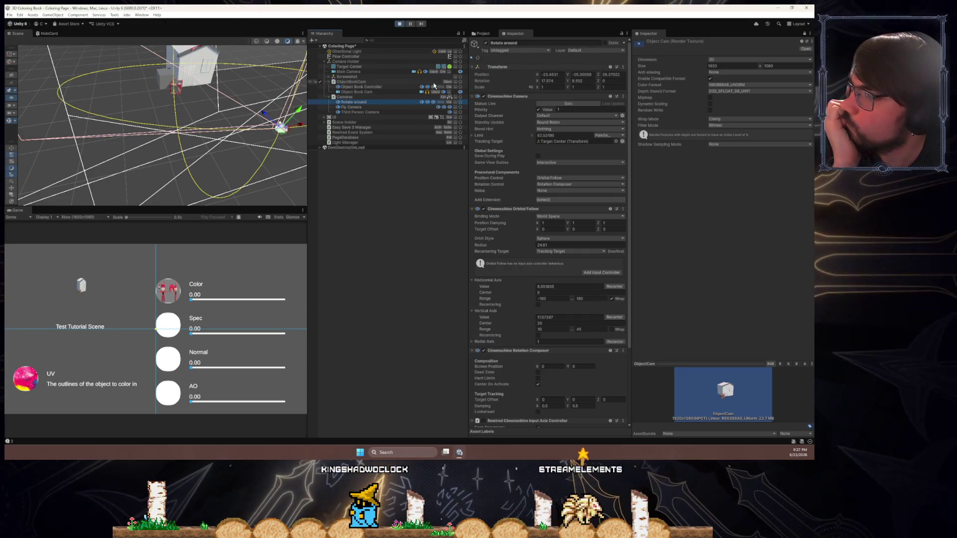
click(368, 86)
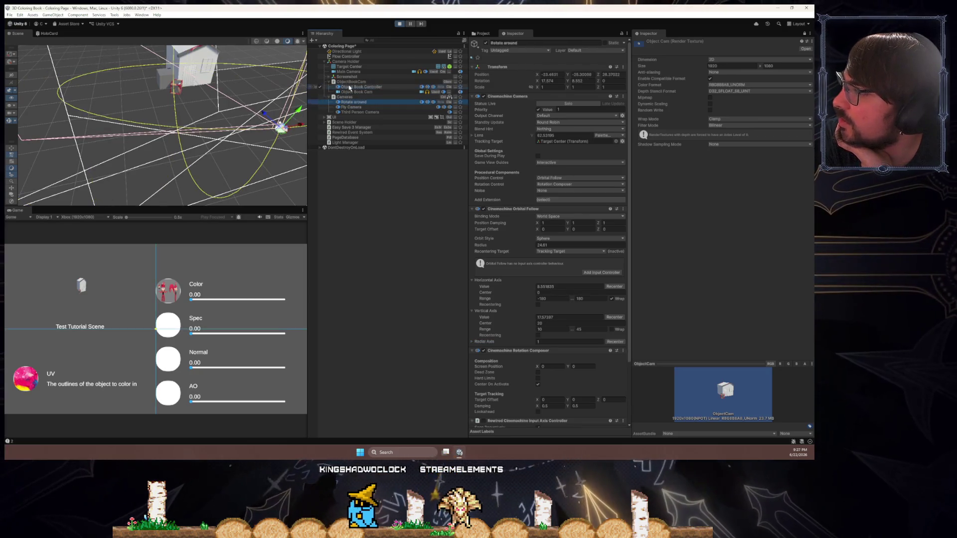
click(350, 107)
click(350, 87)
click(351, 108)
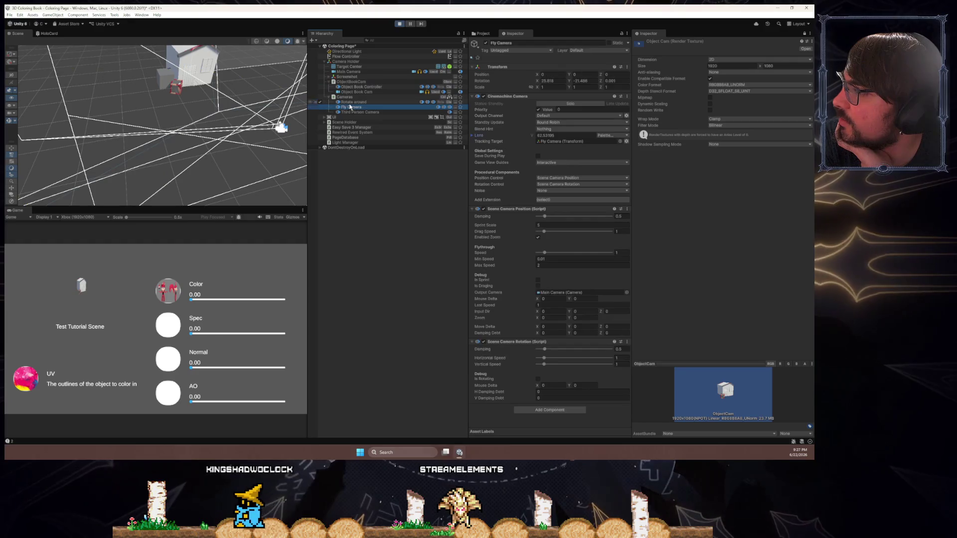
click(351, 101)
click(351, 87)
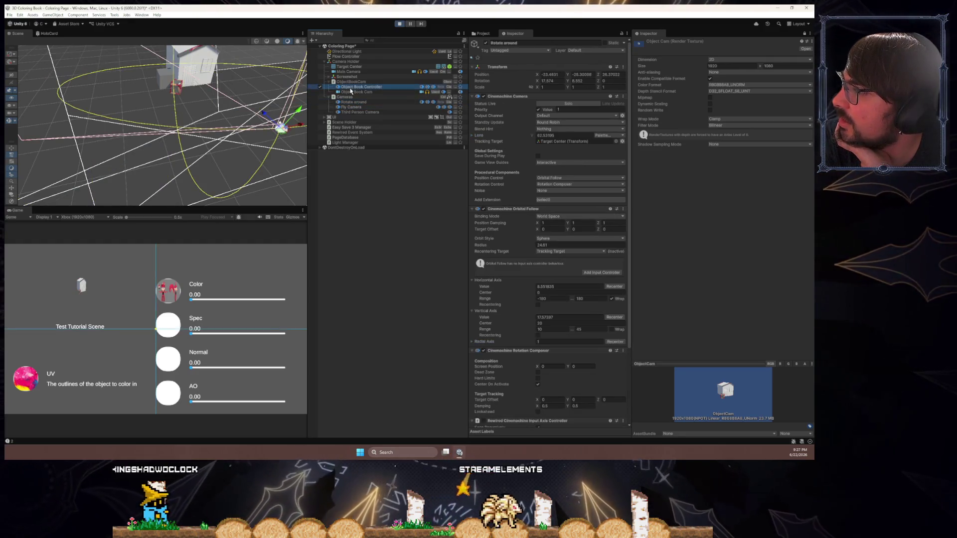
- Orbit the object book camera to new angles and set the Color slider to 1.00
mouse_move(149, 286)
mouse_down()
mouse_move(69, 286)
mouse_move(132, 284)
mouse_up()
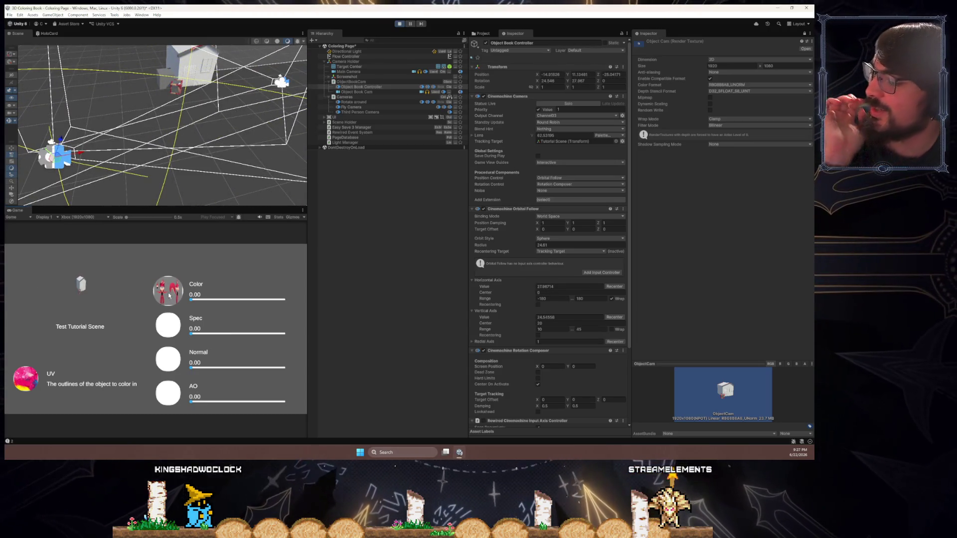
drag(86, 298, 35, 371)
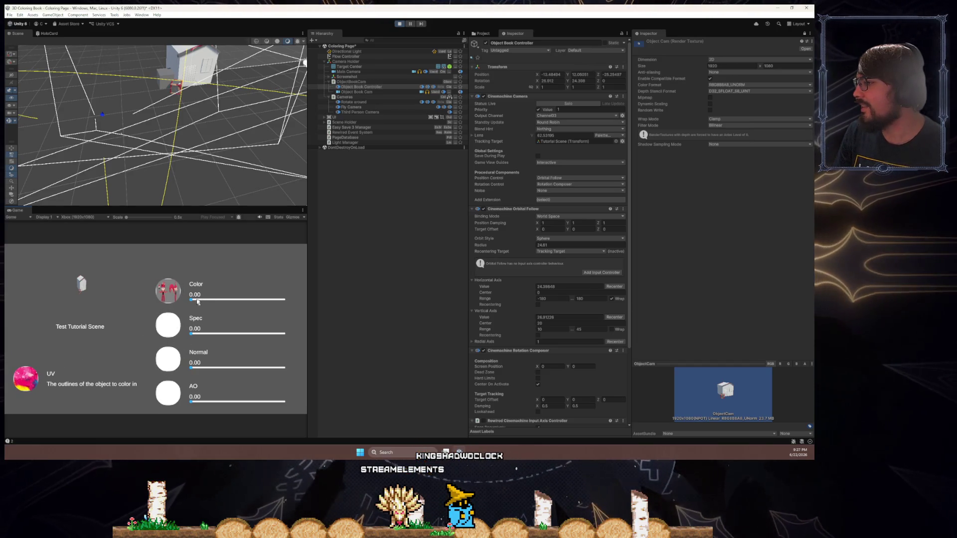
mouse_move(267, 306)
mouse_down()
mouse_move(190, 303)
mouse_move(314, 312)
mouse_up()
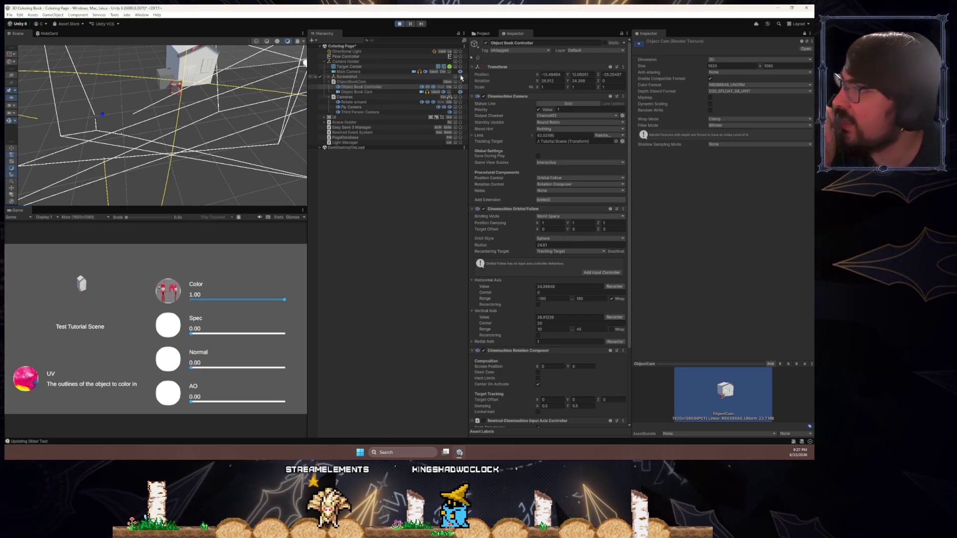
click(485, 34)
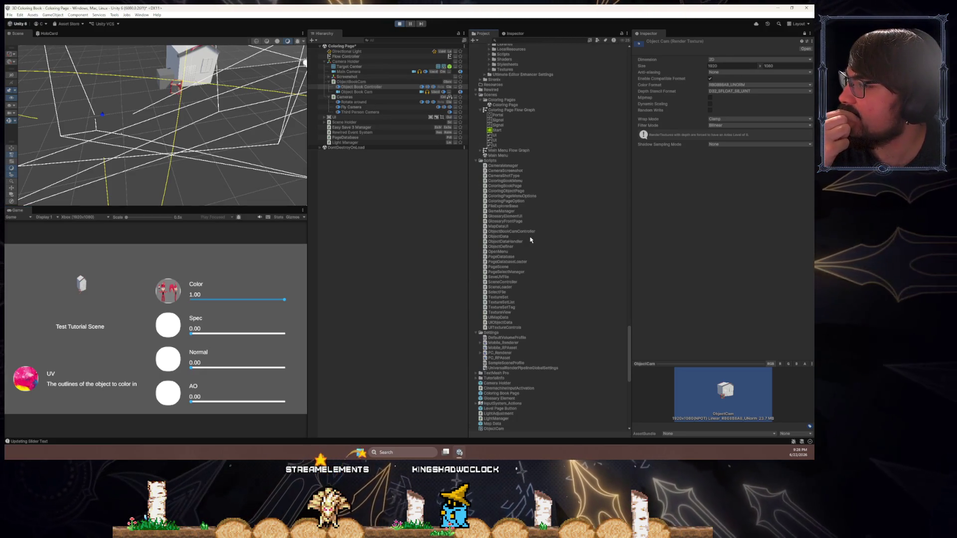
- Browse the project assets' context menu, then search for 'amplify' and clear the search
right_click(497, 394)
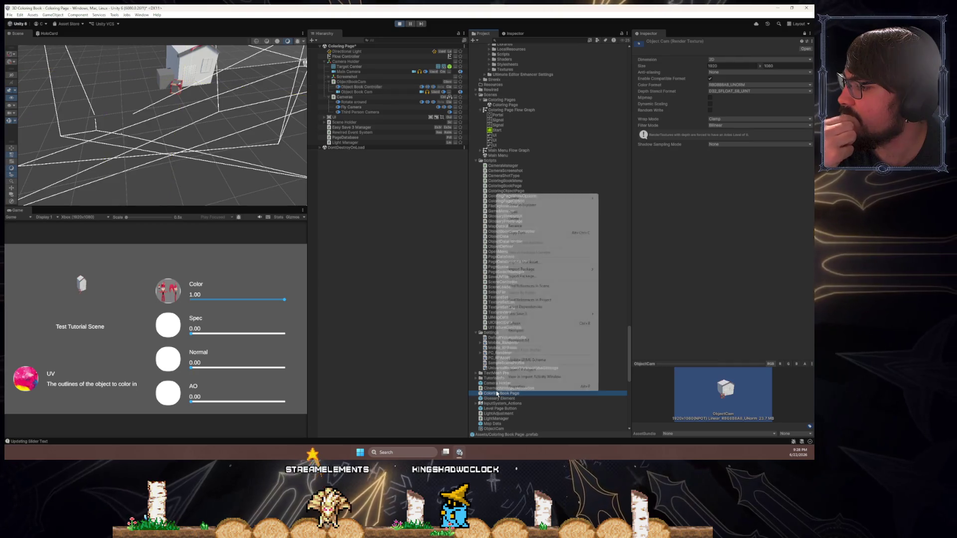
mouse_move(578, 198)
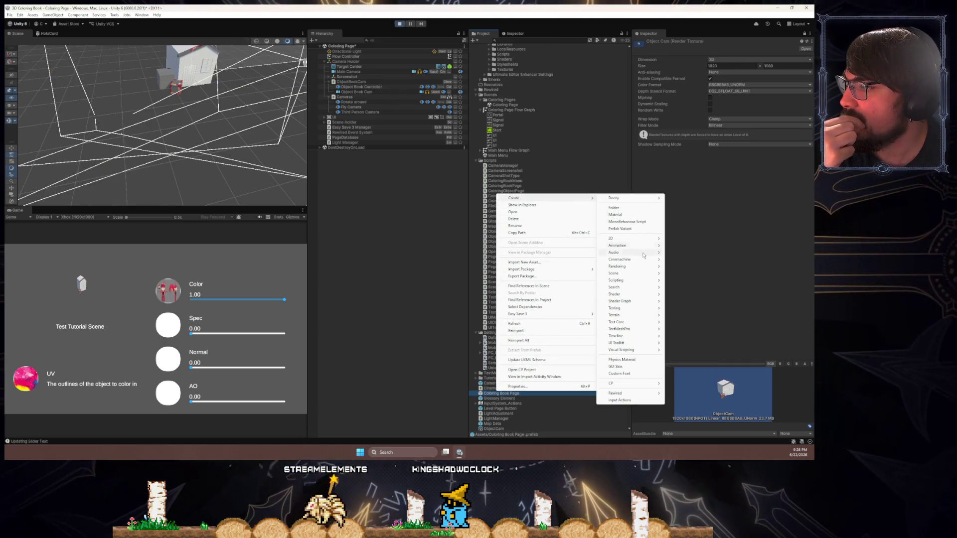
mouse_move(630, 305)
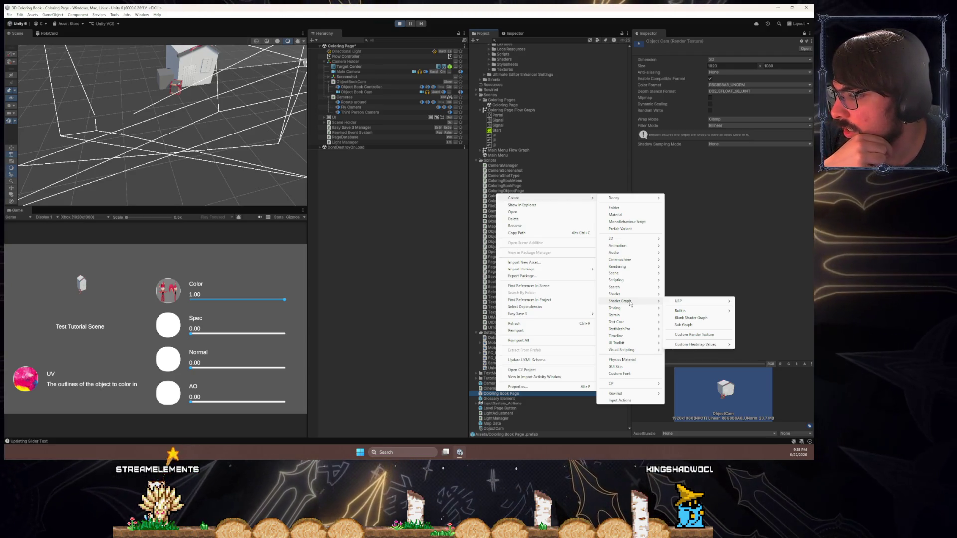
click(394, 41)
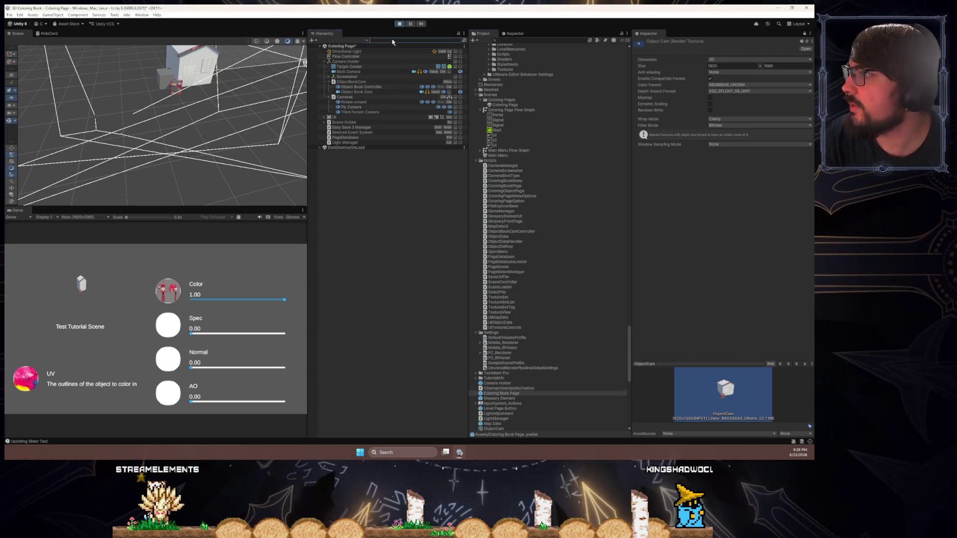
click(535, 41)
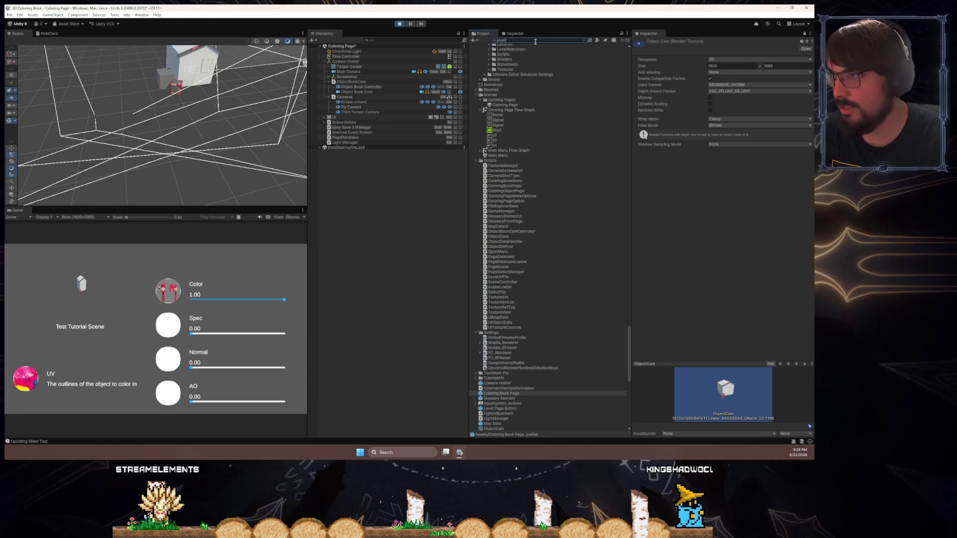
text(fy)
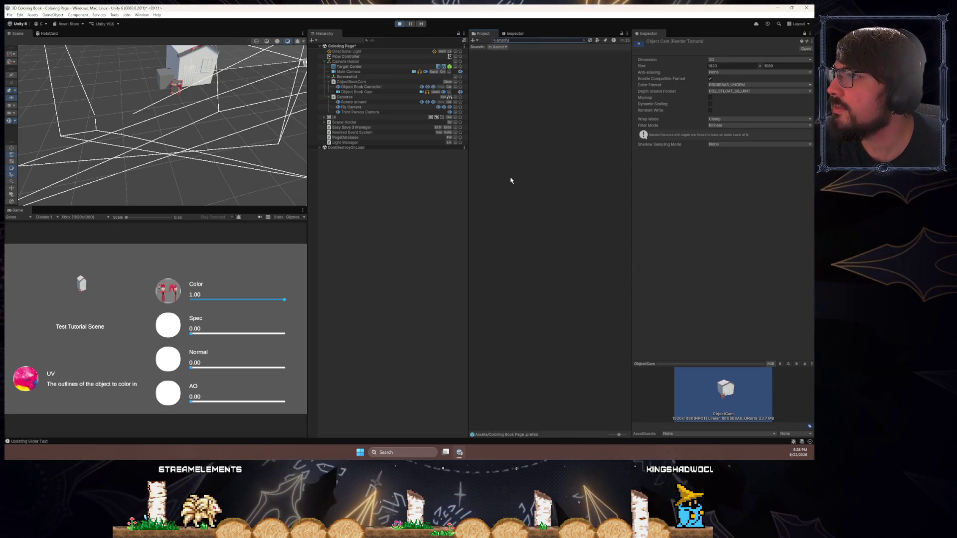
key(BackSpace)
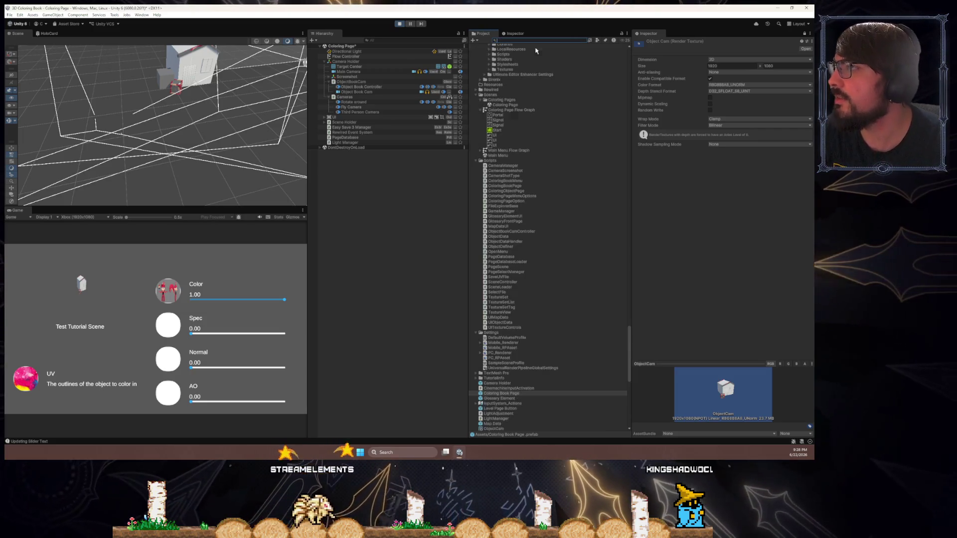
- Open Asset Store > My Assets in the Package Manager
click(9, 15)
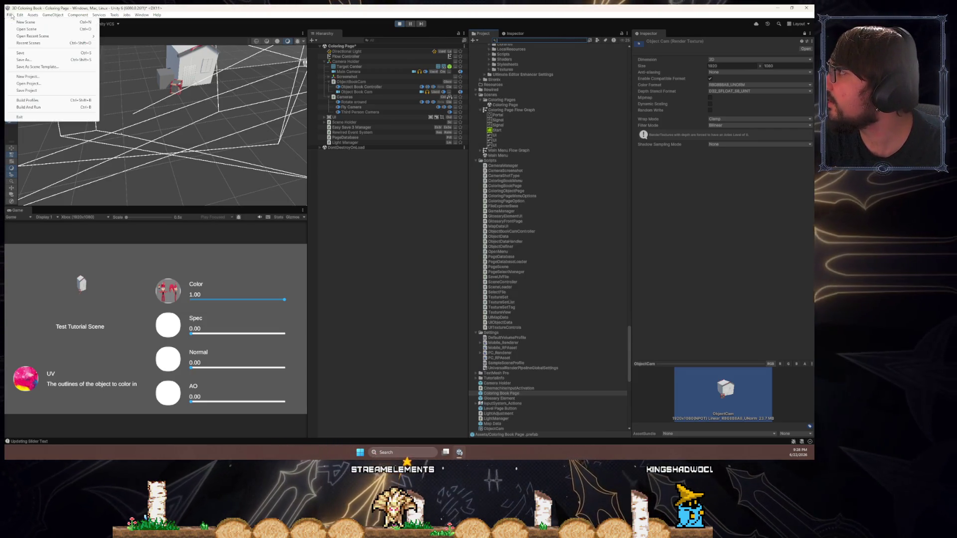
mouse_move(33, 15)
click(70, 24)
click(75, 38)
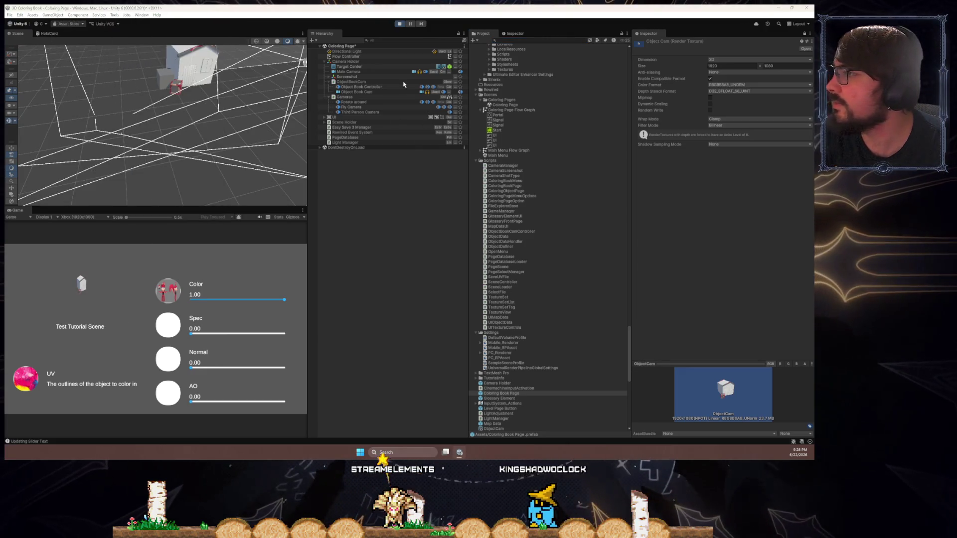
- Select Amplify Shader Editor in Package Manager and request its update
mouse_move(501, 191)
mouse_down()
mouse_move(578, 142)
mouse_move(503, 102)
mouse_move(531, 144)
mouse_move(812, 145)
mouse_up()
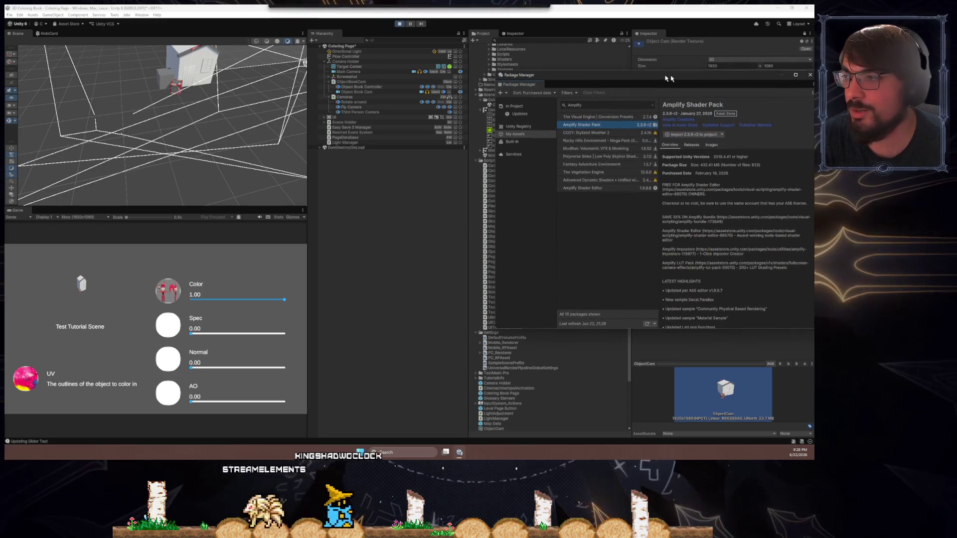
drag(548, 71, 386, 84)
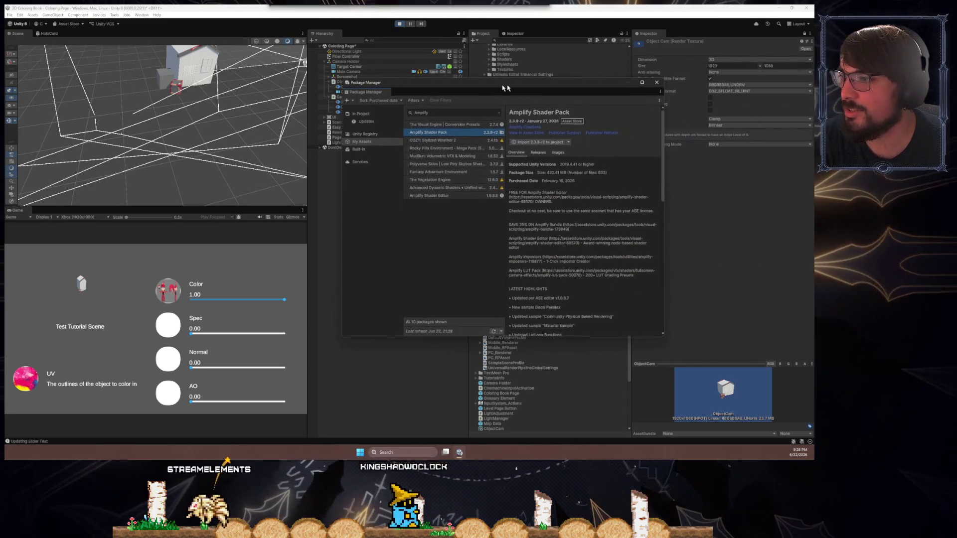
click(435, 195)
click(537, 143)
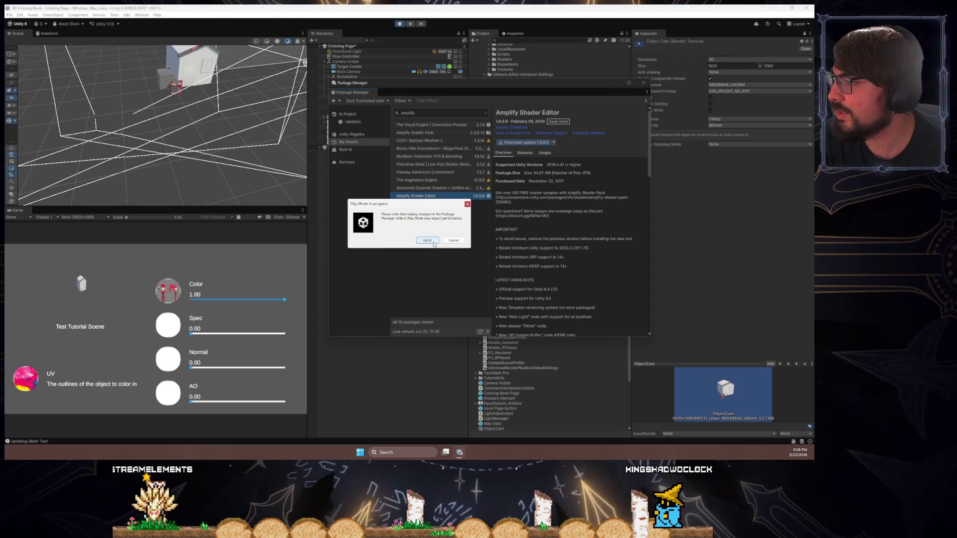
- Exit Play mode and download the 1.9.9.9 update while scripts compile
click(451, 241)
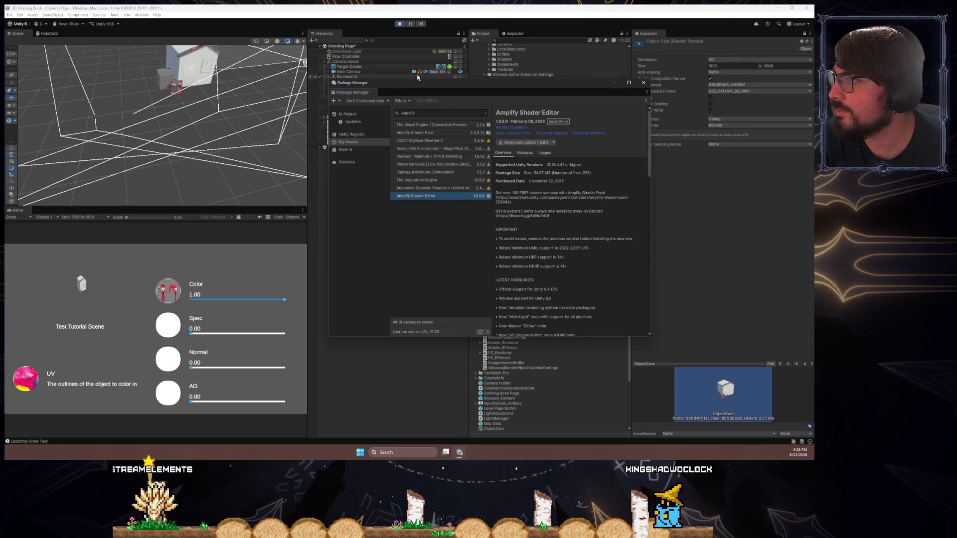
click(399, 23)
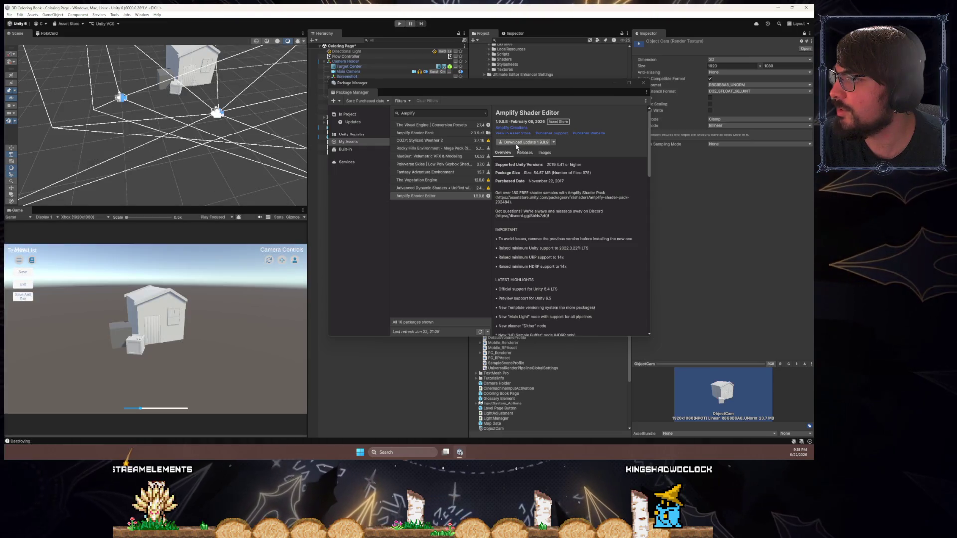
click(508, 144)
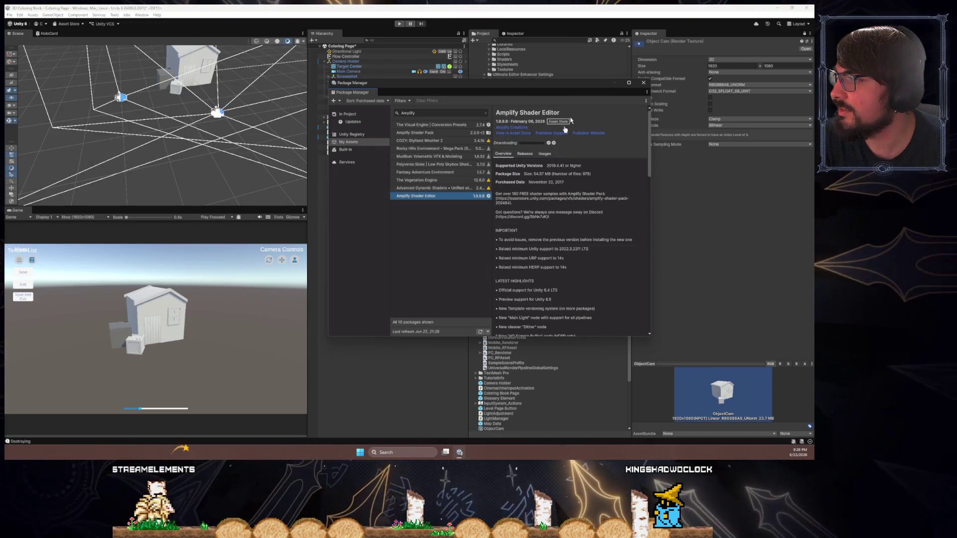
drag(527, 80, 730, 93)
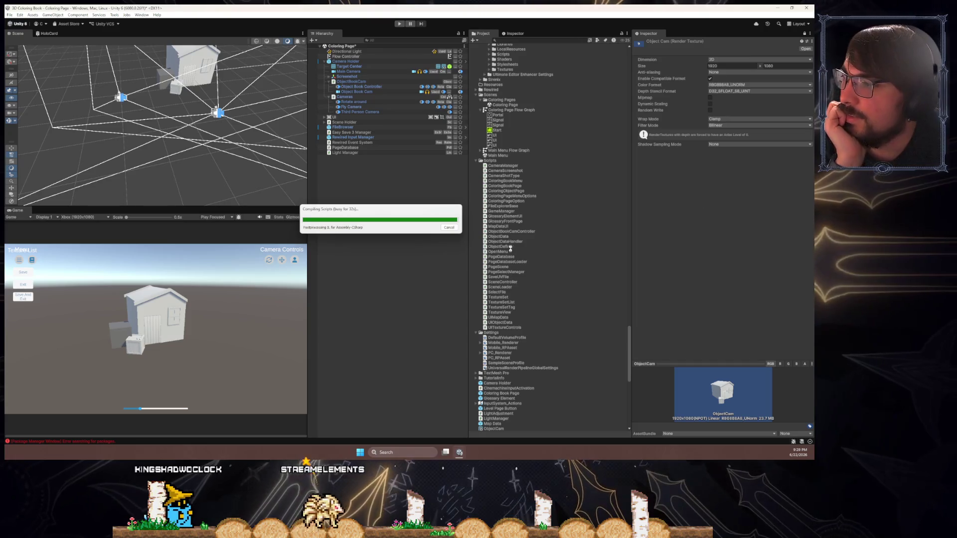
drag(379, 211, 383, 227)
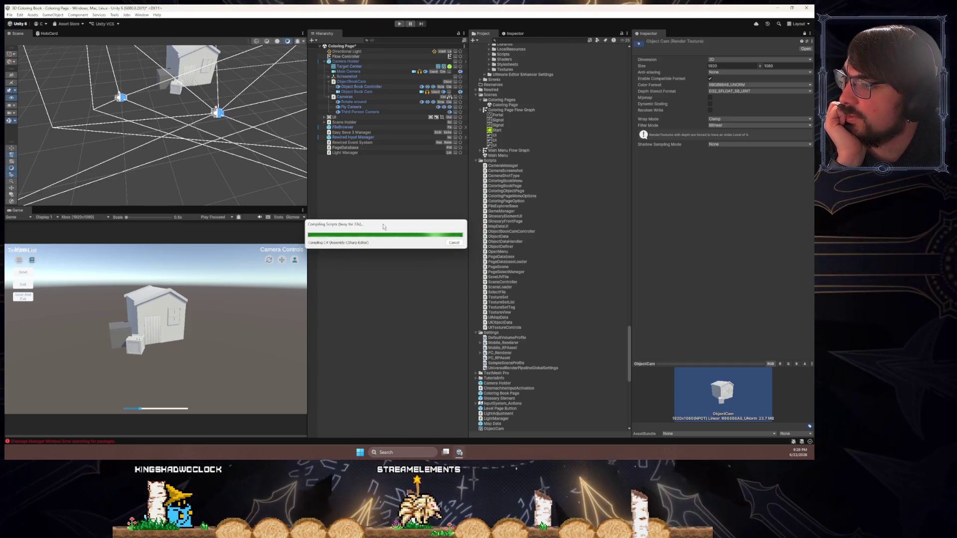
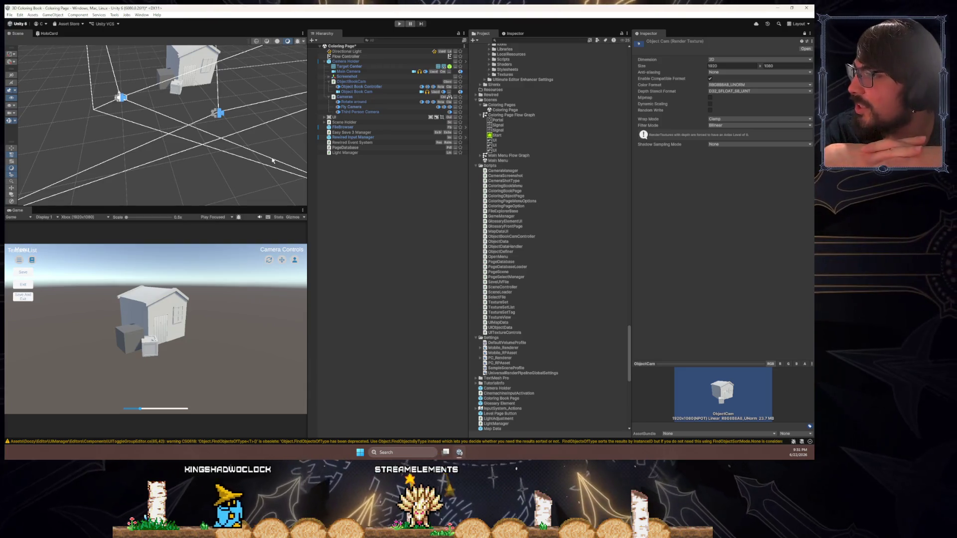
- Open the Project panel's create menu, then close it without creating anything
scroll(547, 249, down, 10)
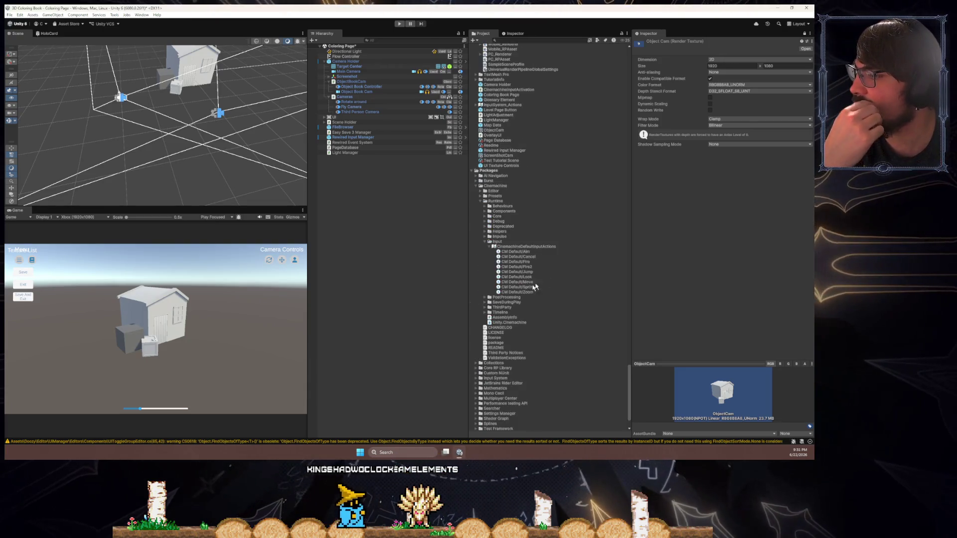
scroll(529, 289, up, 3)
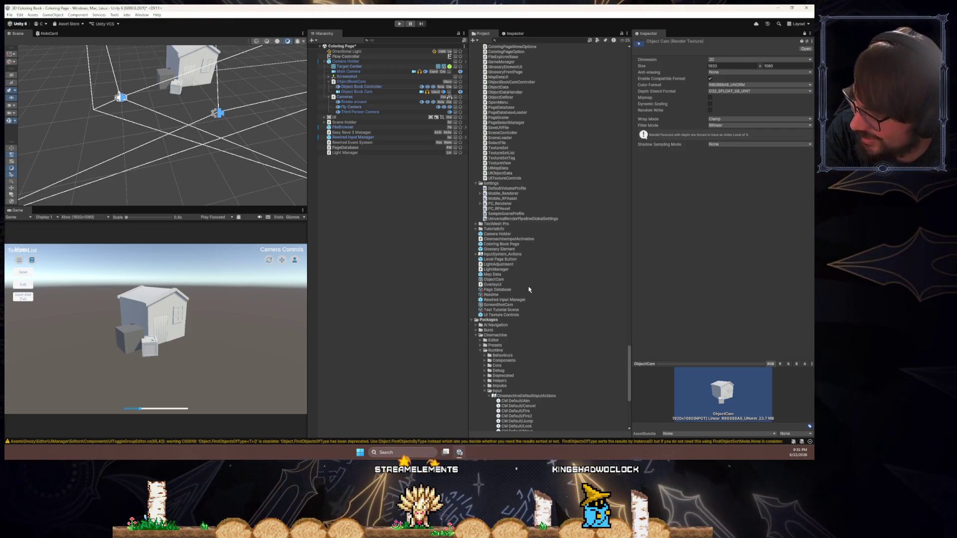
right_click(529, 289)
mouse_move(558, 94)
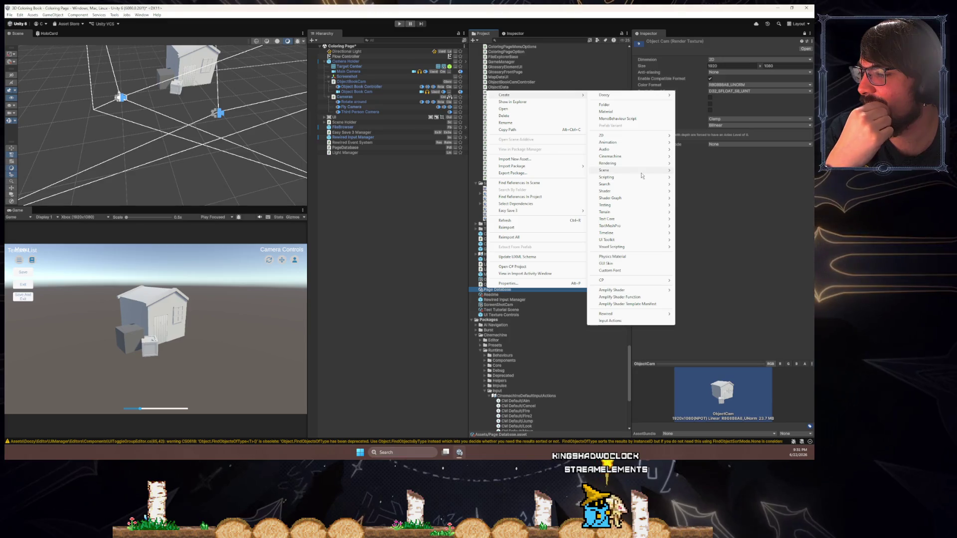
mouse_move(642, 290)
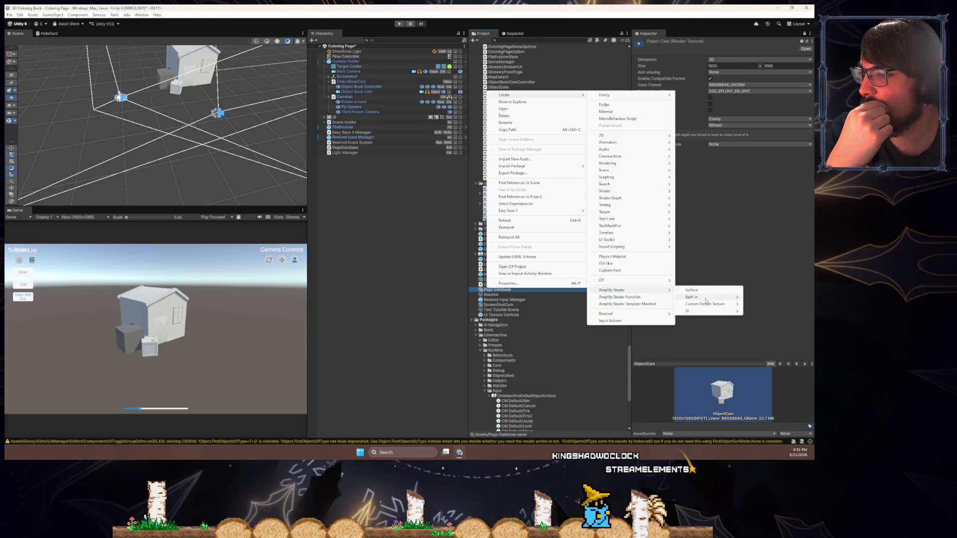
mouse_move(707, 311)
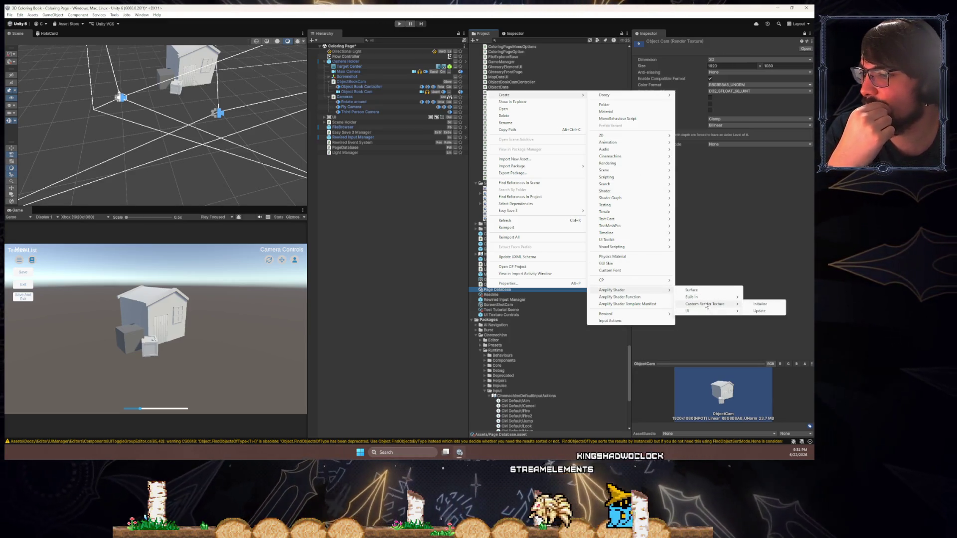
mouse_move(703, 293)
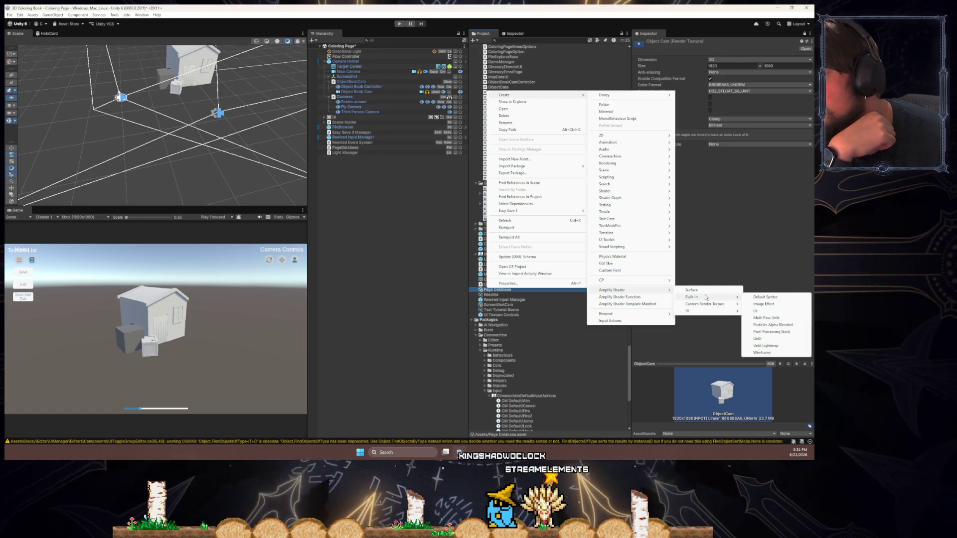
click(701, 242)
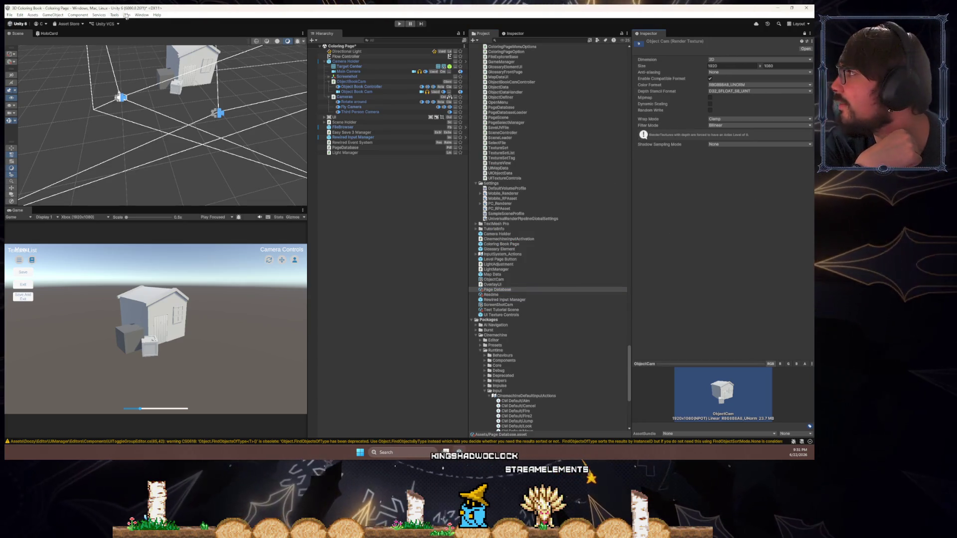
- Open the Amplify Shader Editor start screen, decline importing the URP samples, and close it
click(147, 16)
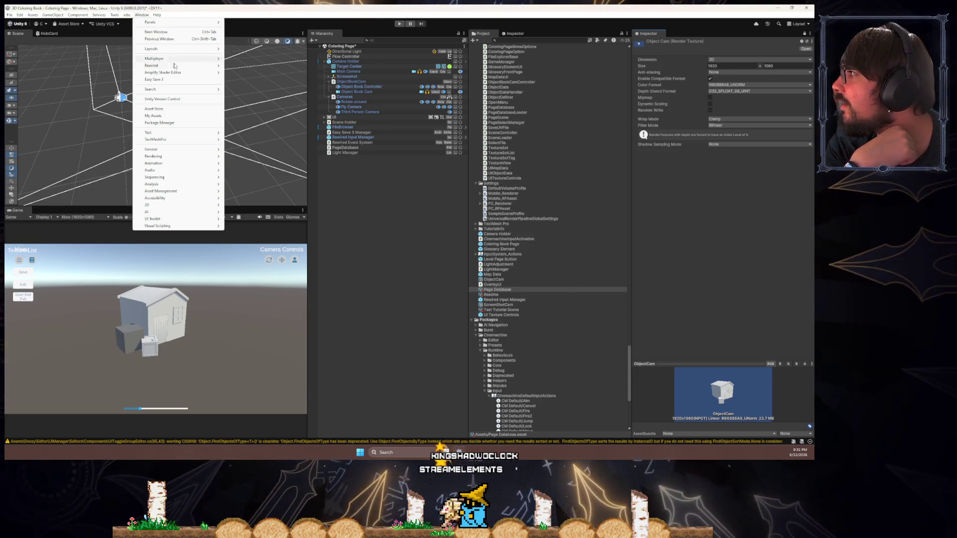
mouse_move(199, 72)
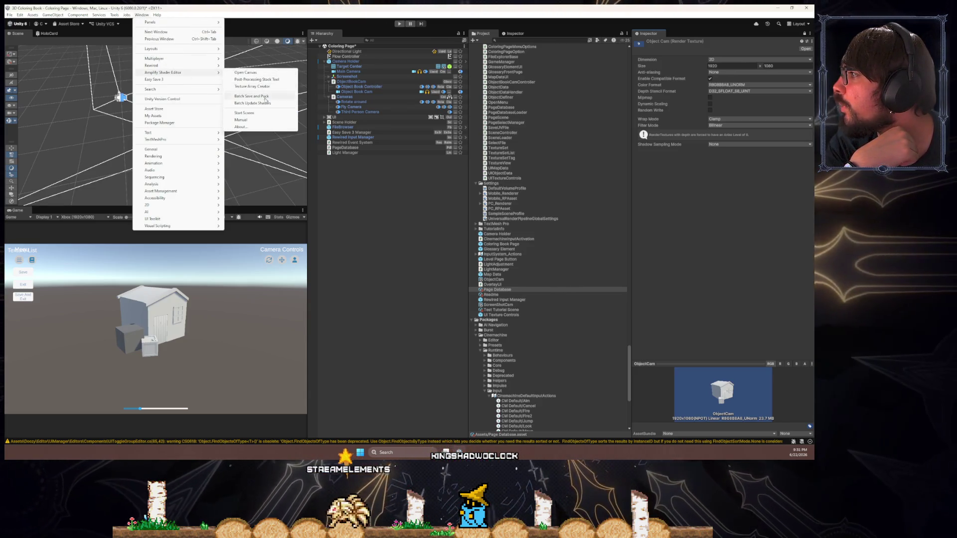
click(259, 113)
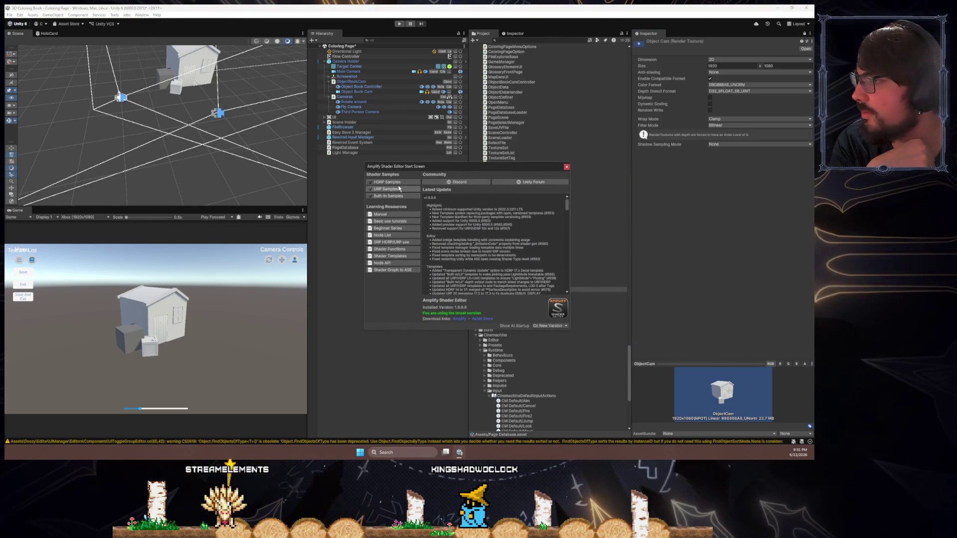
click(401, 190)
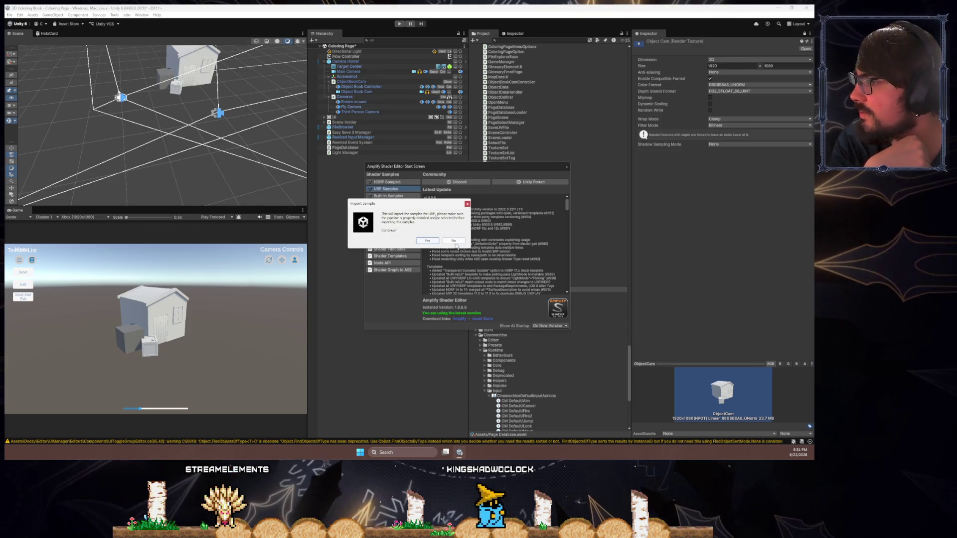
click(454, 243)
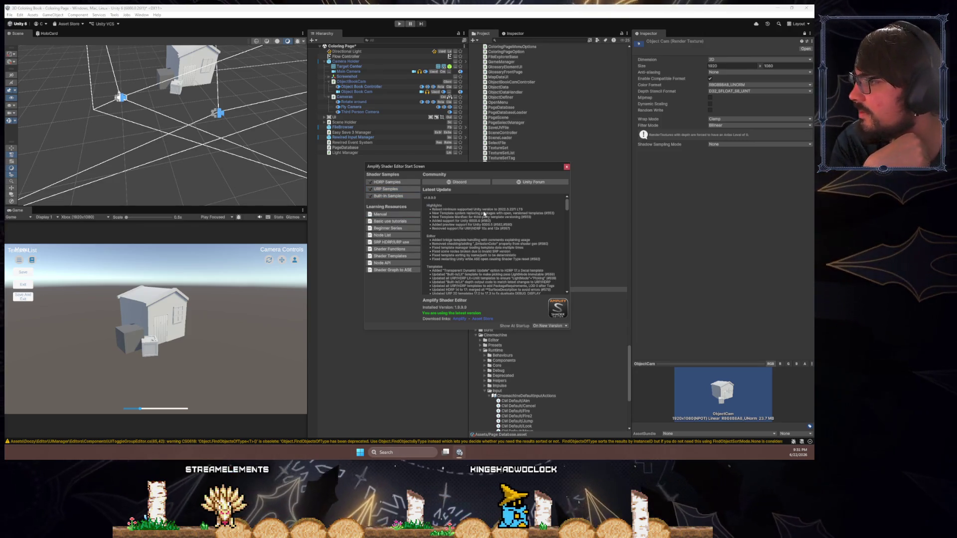
click(566, 168)
- Create an Amplify surface shader asset named ColoringBookBase in the Project panel
right_click(493, 289)
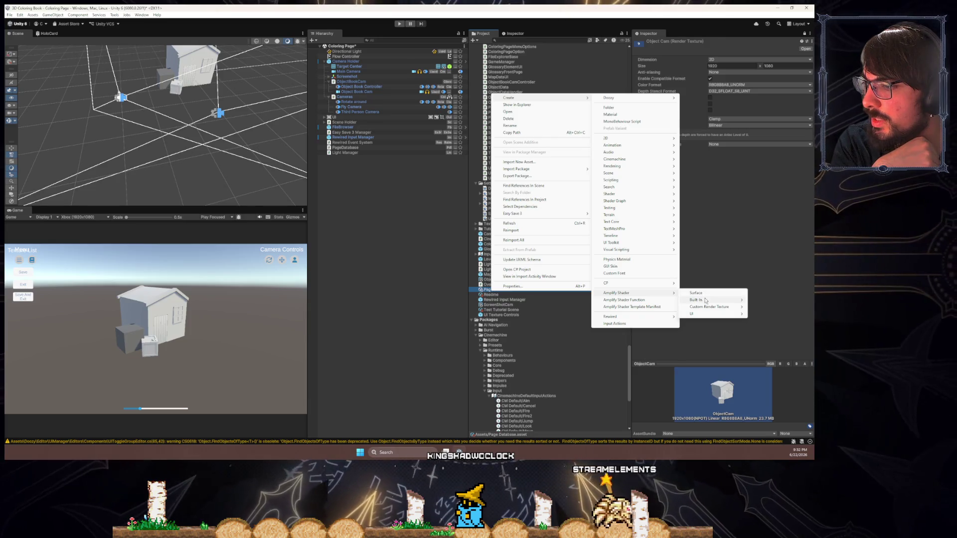
mouse_move(707, 308)
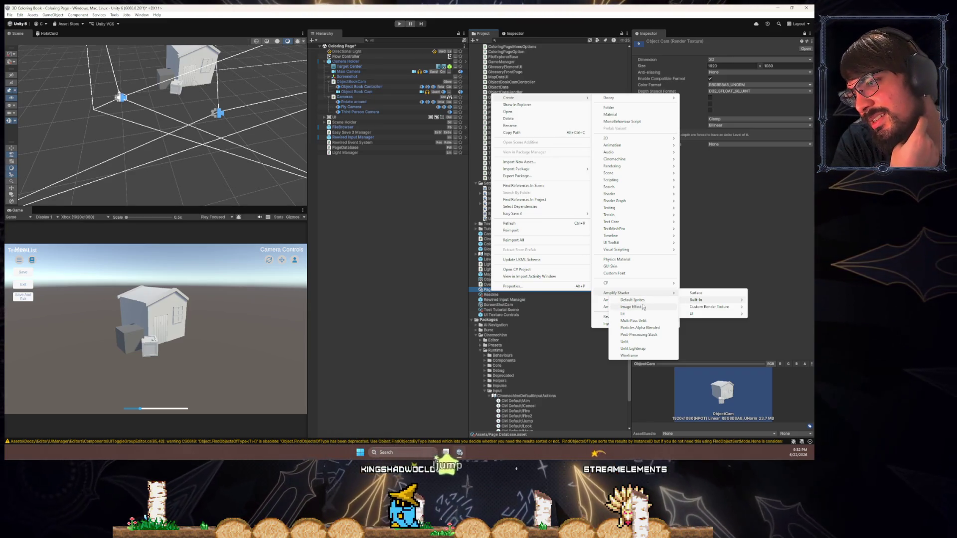
click(698, 293)
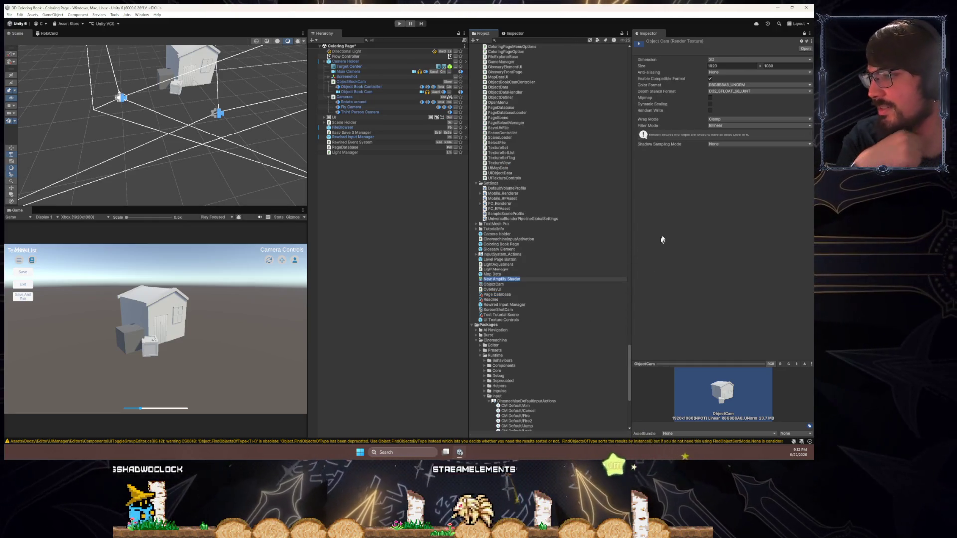
text(Gen)
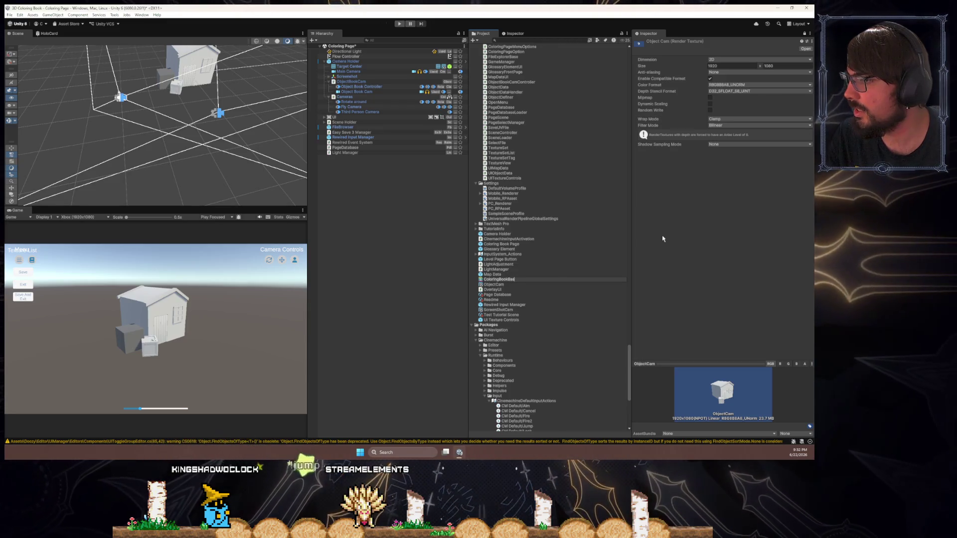
key(Return)
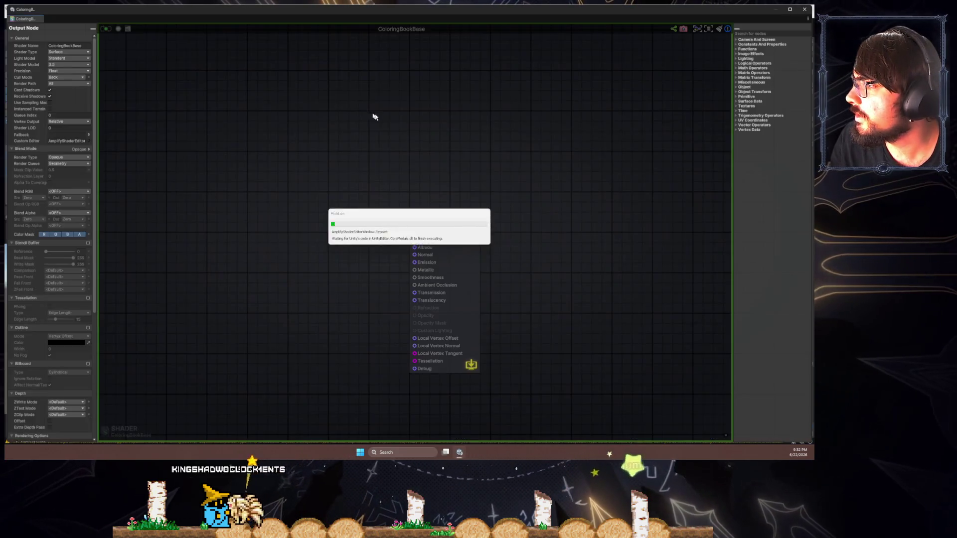
- Add a Texture Sample fed by a Texture Object and wire its colour into Albedo
scroll(451, 209, down, 5)
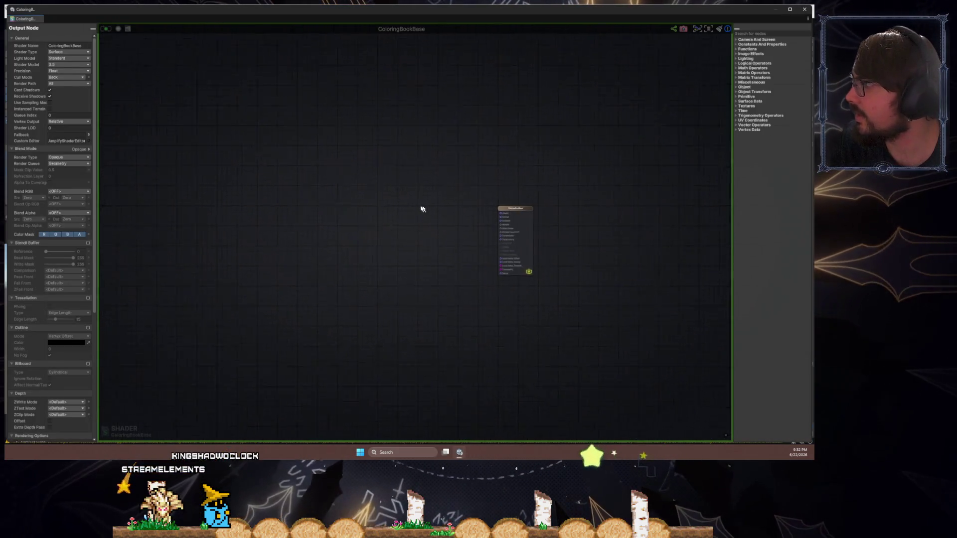
scroll(486, 214, up, 3)
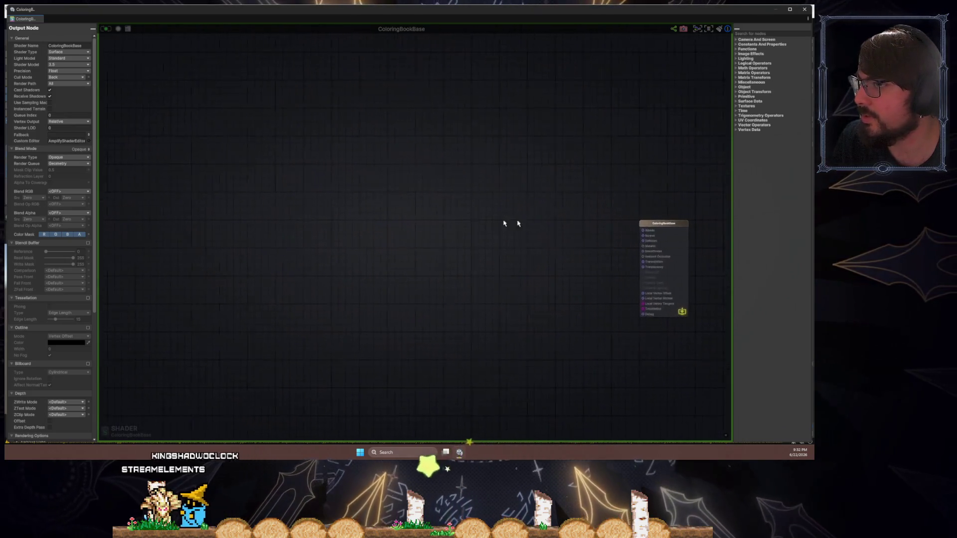
drag(518, 222, 403, 203)
right_click(402, 202)
right_click(378, 215)
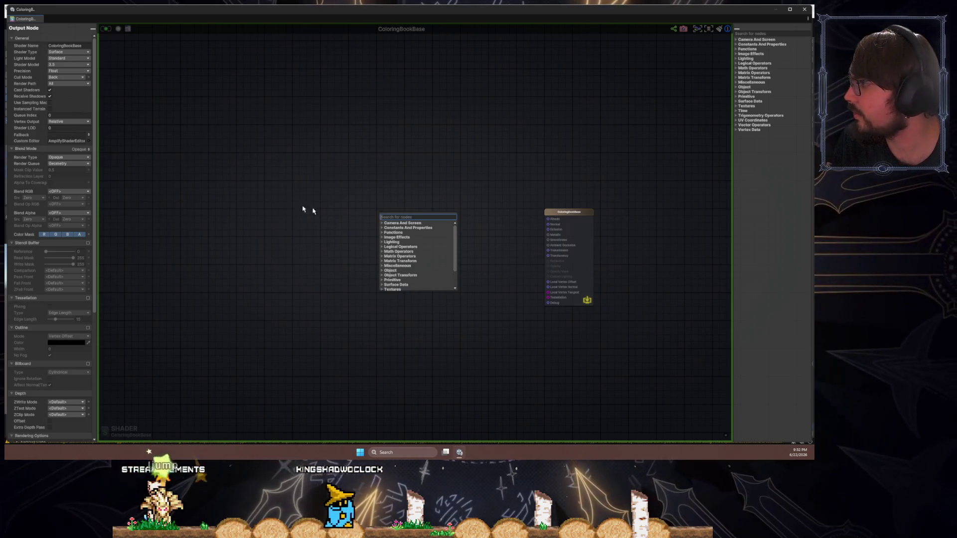
text(texture)
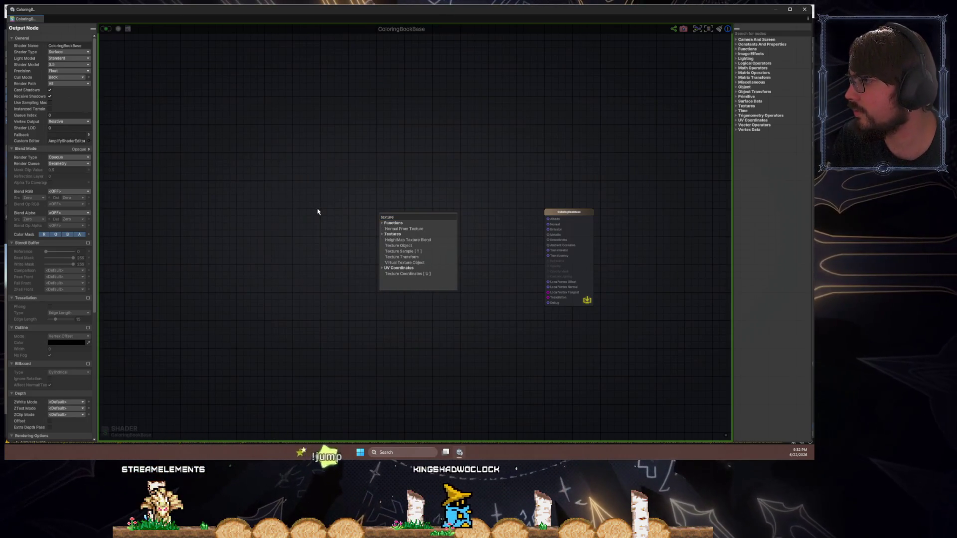
click(429, 253)
drag(428, 248, 389, 210)
right_click(338, 237)
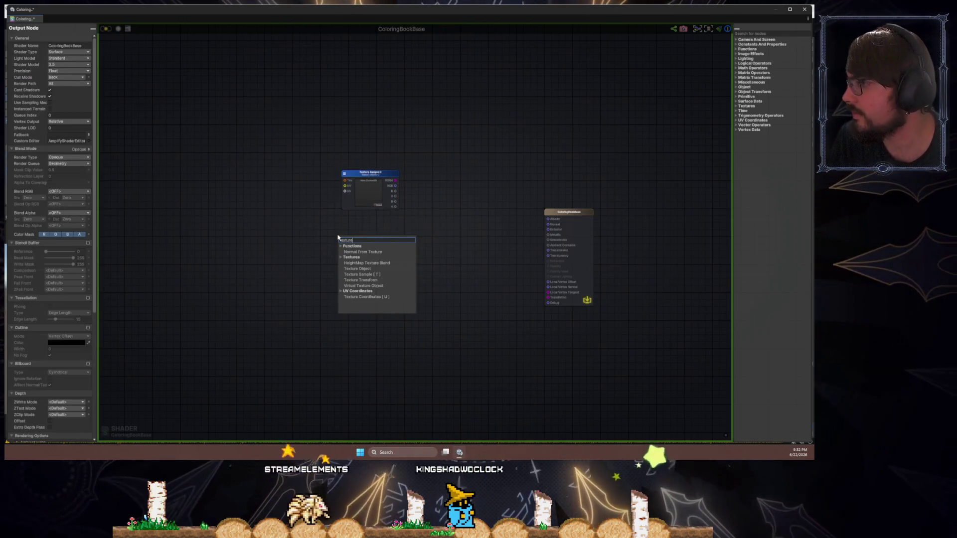
click(370, 269)
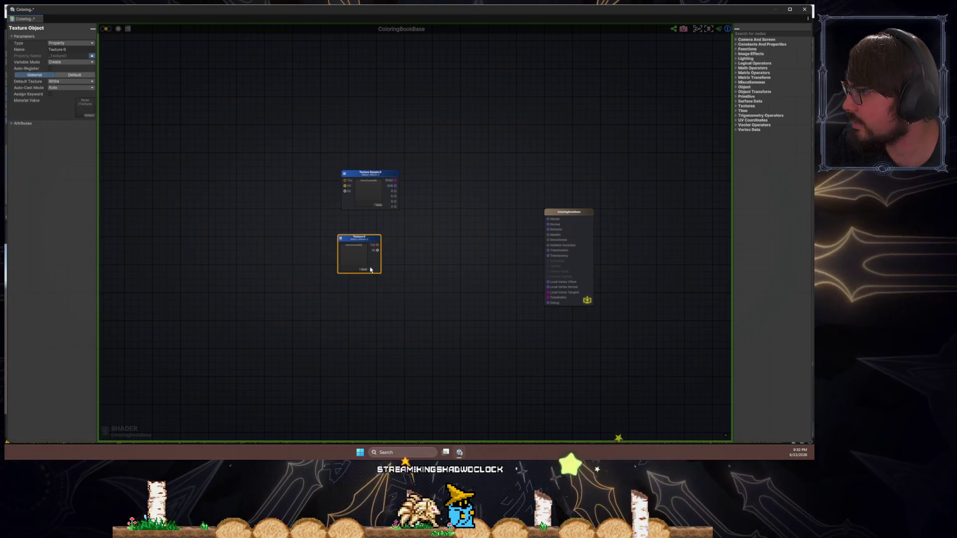
mouse_move(363, 243)
mouse_down()
mouse_move(275, 177)
mouse_move(290, 165)
mouse_move(375, 198)
mouse_move(474, 200)
mouse_move(548, 219)
mouse_up()
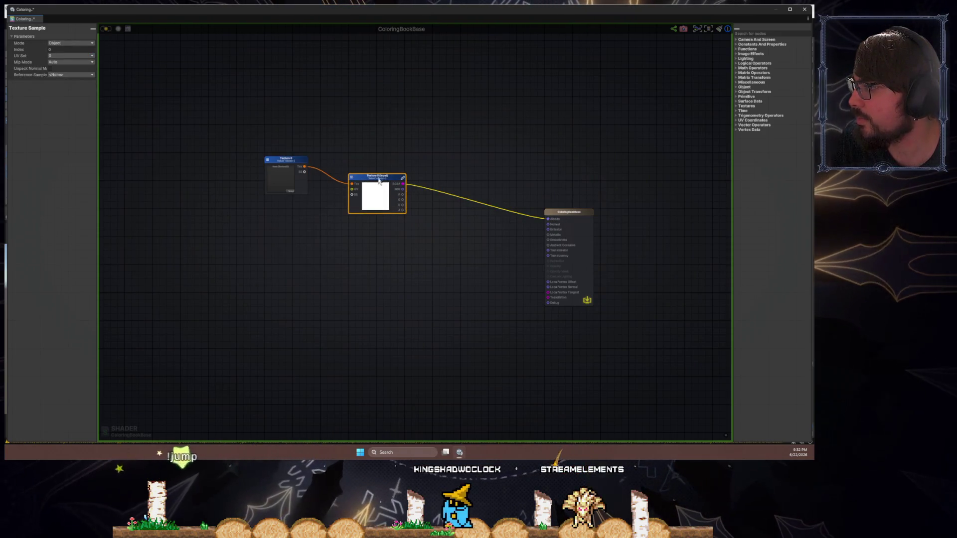
drag(380, 178, 394, 181)
- Duplicate the Texture Object and Sample pair with Ctrl+D and arrange the copies below
drag(293, 163, 289, 153)
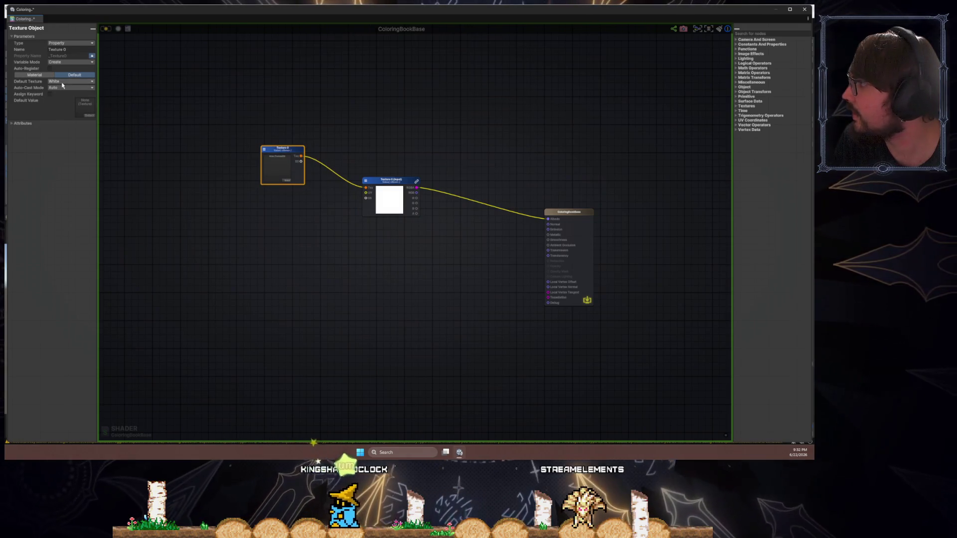
click(299, 172)
click(281, 165)
mouse_move(368, 129)
mouse_down()
mouse_move(272, 214)
mouse_move(301, 248)
mouse_up()
key(ctrl+d)
key(ctrl+d)
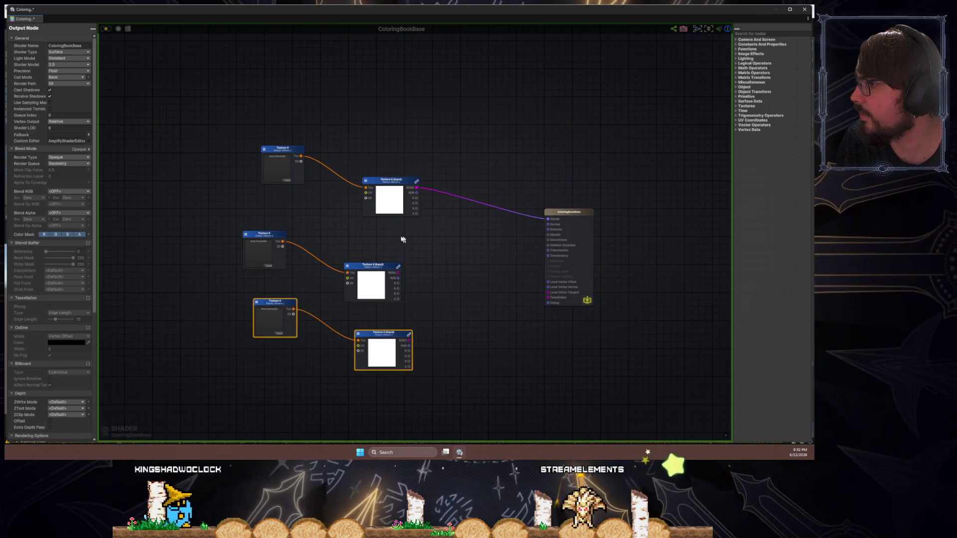
drag(403, 239, 240, 295)
drag(371, 265, 379, 229)
click(413, 245)
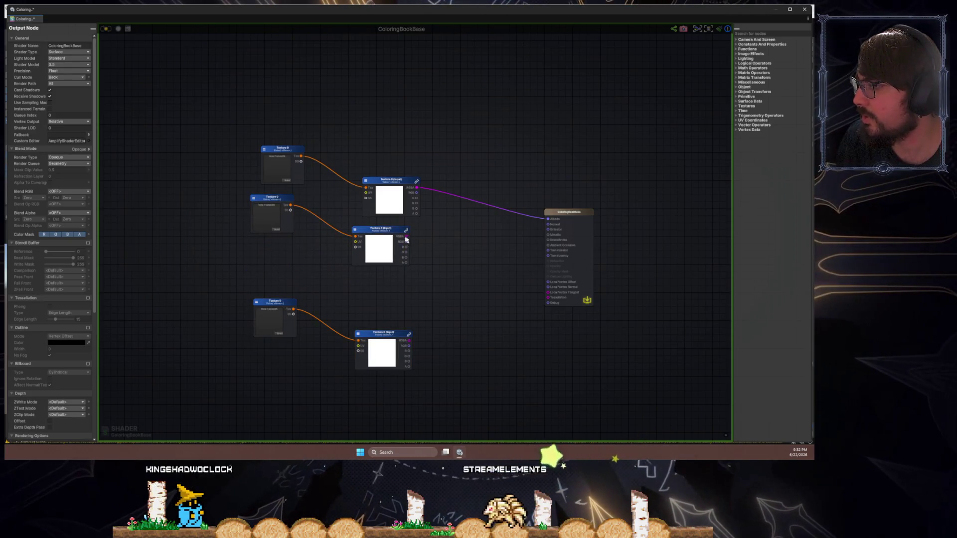
click(398, 239)
click(264, 202)
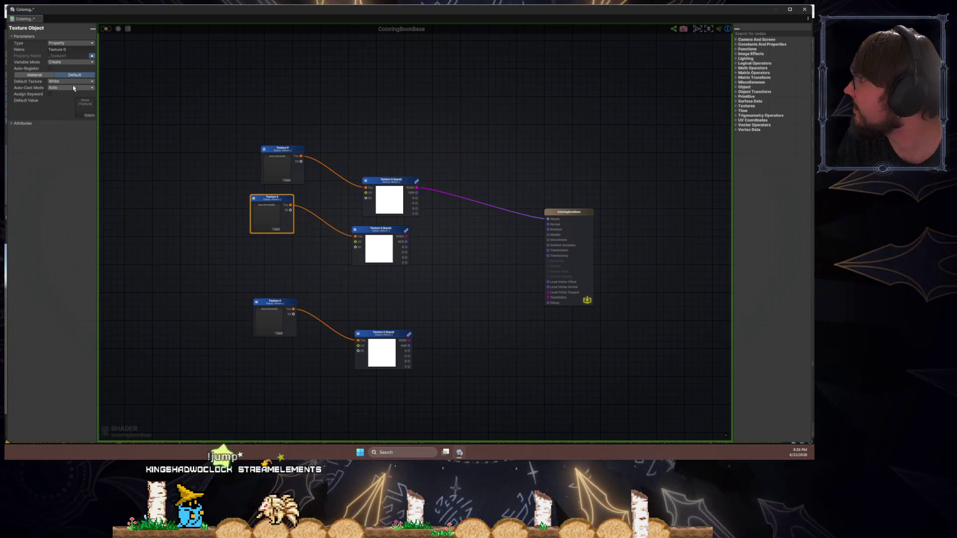
- Search the canvas for normal nodes without adding any, then select the middle Texture Sample
click(193, 215)
right_click(193, 216)
text(normal)
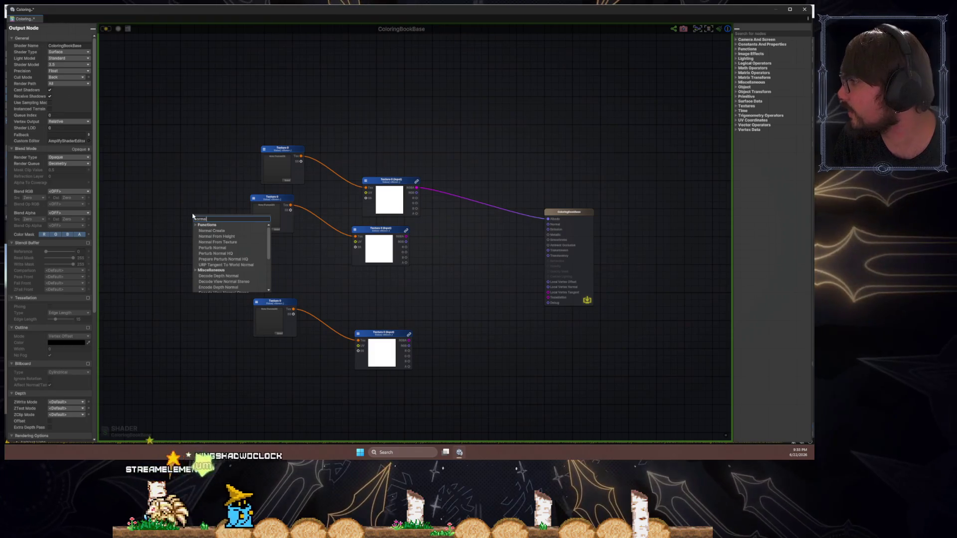
click(211, 314)
drag(266, 210, 263, 209)
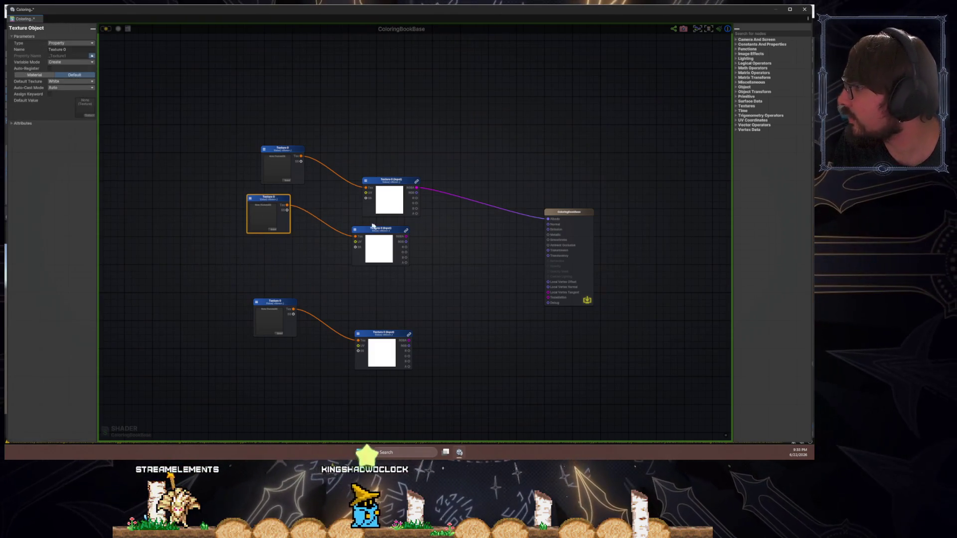
click(378, 229)
click(343, 280)
right_click(342, 280)
text(normal)
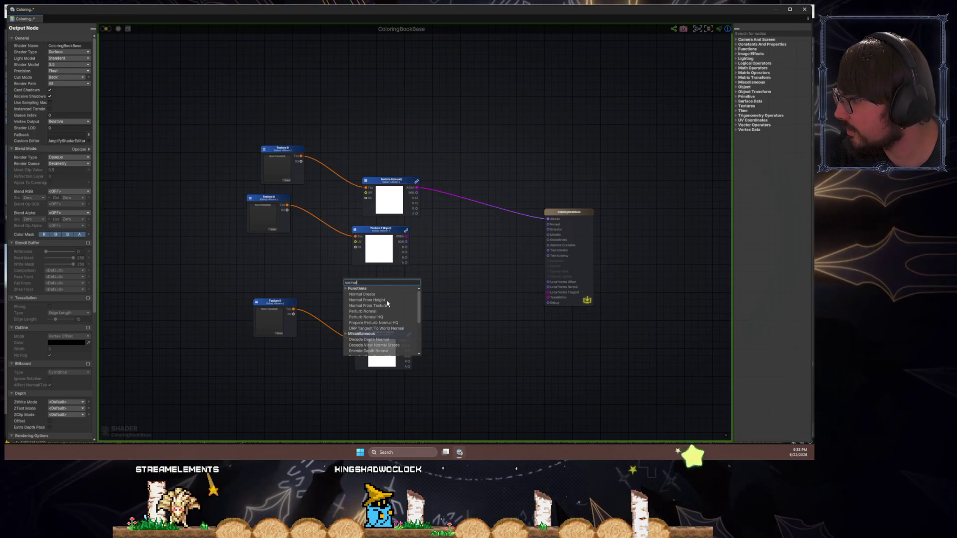
scroll(389, 324, down, 10)
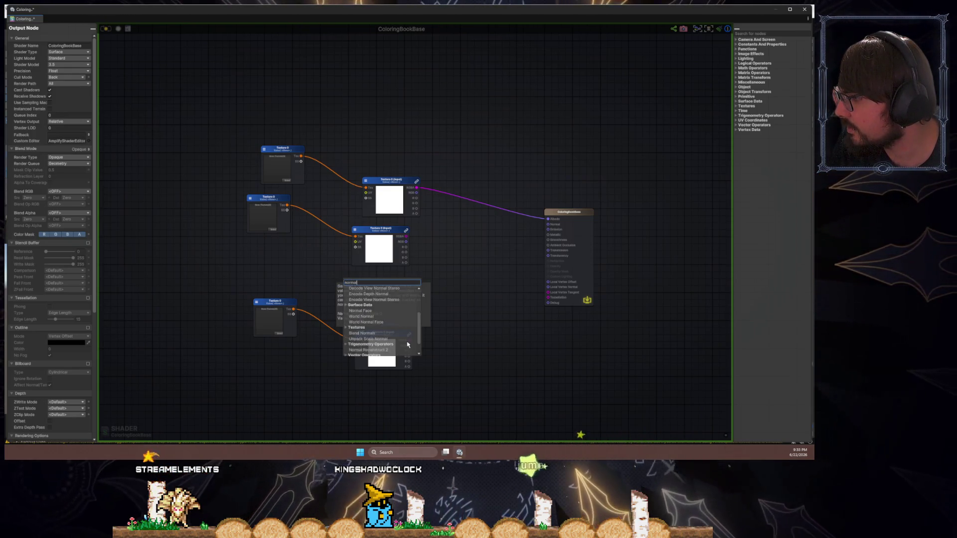
click(380, 233)
mouse_move(380, 232)
mouse_down()
mouse_move(391, 237)
mouse_move(378, 236)
mouse_up()
- Enable Unpack Normal Map, default the middle Texture Object to Bump, and wire XYZ into Normal
click(50, 68)
drag(272, 199, 287, 206)
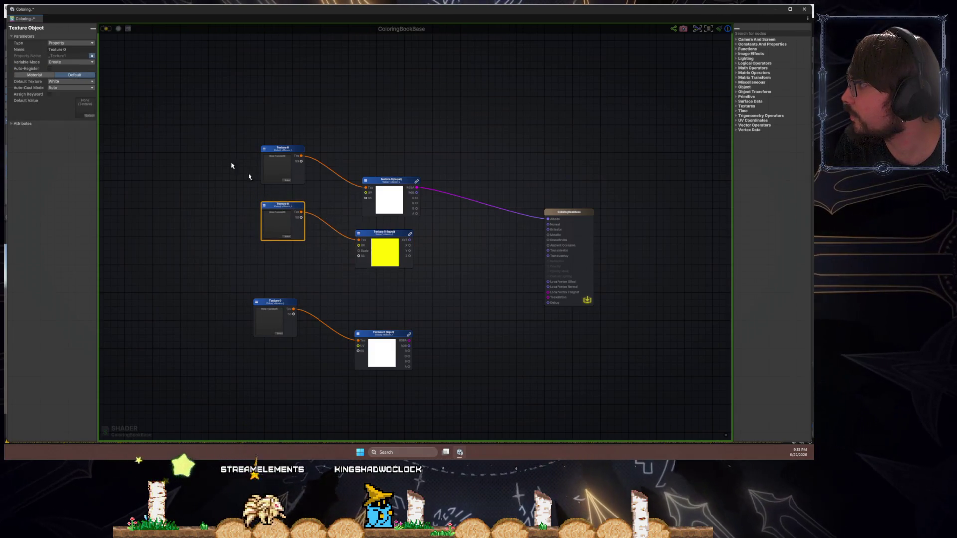
click(68, 81)
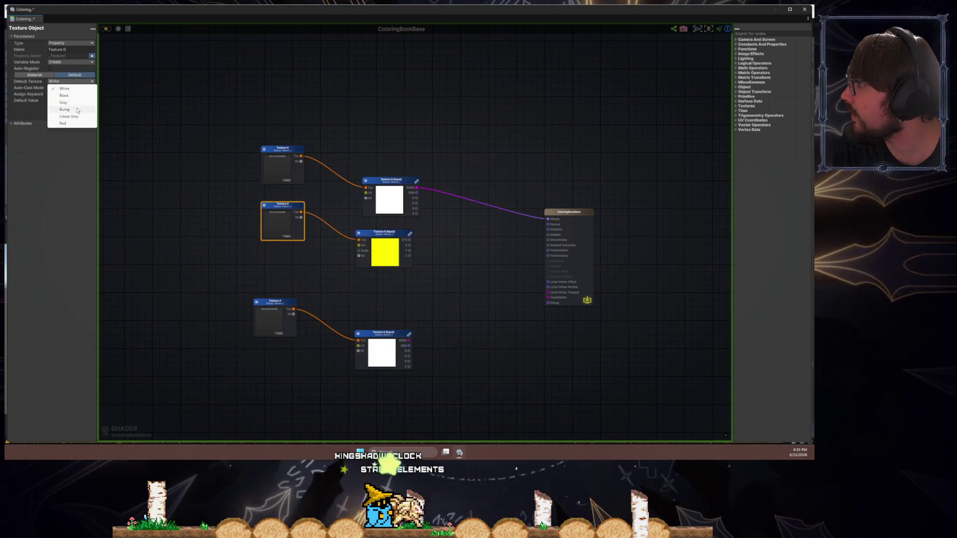
click(70, 108)
drag(512, 242, 548, 225)
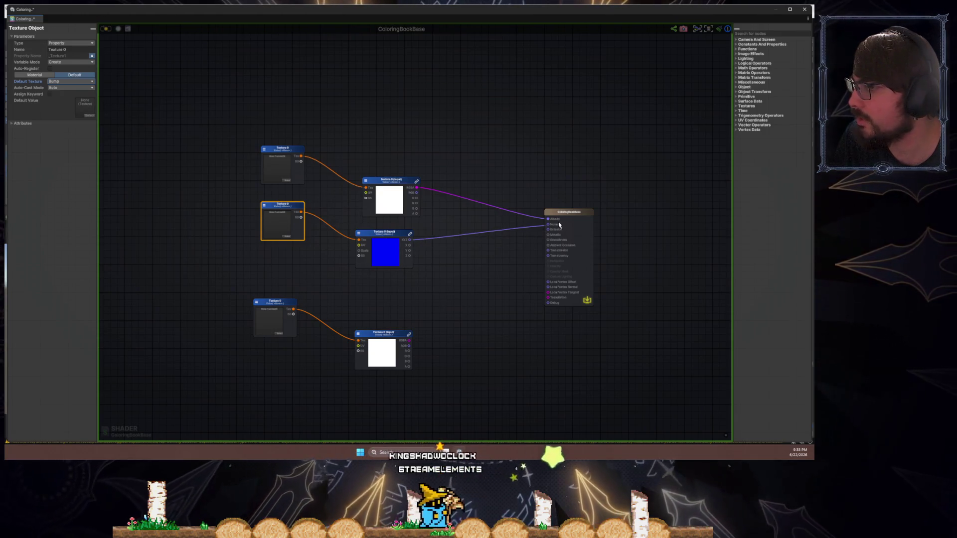
mouse_move(409, 341)
mouse_down()
mouse_move(542, 296)
mouse_move(537, 234)
mouse_up()
click(560, 214)
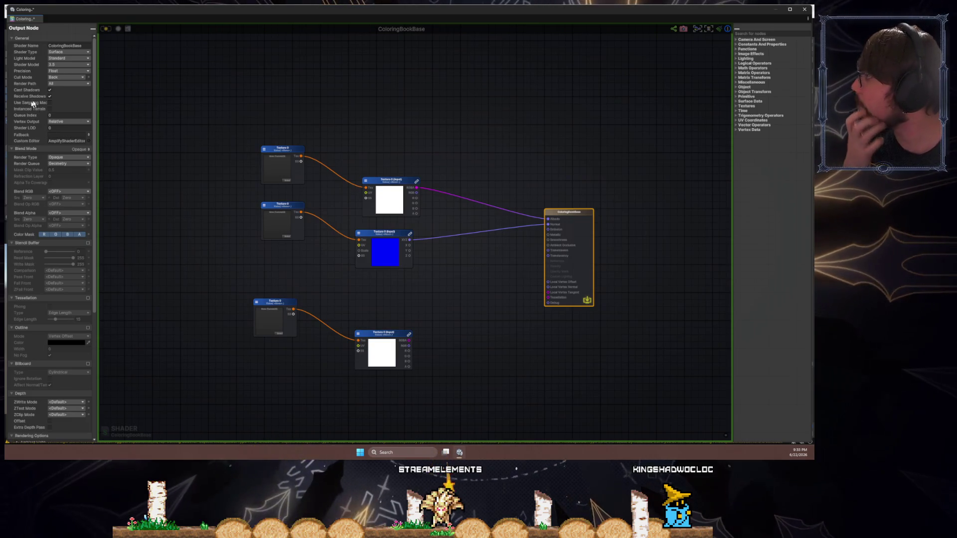
- Keep the Surface shader type and switch the output's Light Model to Standard Specular
scroll(71, 117, down, 3)
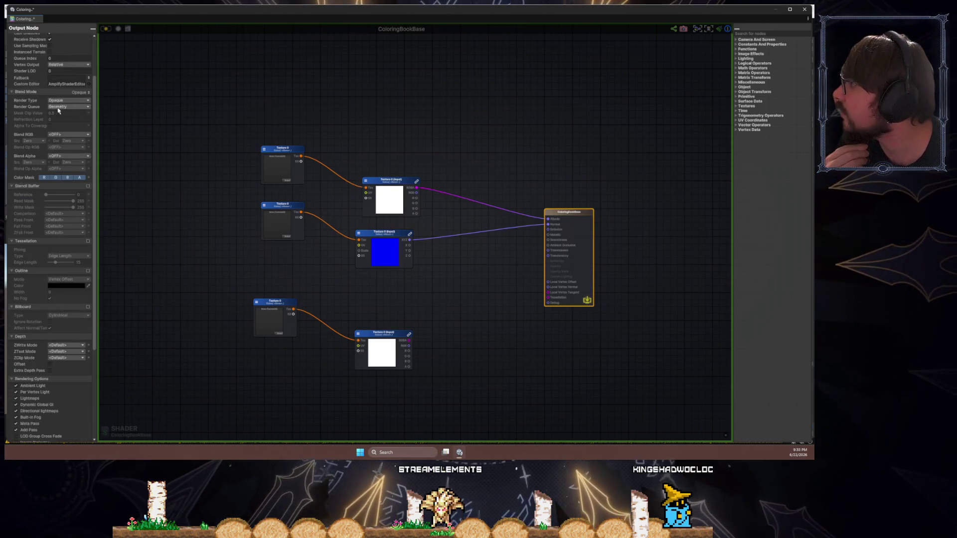
scroll(73, 189, down, 7)
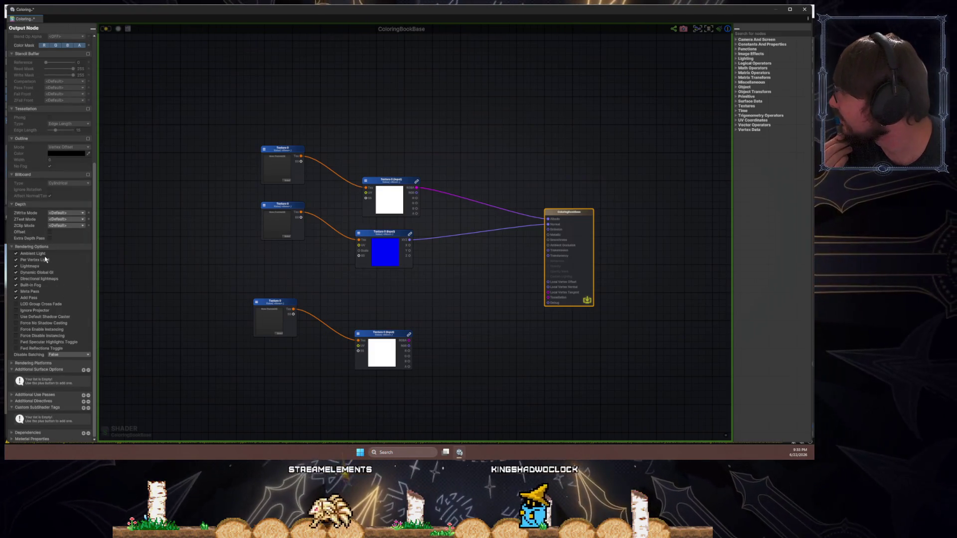
scroll(72, 210, up, 10)
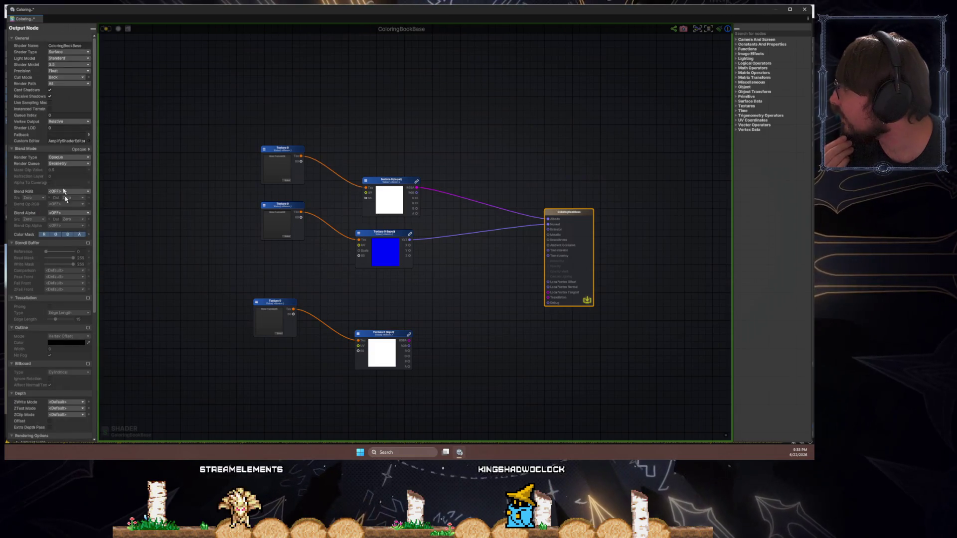
scroll(99, 175, up, 2)
scroll(178, 181, down, 4)
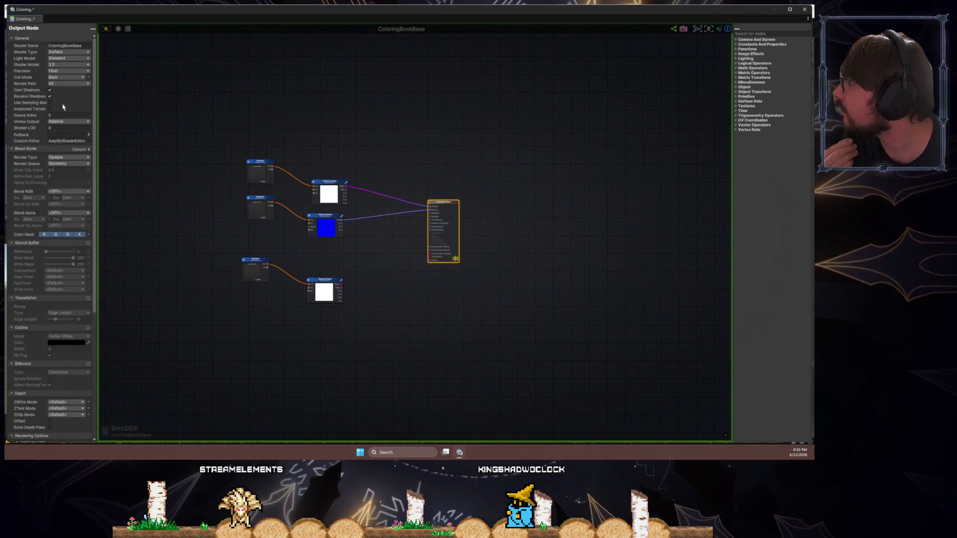
click(55, 53)
click(55, 59)
click(60, 58)
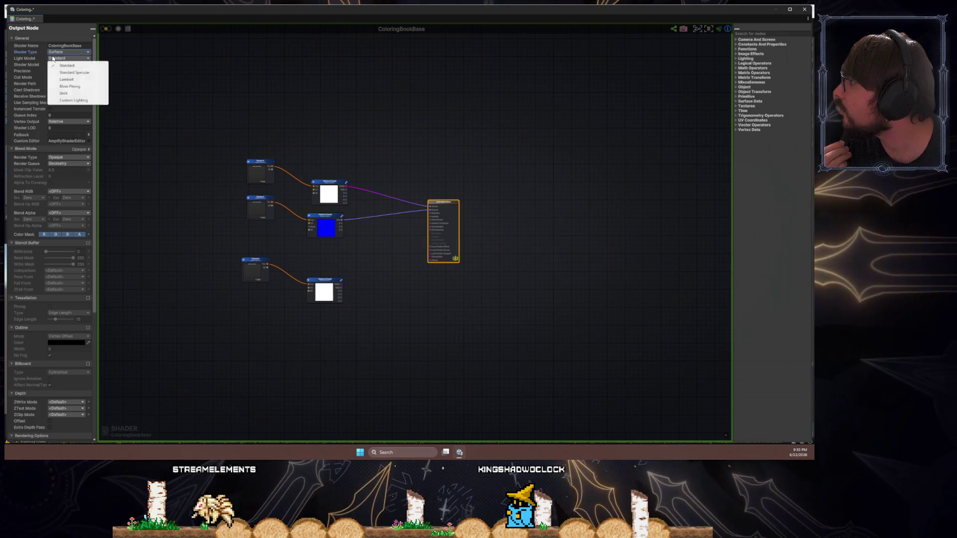
click(66, 73)
click(384, 253)
scroll(437, 252, up, 2)
scroll(438, 253, up, 1)
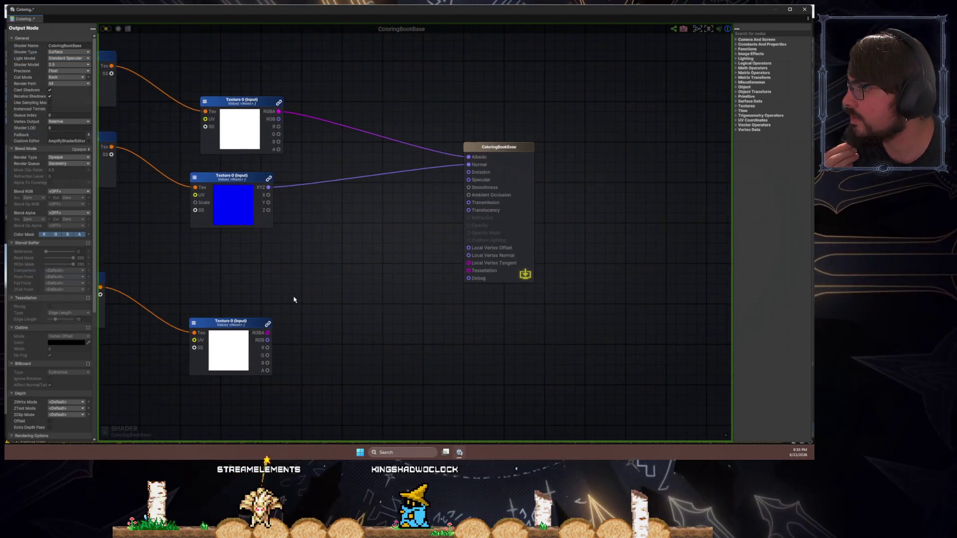
- Wire the third texture's RGBA into Specular and duplicate its pair as a fourth texture
mouse_move(268, 333)
mouse_down()
mouse_move(367, 278)
mouse_move(468, 179)
mouse_up()
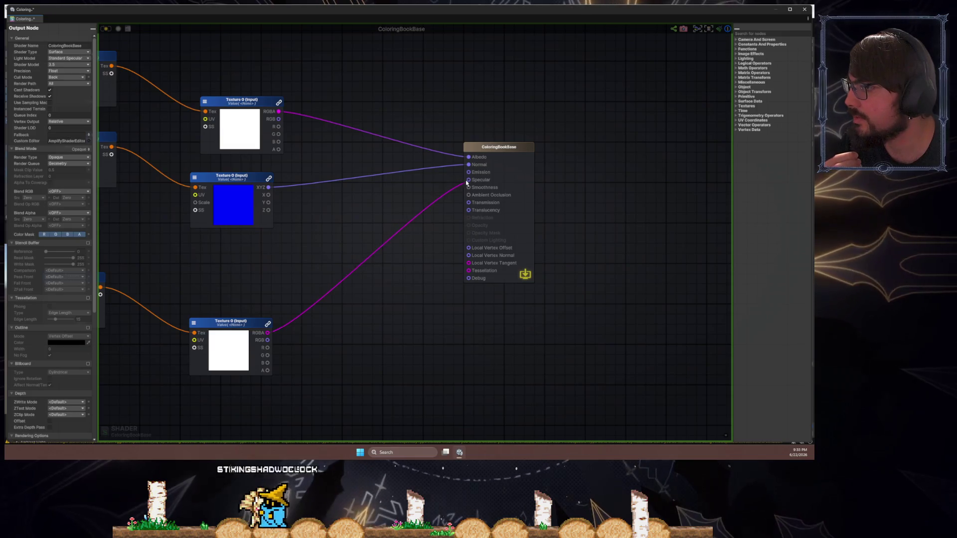
mouse_move(234, 323)
mouse_down()
mouse_move(249, 254)
mouse_move(234, 252)
mouse_move(360, 234)
mouse_move(164, 321)
mouse_up()
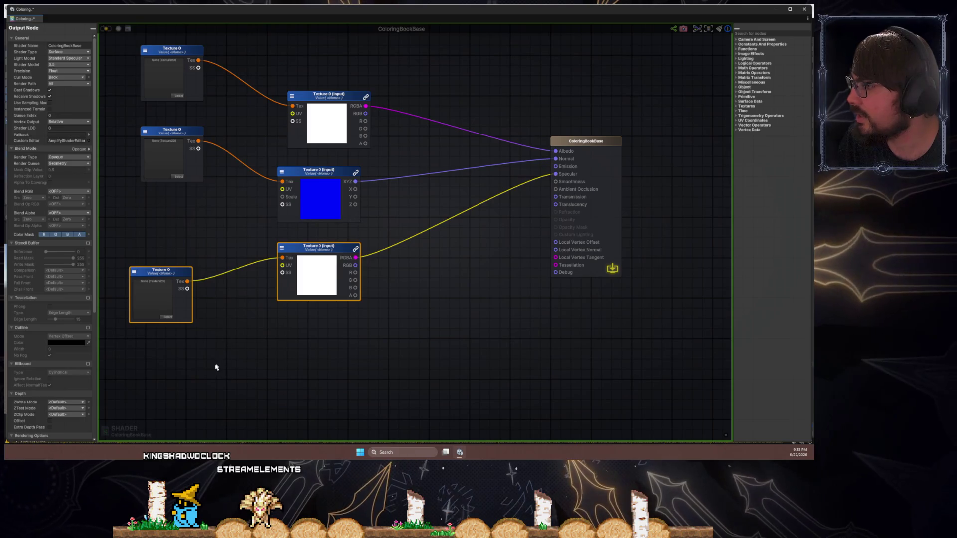
key(ctrl+d)
drag(298, 374, 285, 367)
click(319, 318)
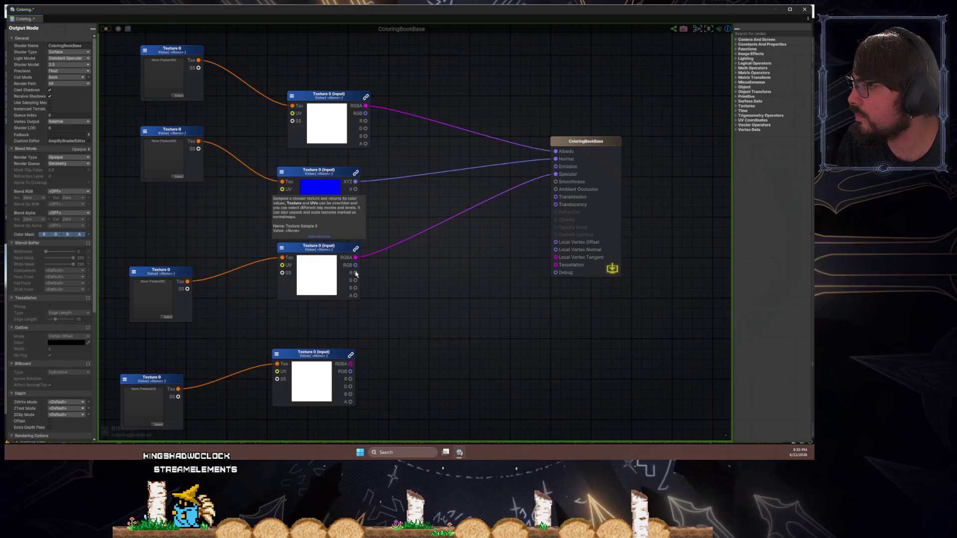
- Connect the third texture's R channel to Smoothness and the fourth's RGBA to Ambient Occlusion
mouse_move(356, 273)
mouse_down()
mouse_move(534, 213)
mouse_move(557, 182)
mouse_up()
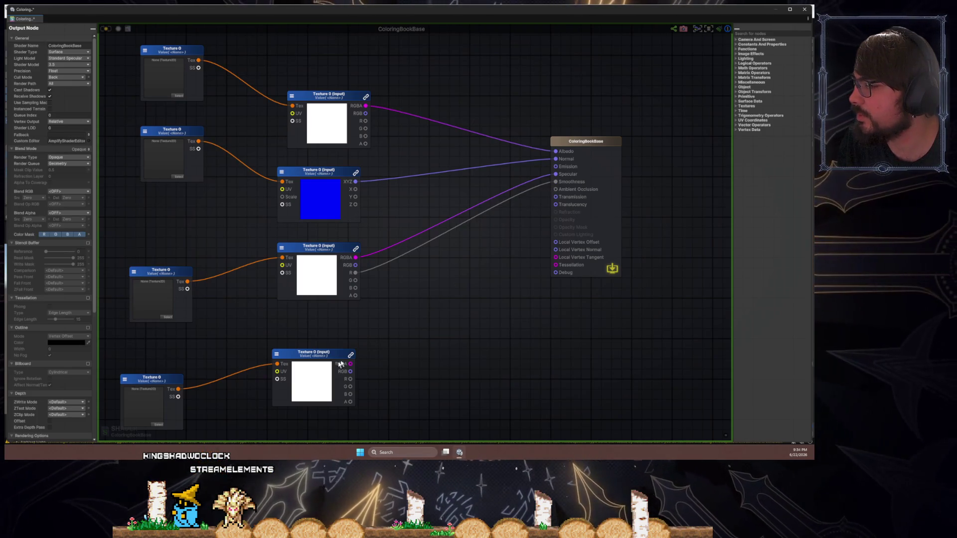
mouse_move(348, 363)
mouse_down()
mouse_move(442, 322)
mouse_move(523, 255)
mouse_up()
click(412, 256)
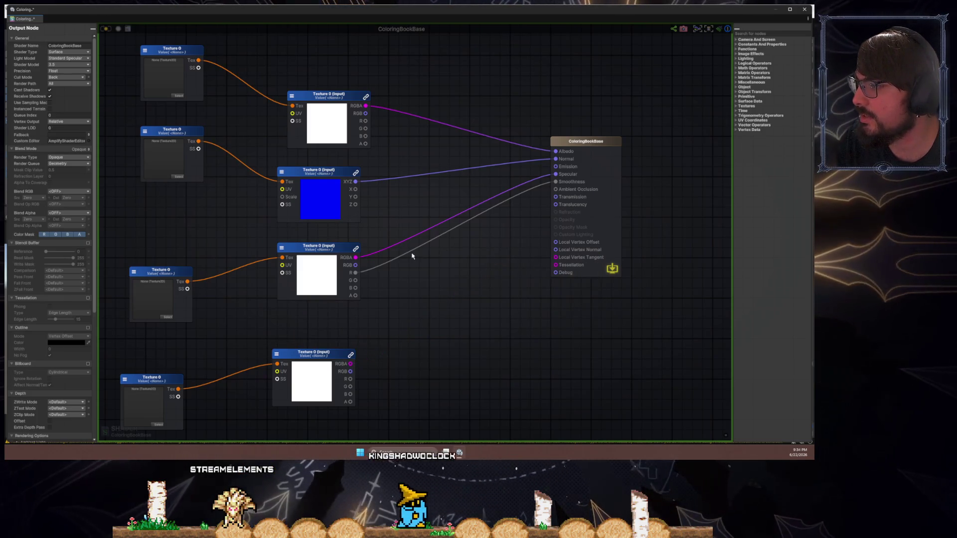
drag(554, 184, 509, 219)
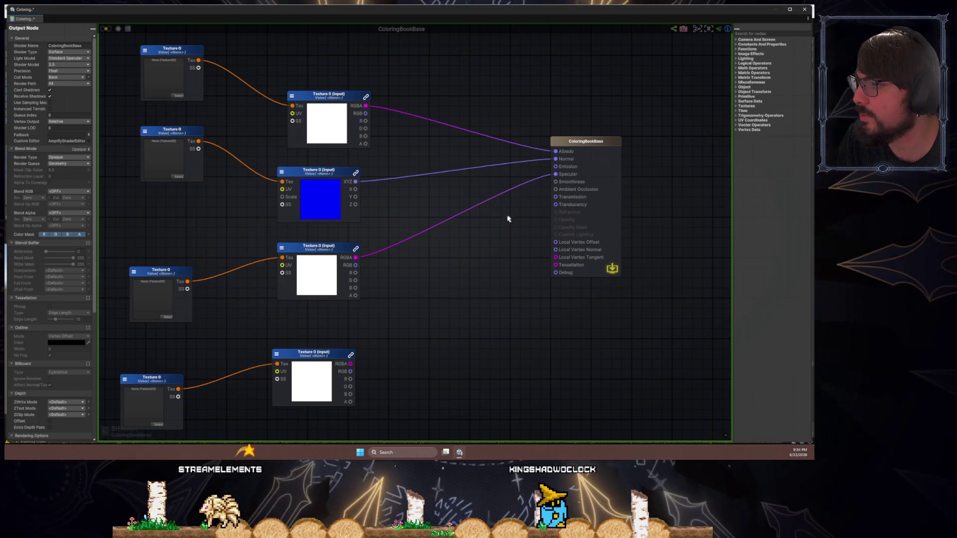
mouse_move(160, 272)
mouse_down()
mouse_move(162, 245)
mouse_move(171, 247)
mouse_up()
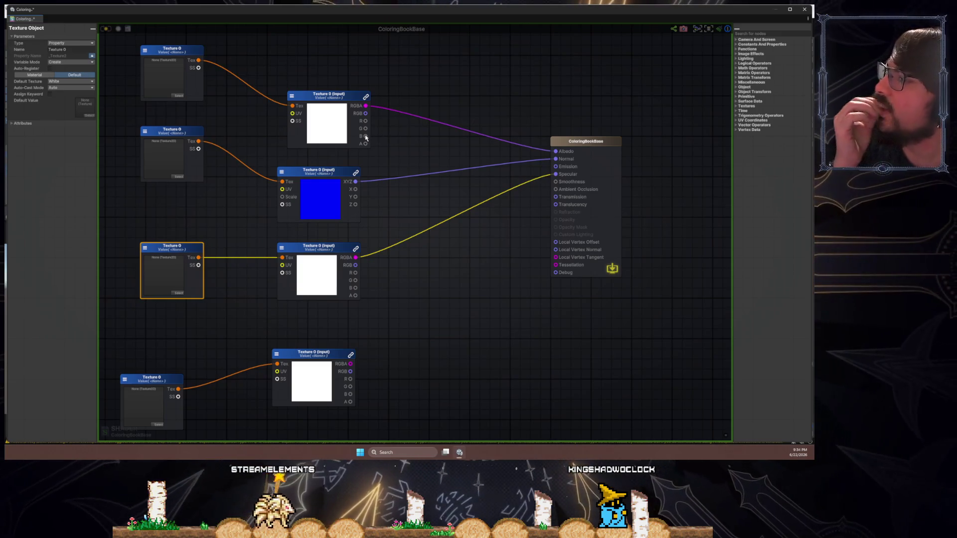
mouse_move(365, 121)
mouse_down()
mouse_move(400, 138)
mouse_move(399, 162)
mouse_move(398, 152)
mouse_up()
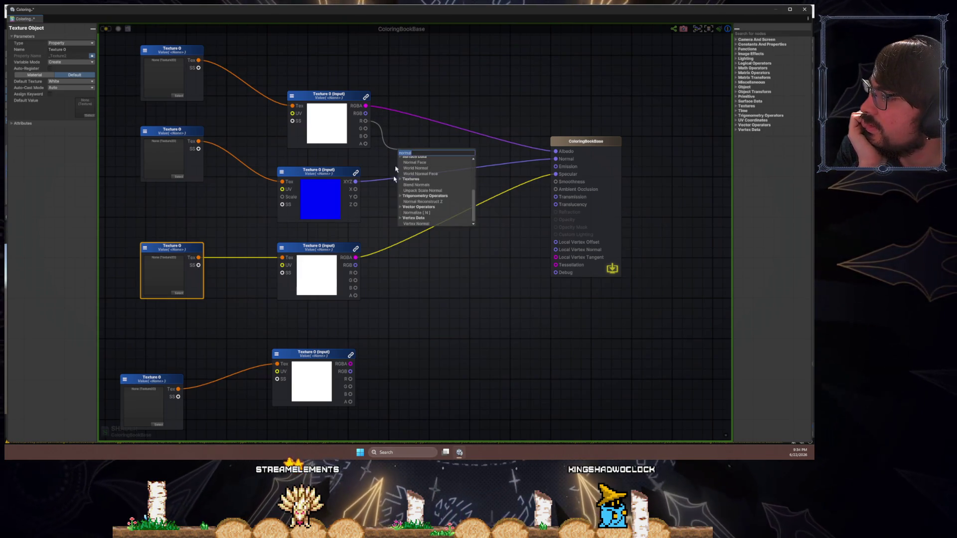
click(379, 248)
drag(355, 272, 555, 181)
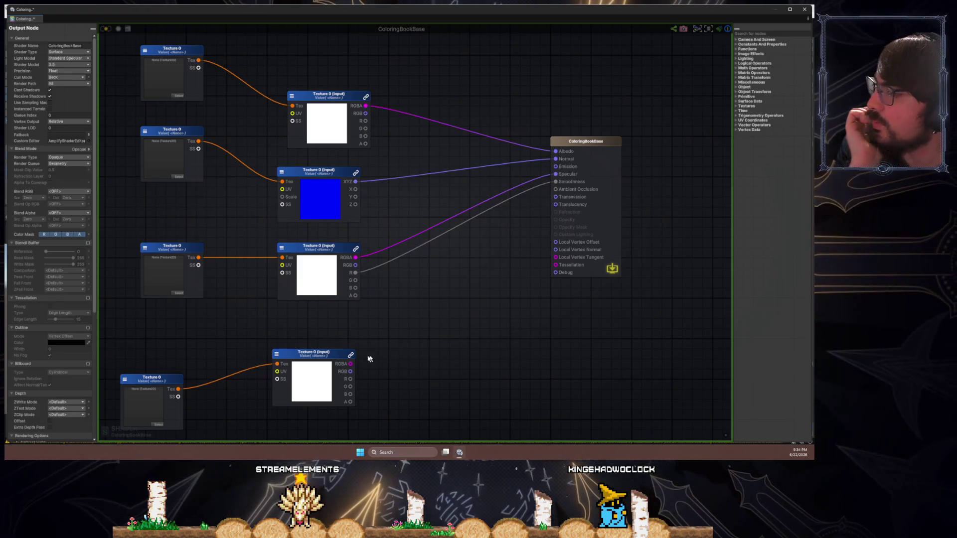
drag(350, 364, 555, 196)
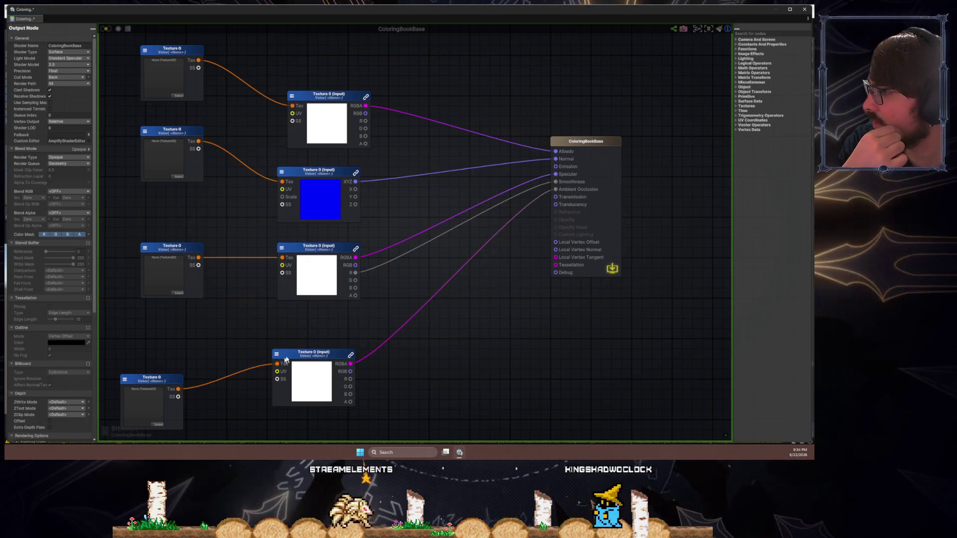
drag(284, 359, 294, 354)
mouse_move(153, 387)
mouse_down()
mouse_move(182, 357)
mouse_move(173, 356)
mouse_up()
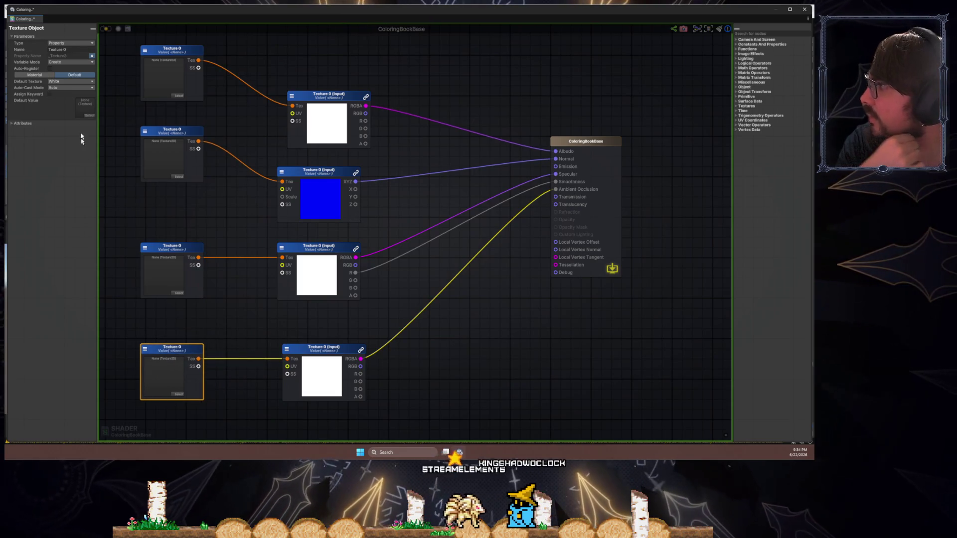
- Set the default texture of the bottom and third Texture Objects to Gray
click(79, 81)
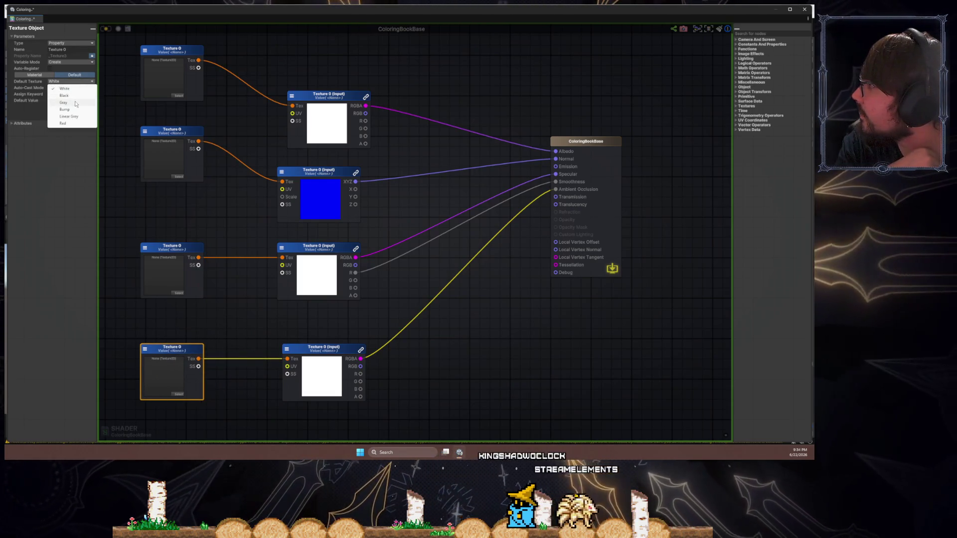
click(79, 101)
click(175, 257)
click(72, 81)
click(75, 104)
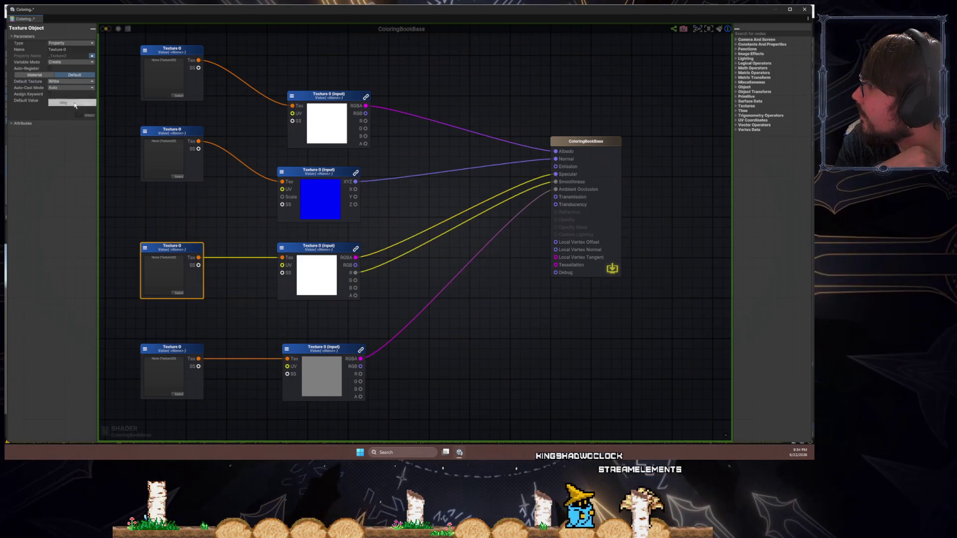
click(75, 103)
click(213, 210)
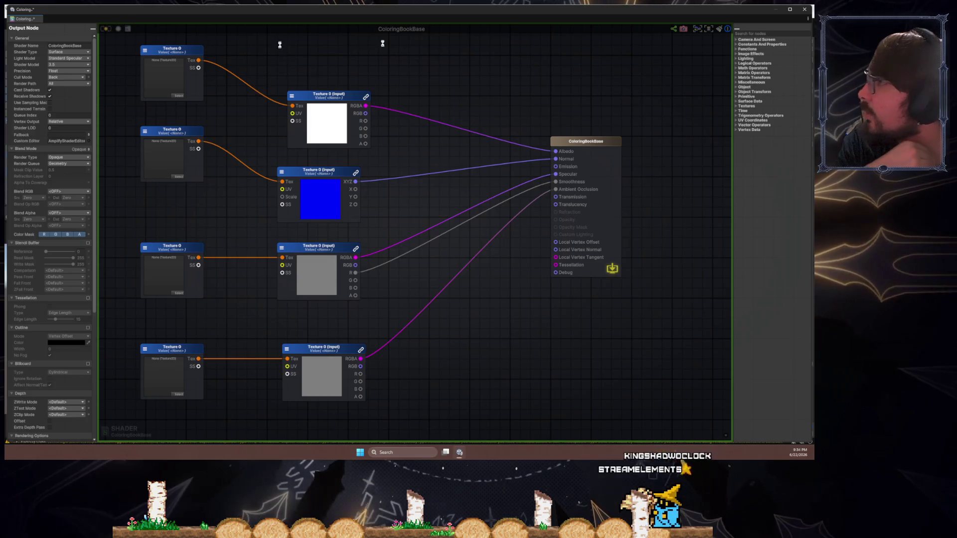
- Set the top Texture Object's default to Linear Grey and save the shader
click(198, 65)
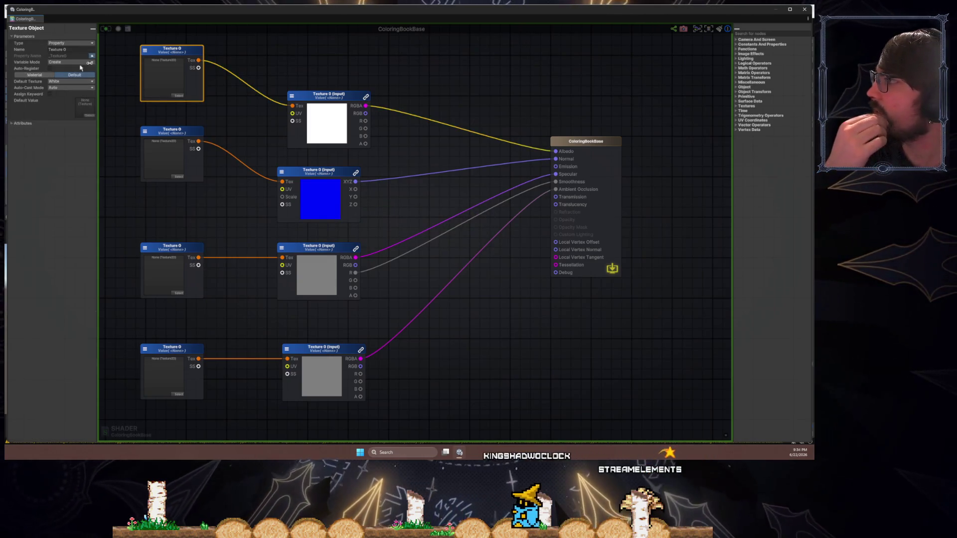
click(70, 81)
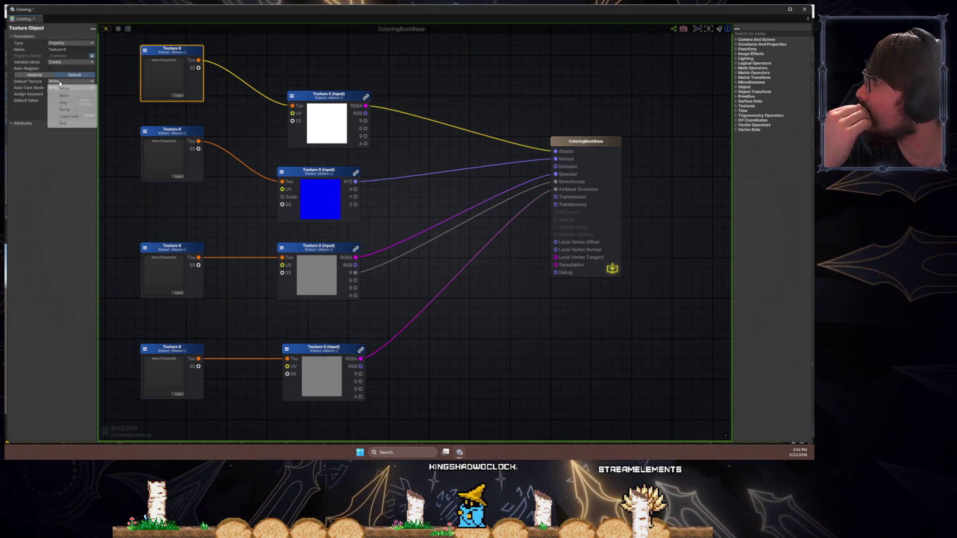
click(82, 103)
click(269, 80)
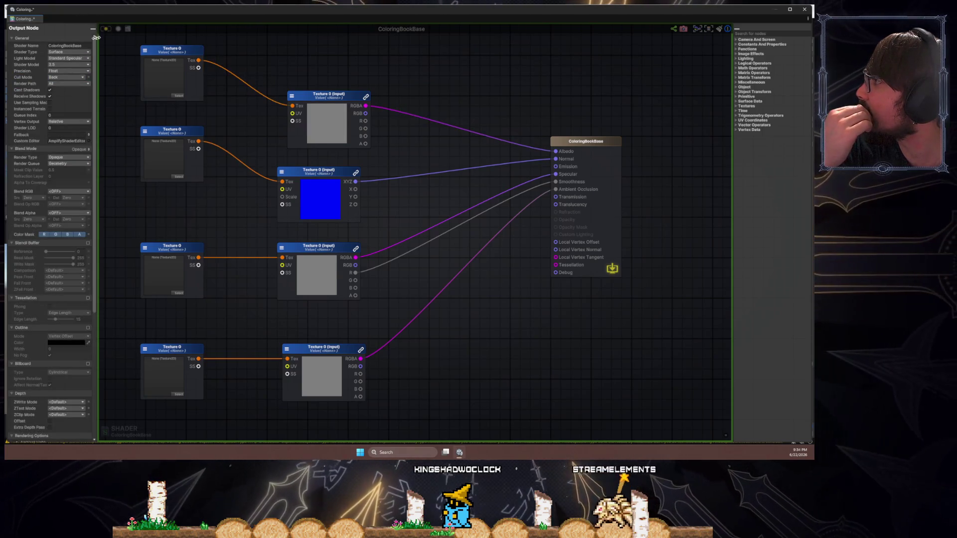
click(144, 71)
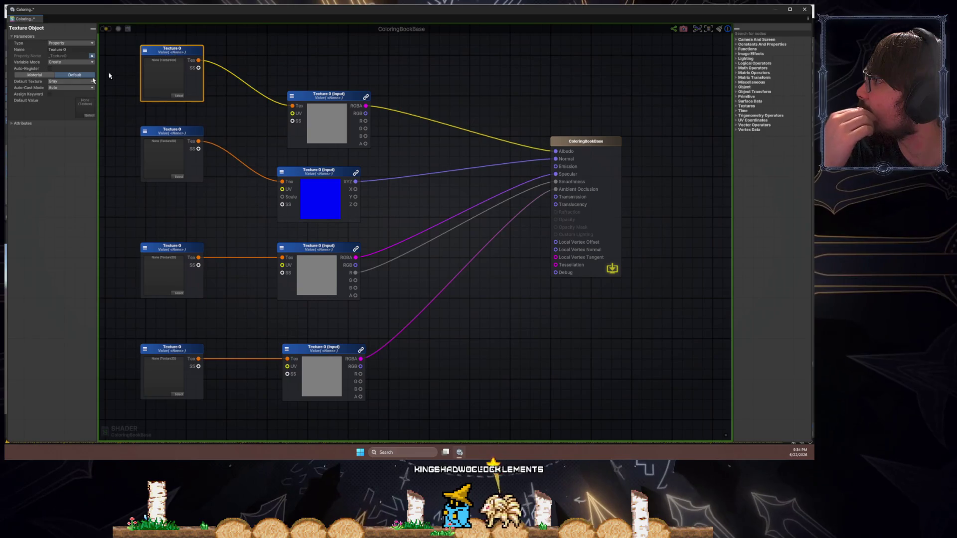
click(69, 82)
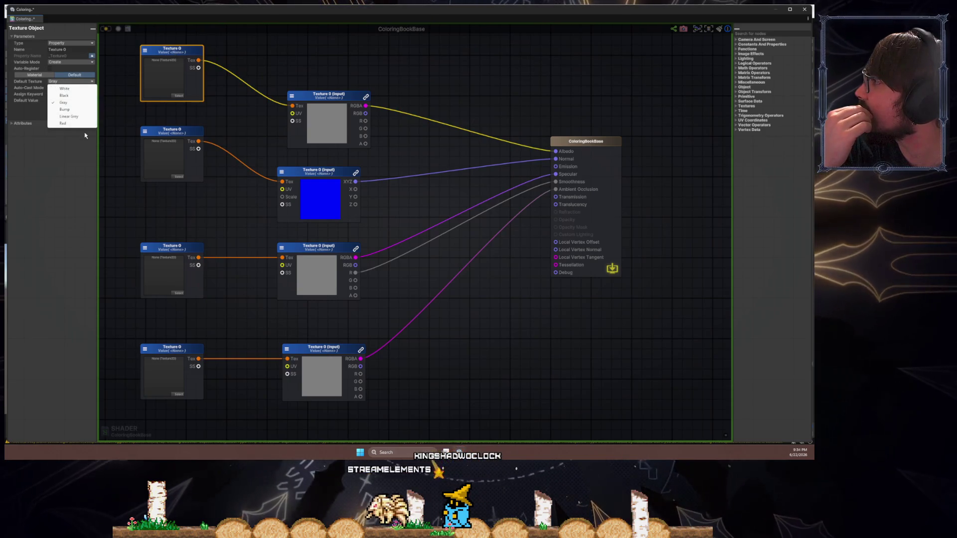
click(70, 116)
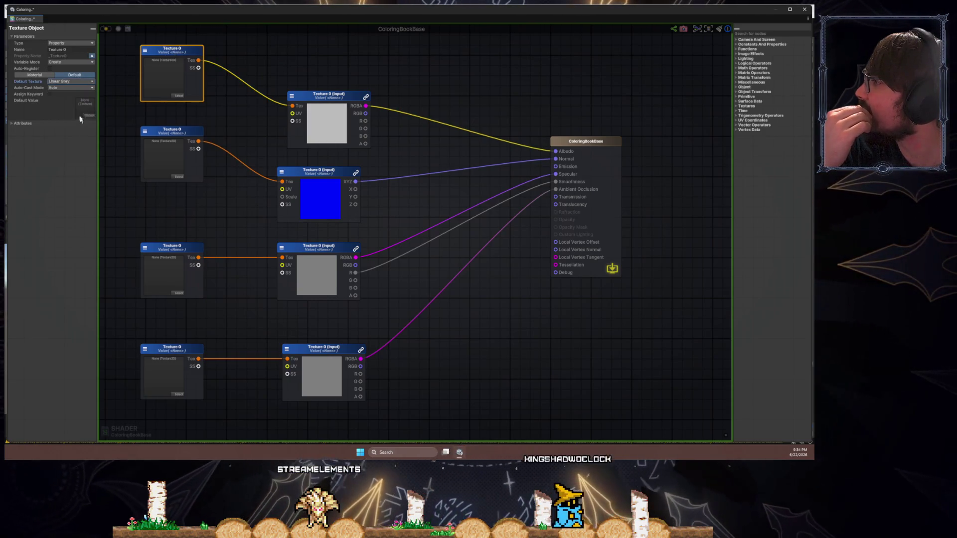
click(79, 86)
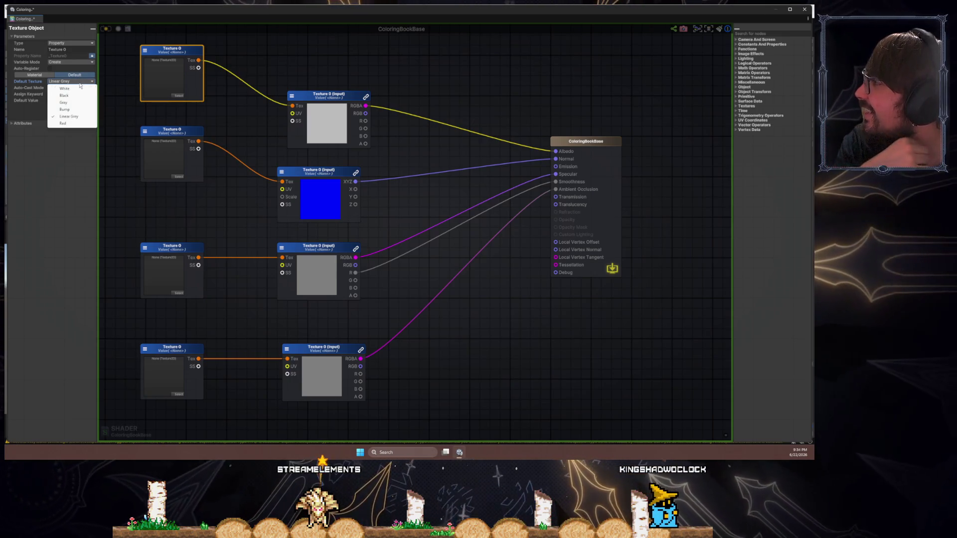
click(112, 87)
click(107, 28)
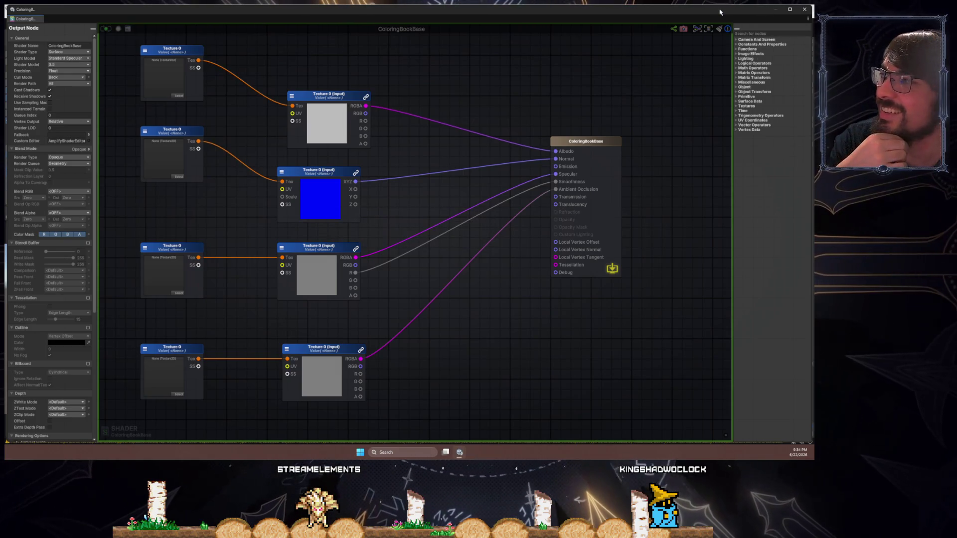
- Create a new material from the ColoringBookBase shader
drag(720, 15, 730, 319)
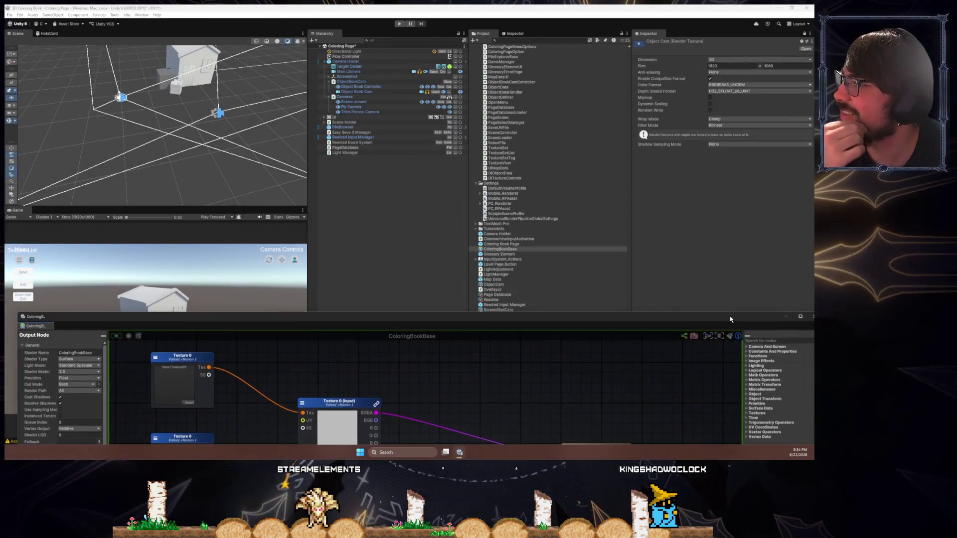
right_click(518, 249)
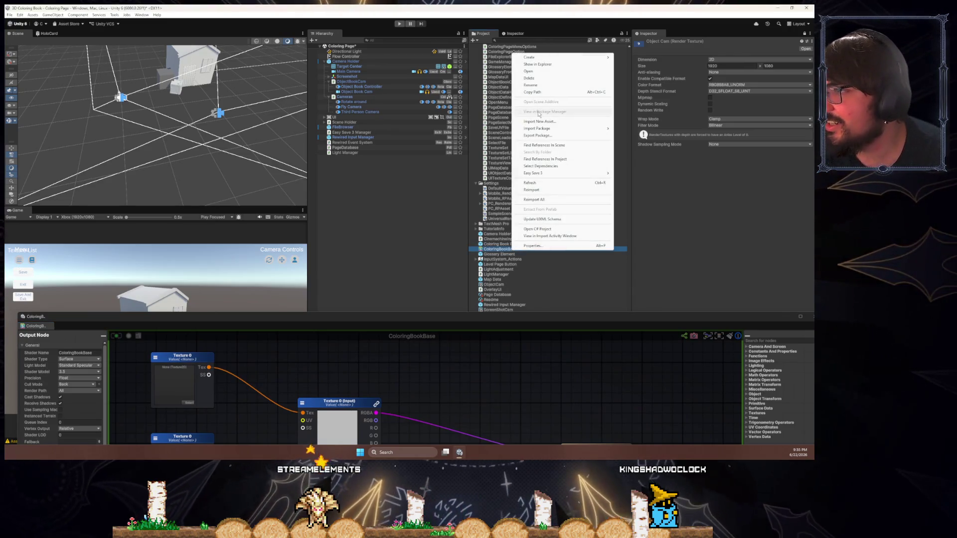
mouse_move(531, 56)
click(658, 81)
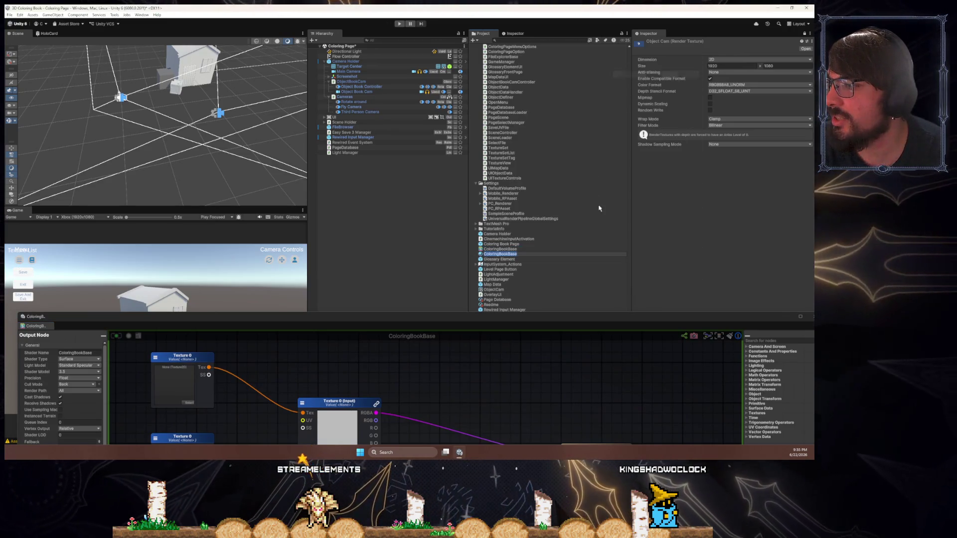
click(422, 272)
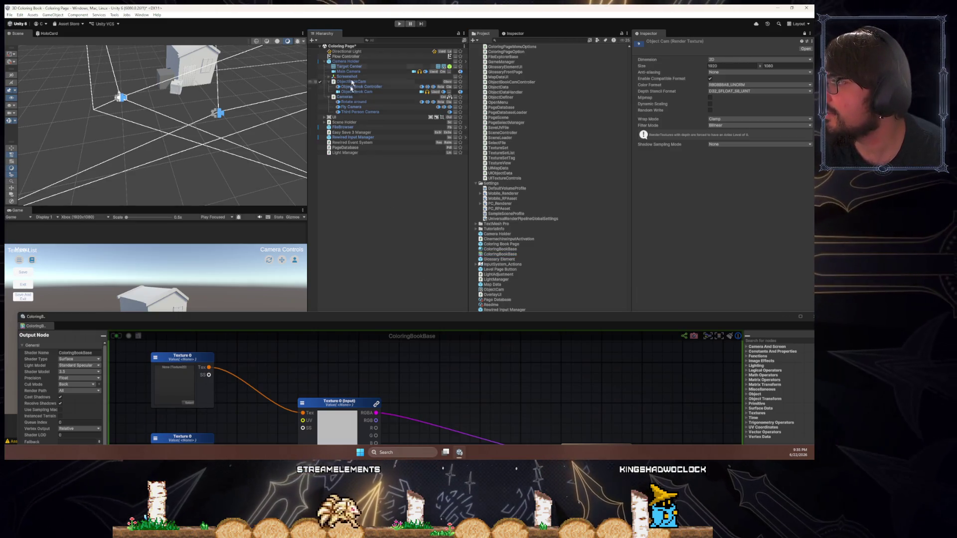
- Assign the ColoringBookBase material to the house's Element 0 material slot
click(202, 75)
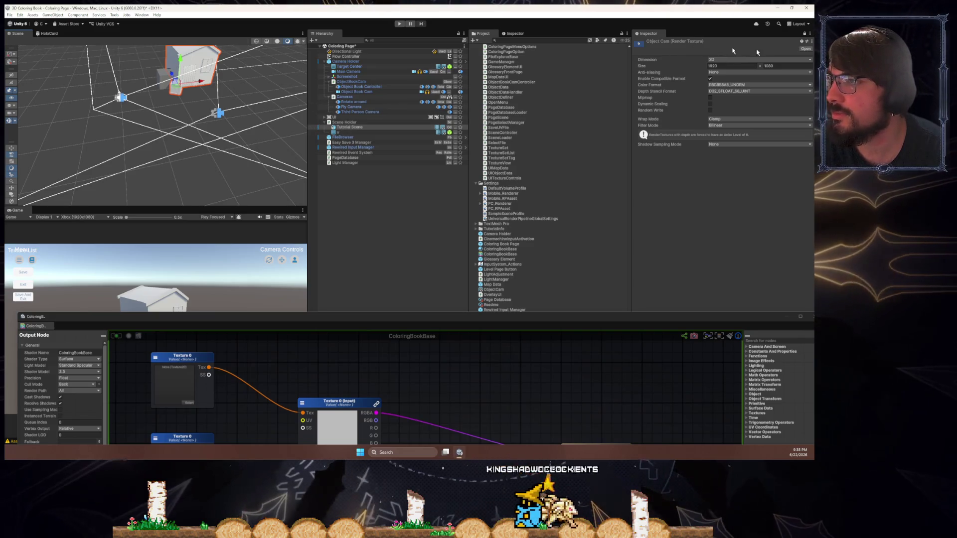
click(805, 35)
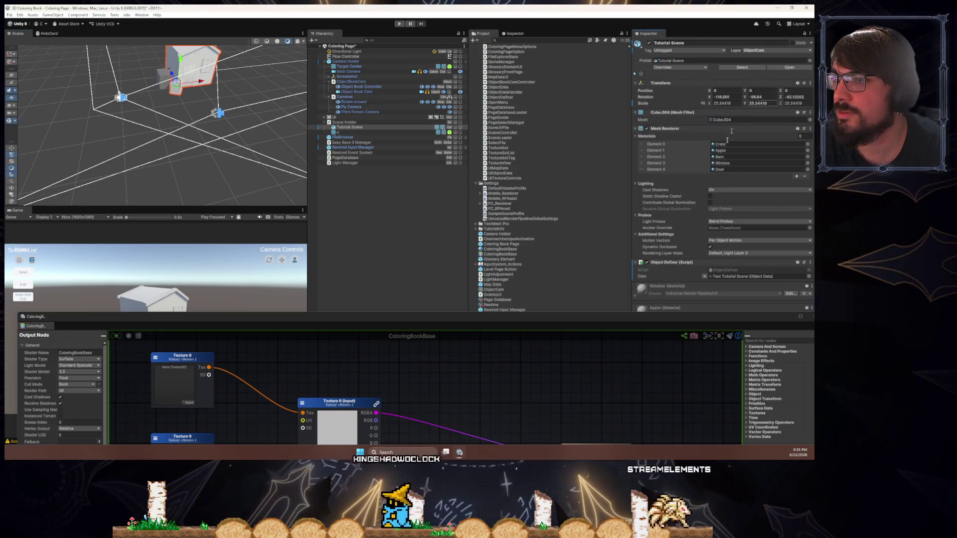
drag(668, 318, 581, 422)
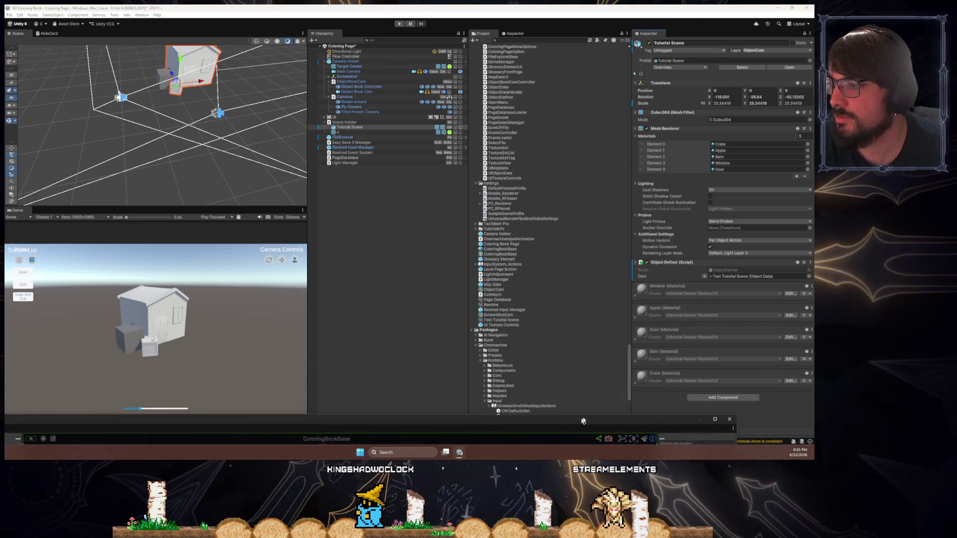
mouse_move(487, 256)
mouse_down()
mouse_move(717, 161)
mouse_move(730, 144)
mouse_up()
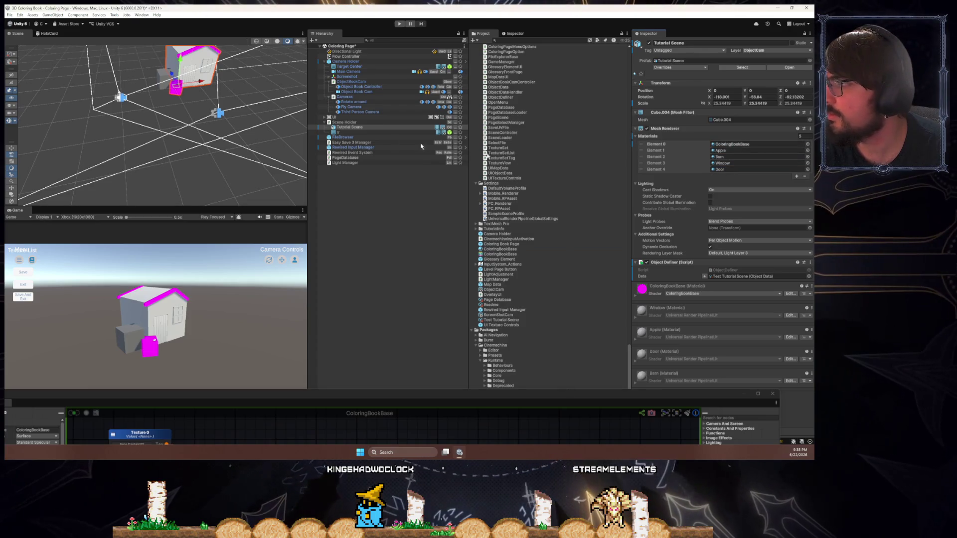
drag(272, 155, 310, 288)
mouse_move(364, 395)
mouse_down()
mouse_move(381, 273)
mouse_move(427, 111)
mouse_up()
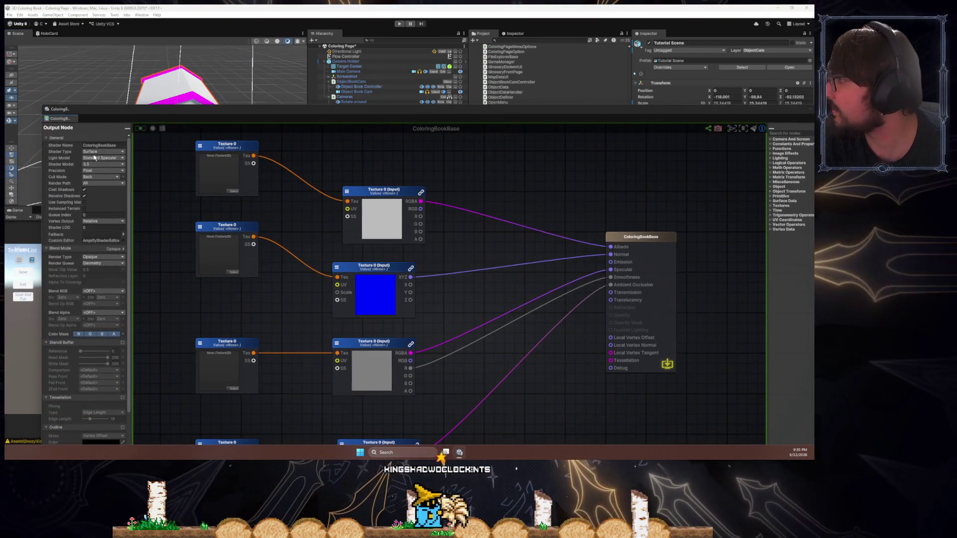
click(96, 152)
mouse_move(312, 110)
mouse_down()
mouse_move(693, 293)
mouse_move(812, 294)
mouse_up()
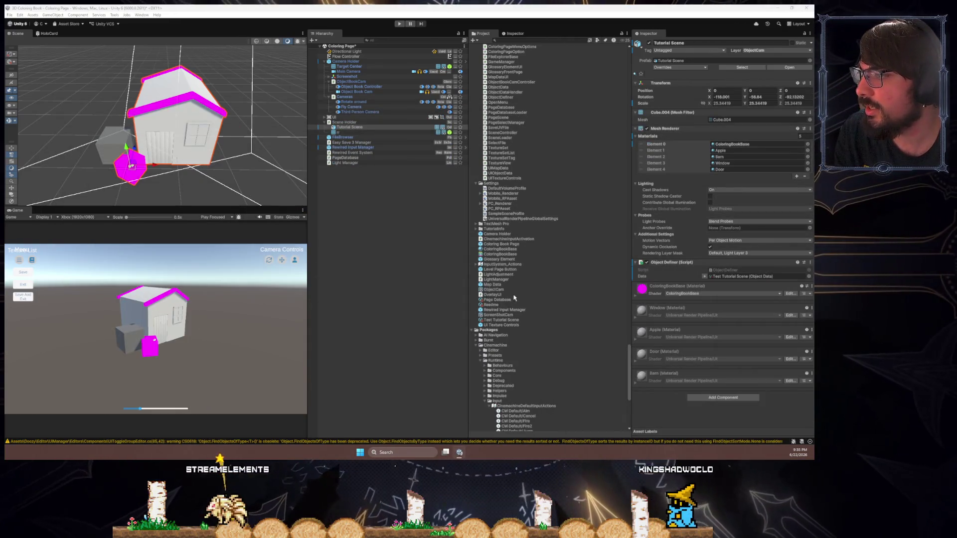
- Search the Project for Amplify, open AmplifyShaderEditor, and expand its Examples folder
scroll(517, 210, up, 5)
scroll(517, 209, down, 10)
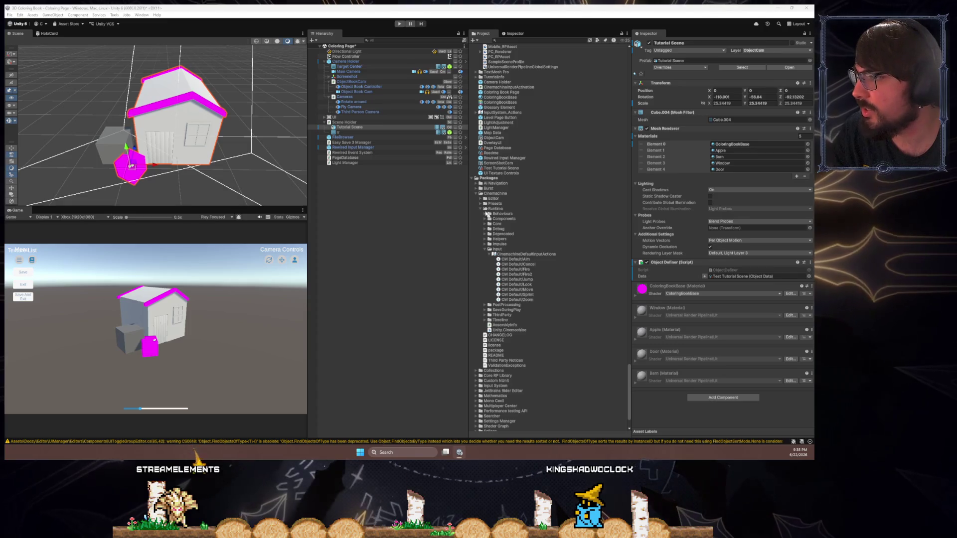
click(475, 194)
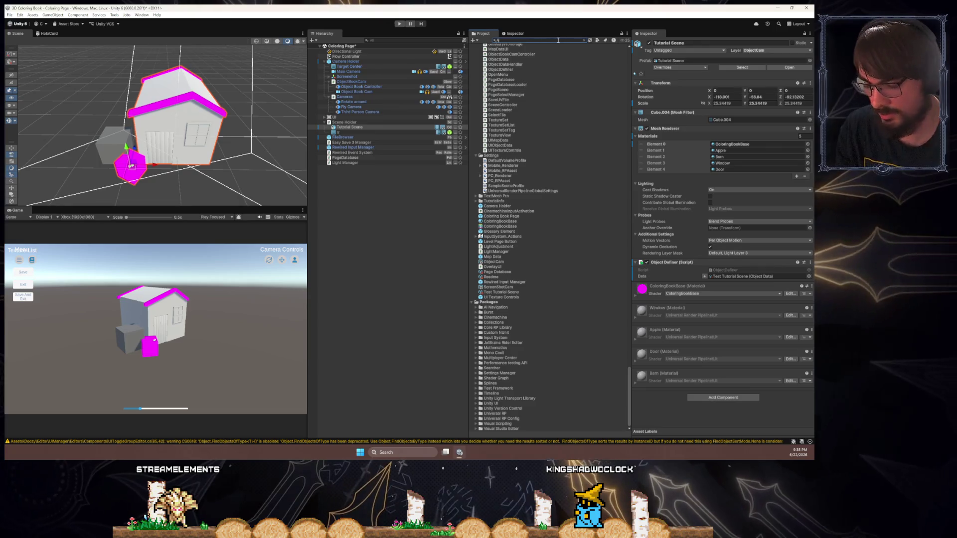
text(mplify)
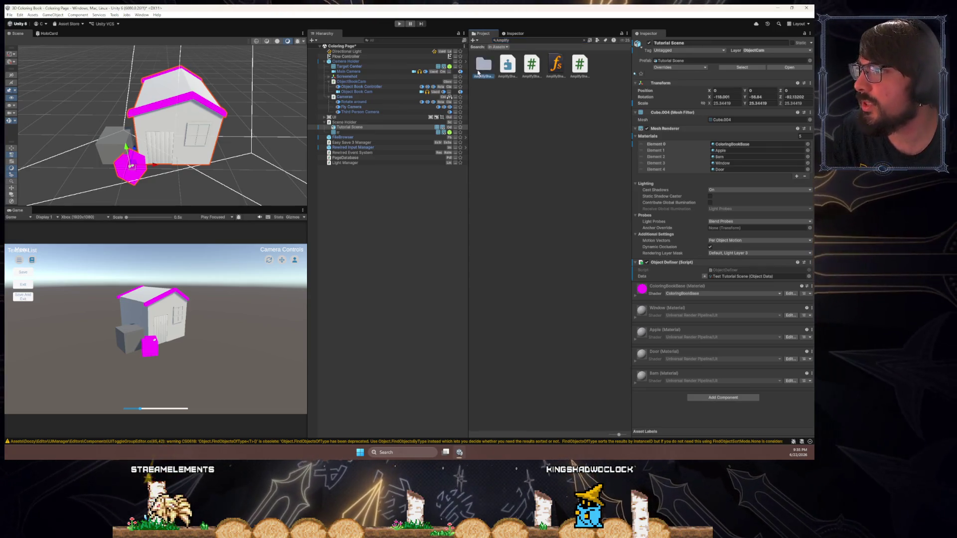
double_click(478, 73)
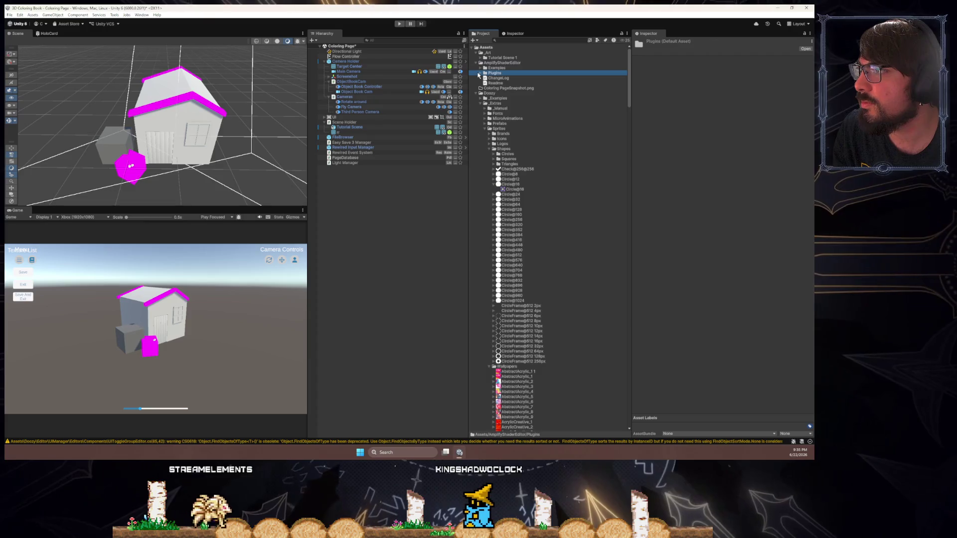
click(481, 68)
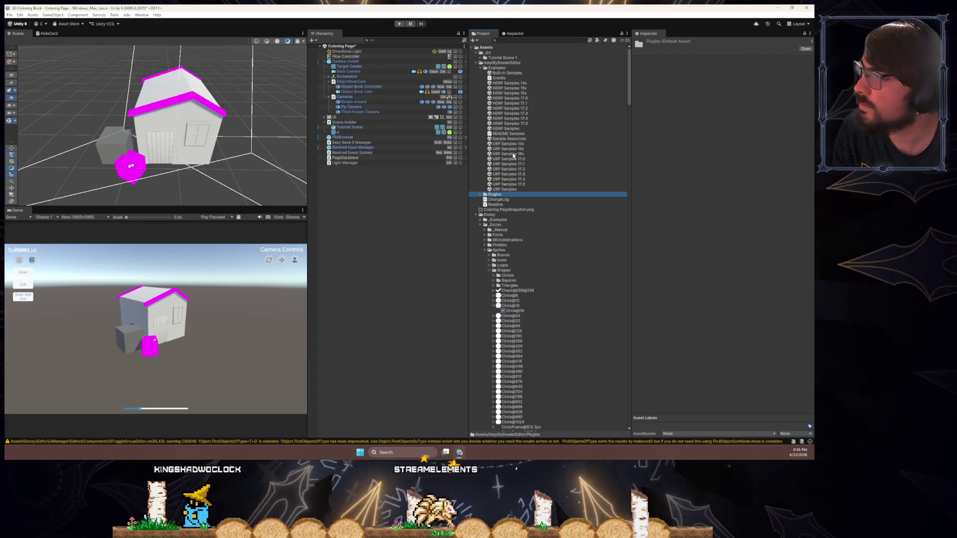
- Inspect the URP Samples and URP Samples 17.5 packages and read the Amplify Readme
click(518, 189)
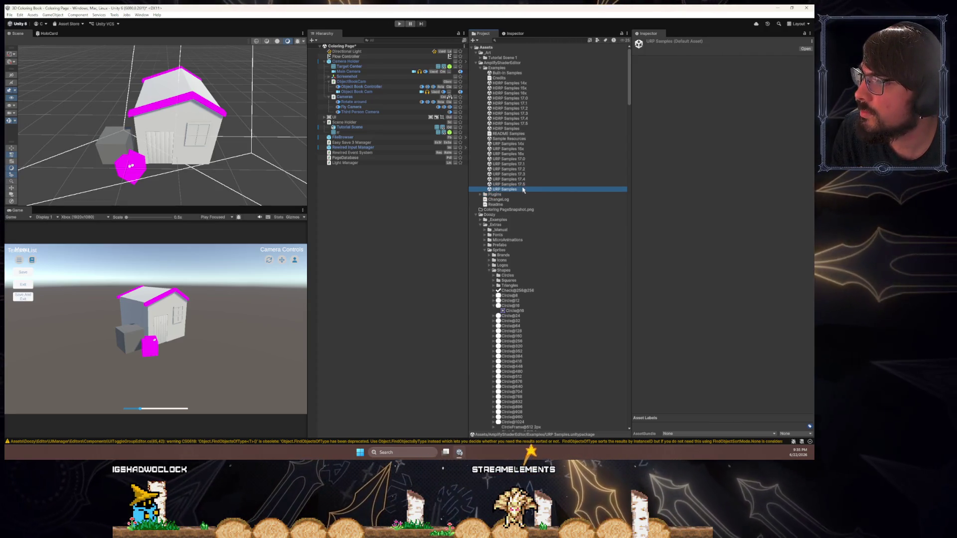
click(524, 185)
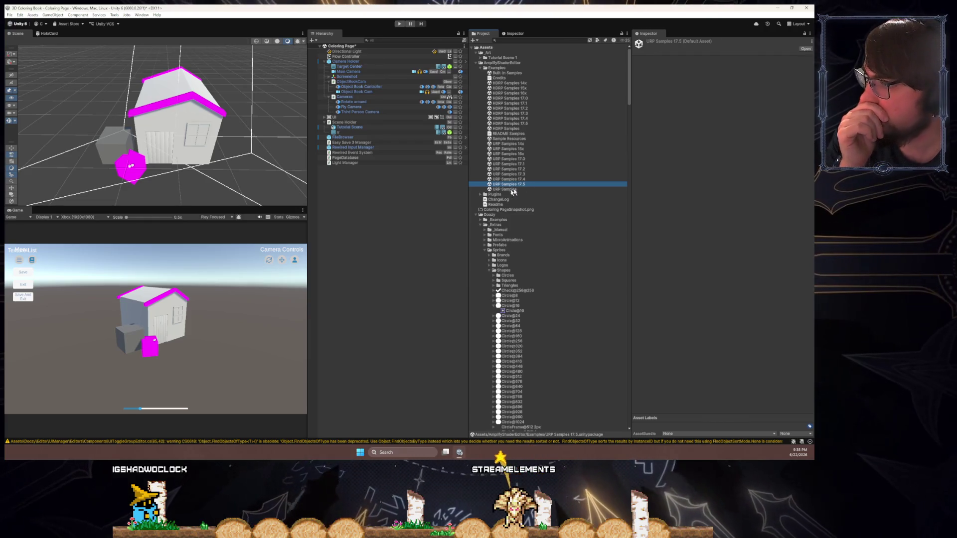
click(507, 204)
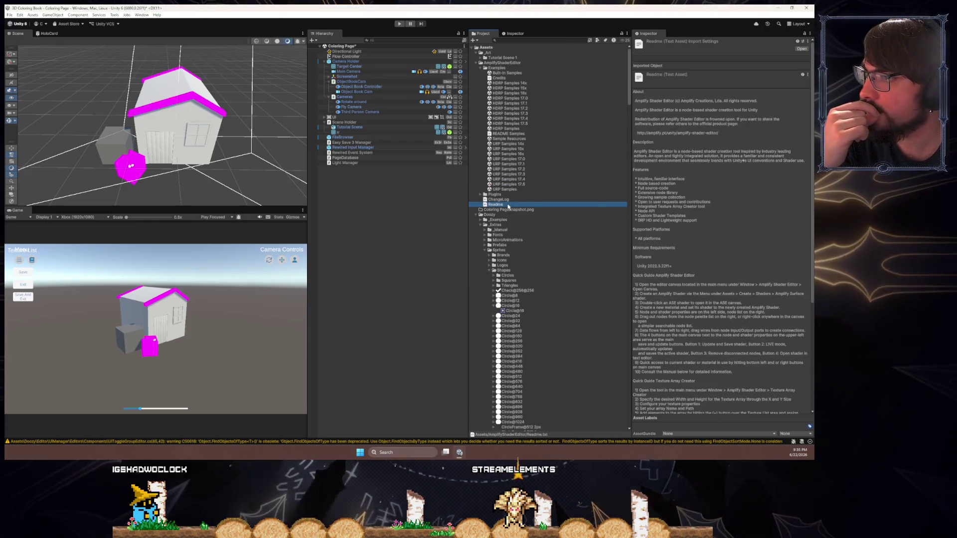
scroll(722, 247, down, 3)
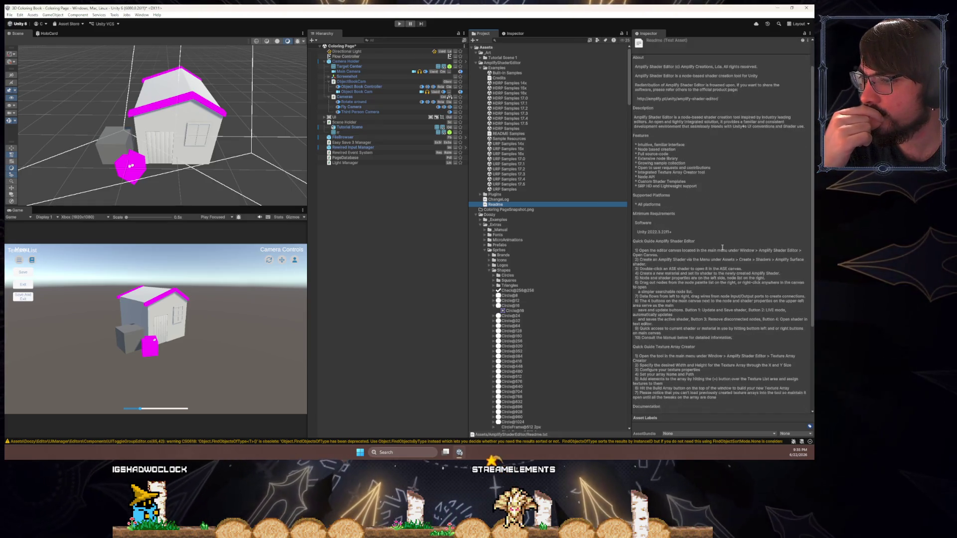
scroll(722, 247, down, 6)
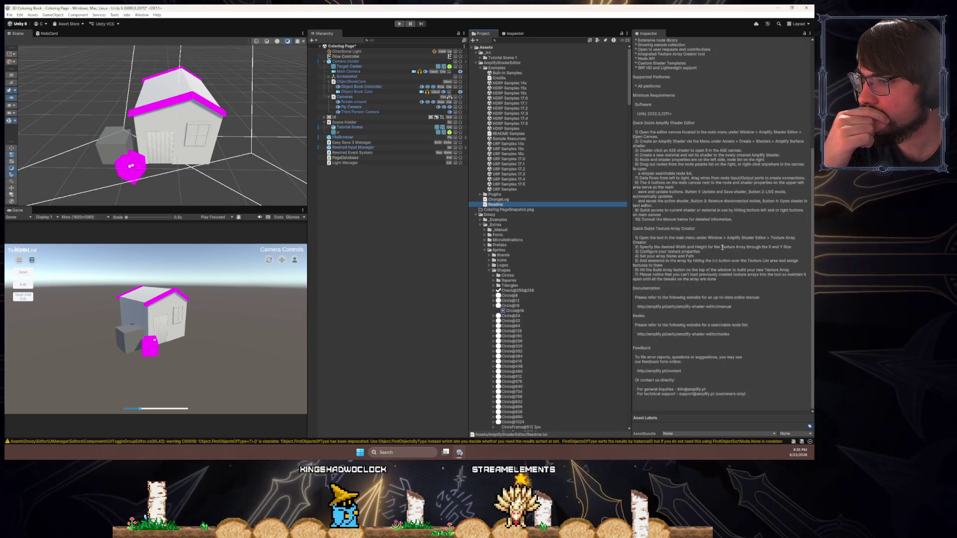
scroll(722, 247, up, 9)
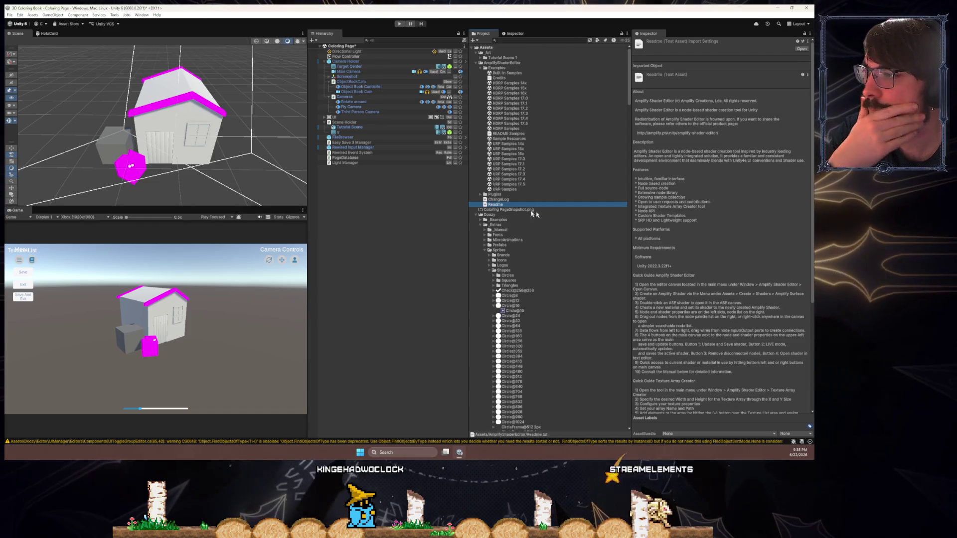
drag(518, 194, 522, 193)
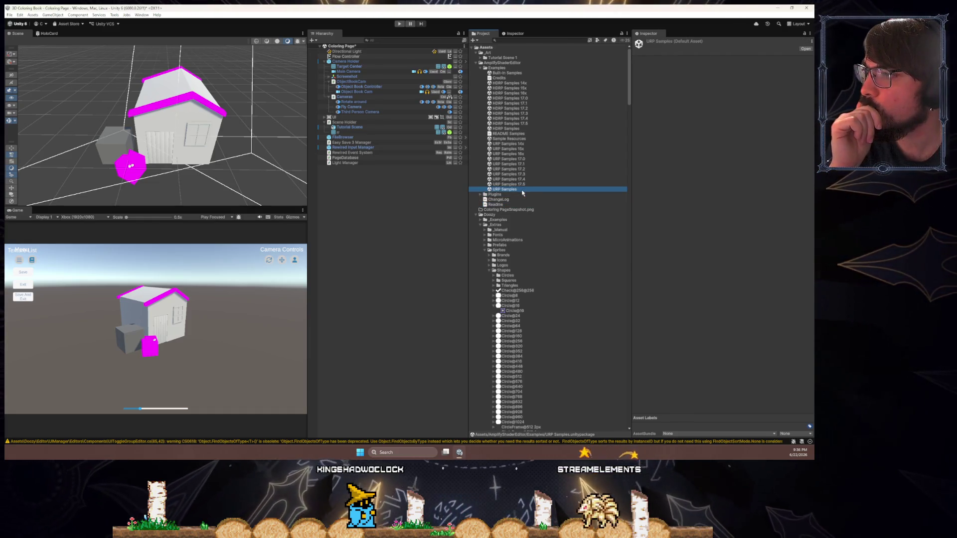
drag(526, 189, 689, 210)
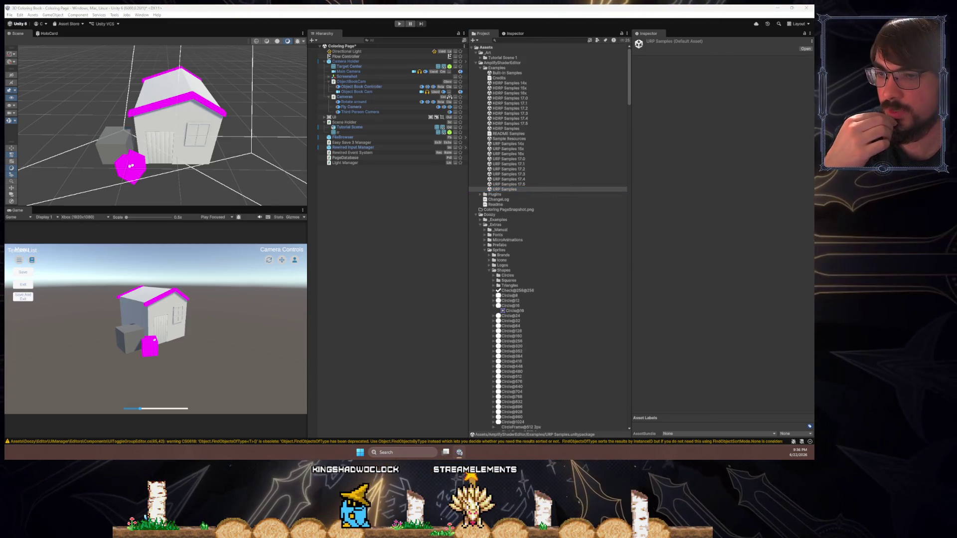
click(573, 189)
click(502, 185)
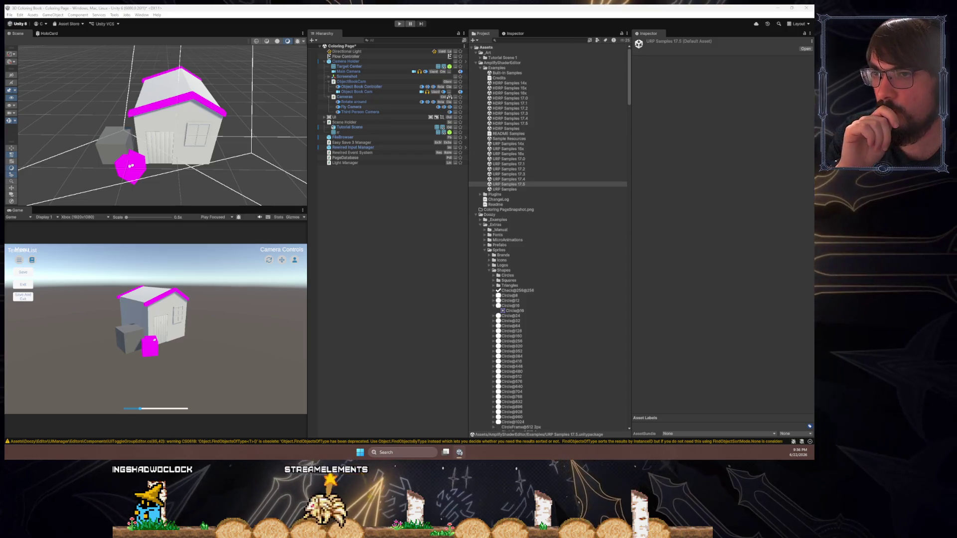
click(641, 101)
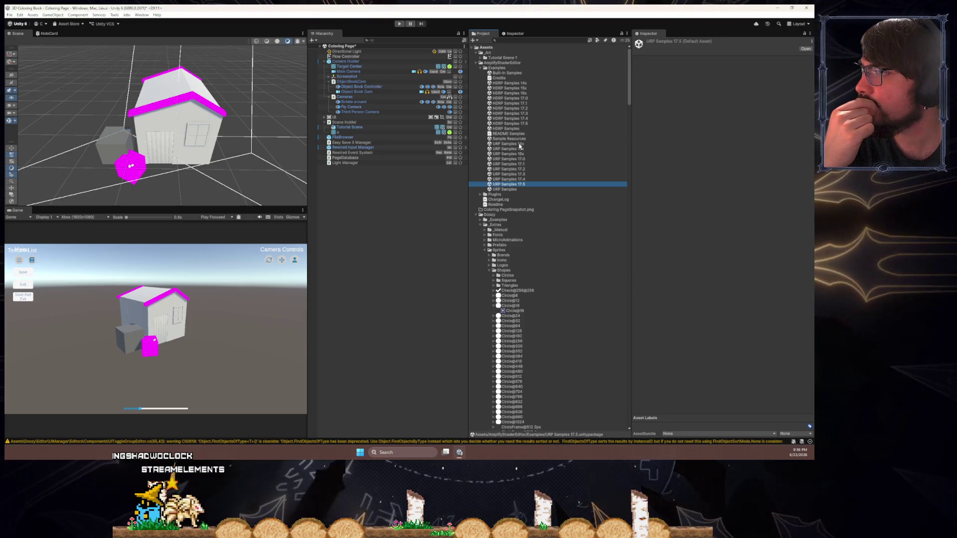
click(512, 190)
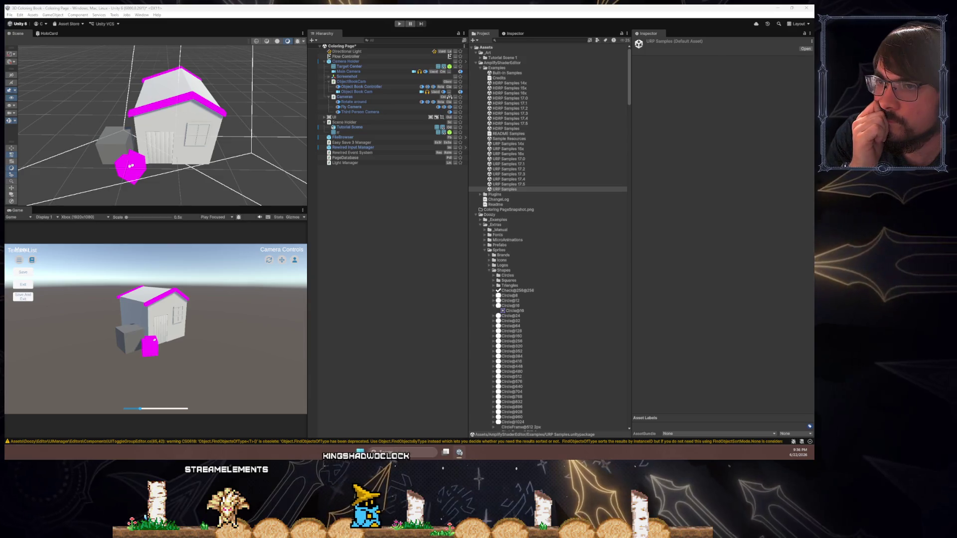
click(505, 190)
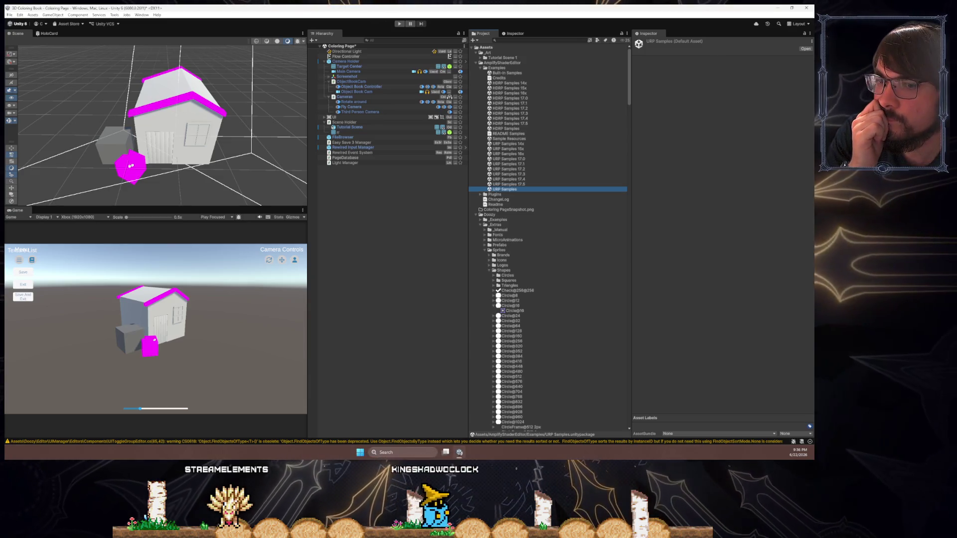
- Import the URP sample shaders from Amplify's Start Screen, then bring the ColoringBookBase graph back
click(142, 15)
mouse_move(210, 72)
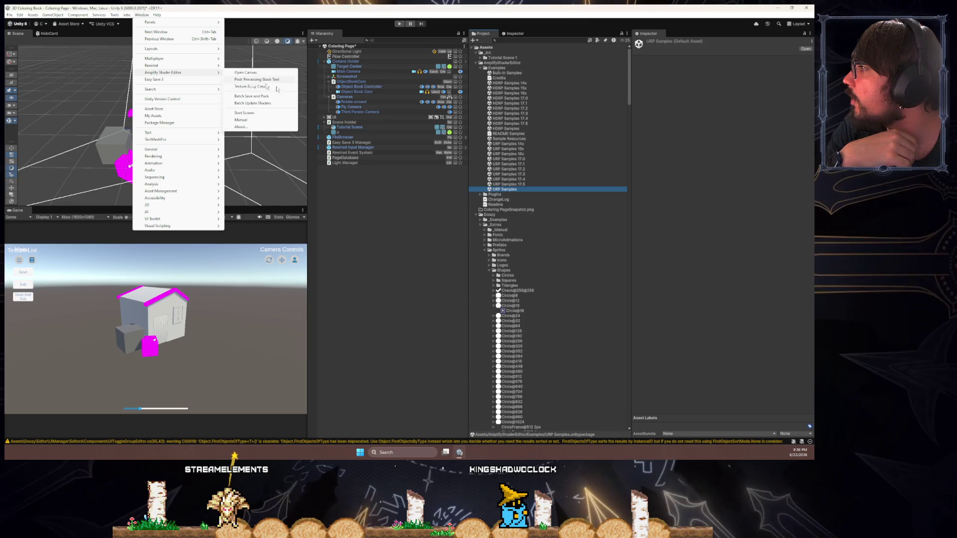
click(259, 114)
drag(419, 167, 316, 154)
click(280, 175)
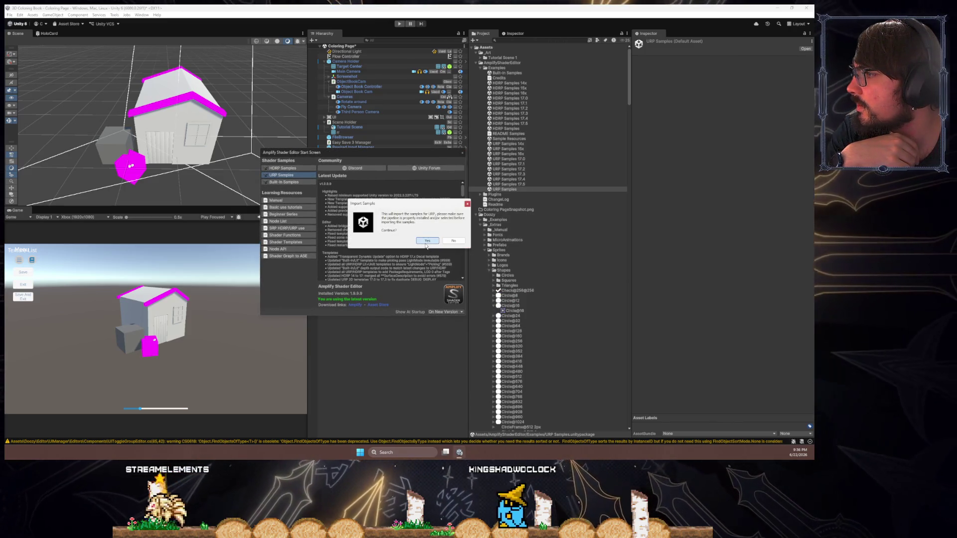
click(424, 241)
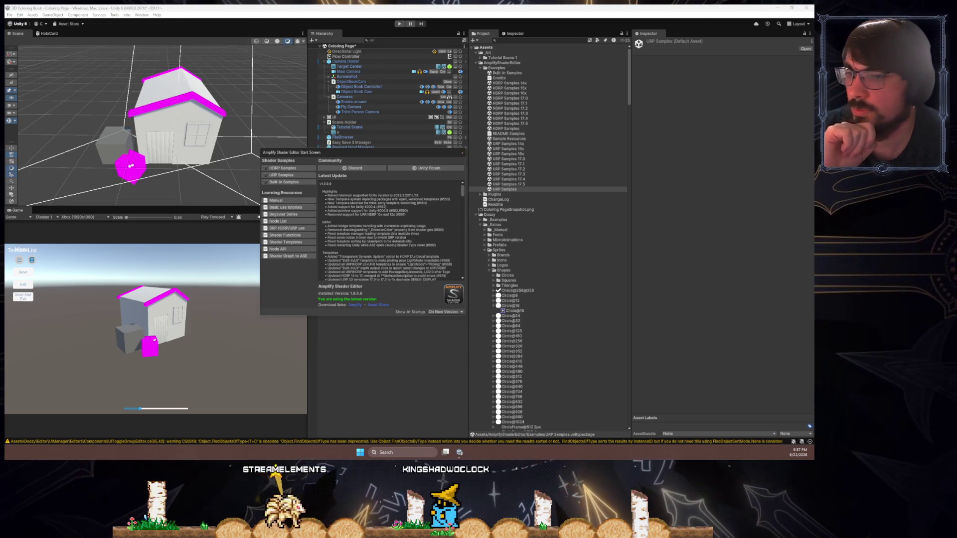
click(463, 153)
mouse_move(414, 155)
mouse_down()
mouse_move(301, 107)
mouse_move(397, 95)
mouse_up()
- Change the output node's Shader Type to Universal Lit
click(375, 137)
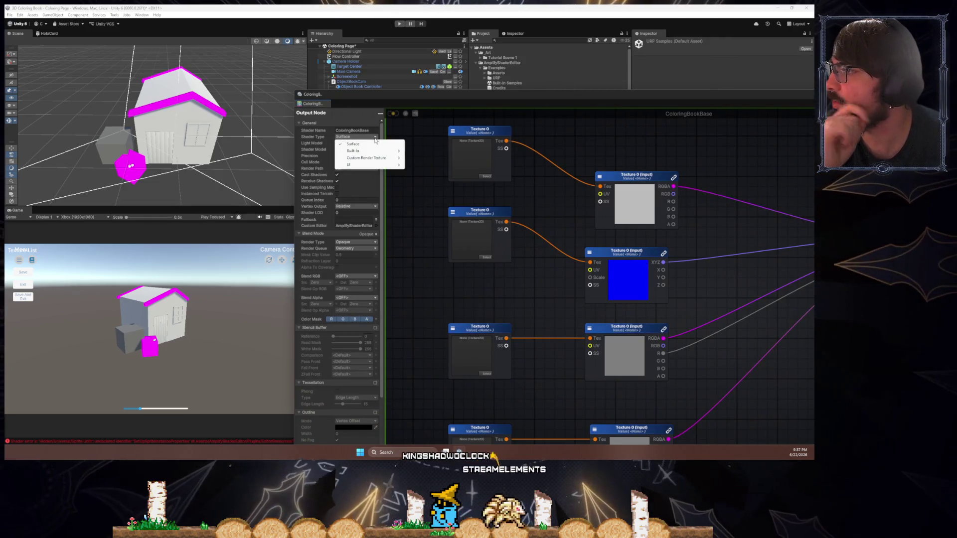
mouse_move(377, 155)
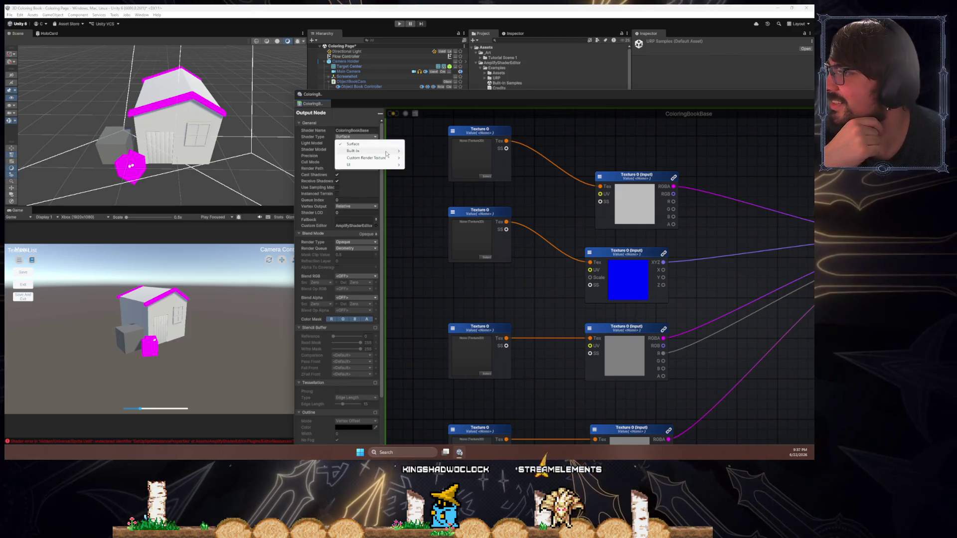
click(419, 165)
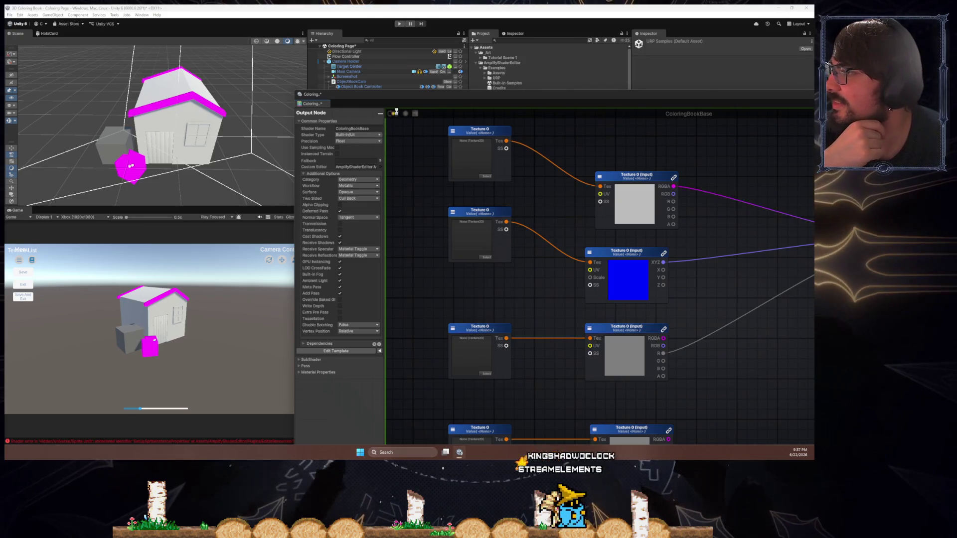
click(368, 136)
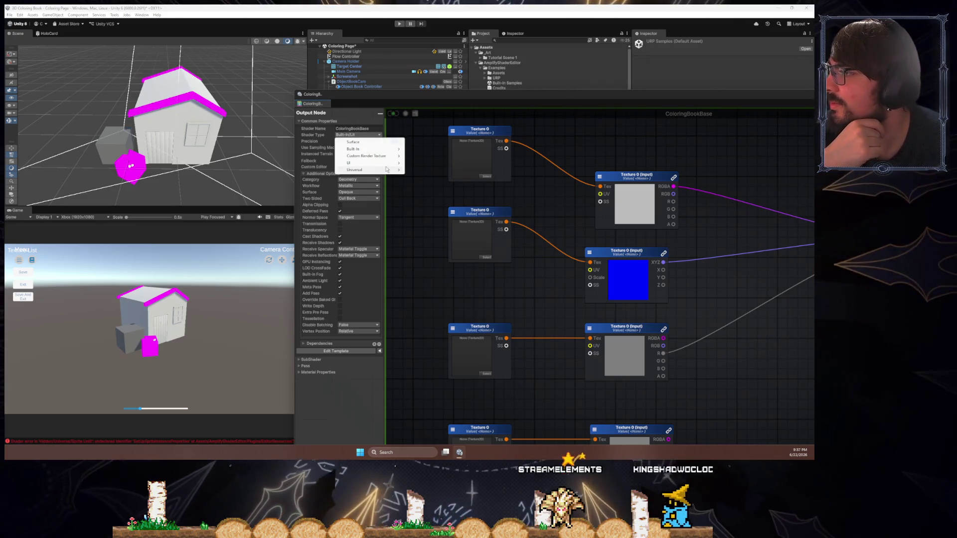
mouse_move(387, 170)
click(431, 170)
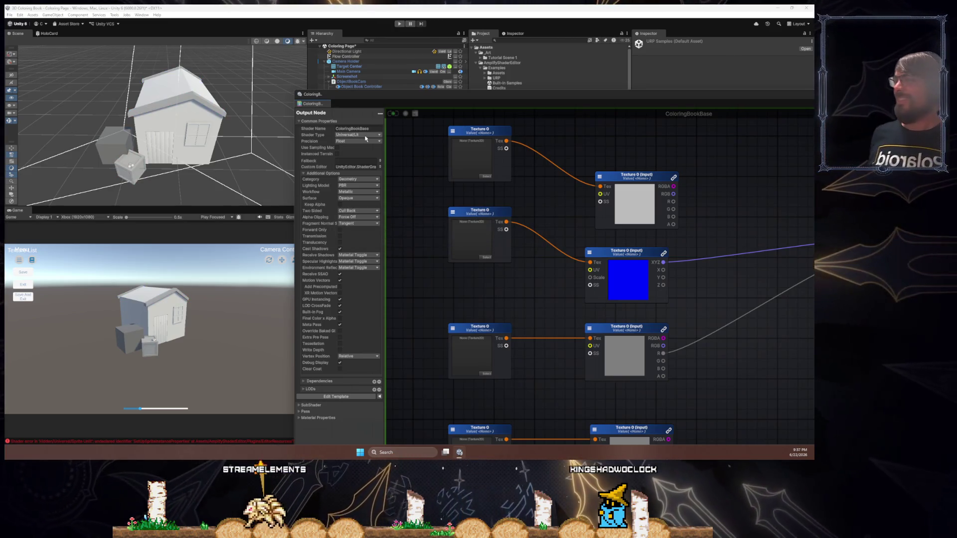
- Set Workflow to Specular and Surface to Transparent, then update the shader
drag(696, 239, 481, 177)
mouse_move(462, 123)
mouse_down()
mouse_move(561, 152)
mouse_move(459, 123)
mouse_up()
drag(496, 149, 579, 170)
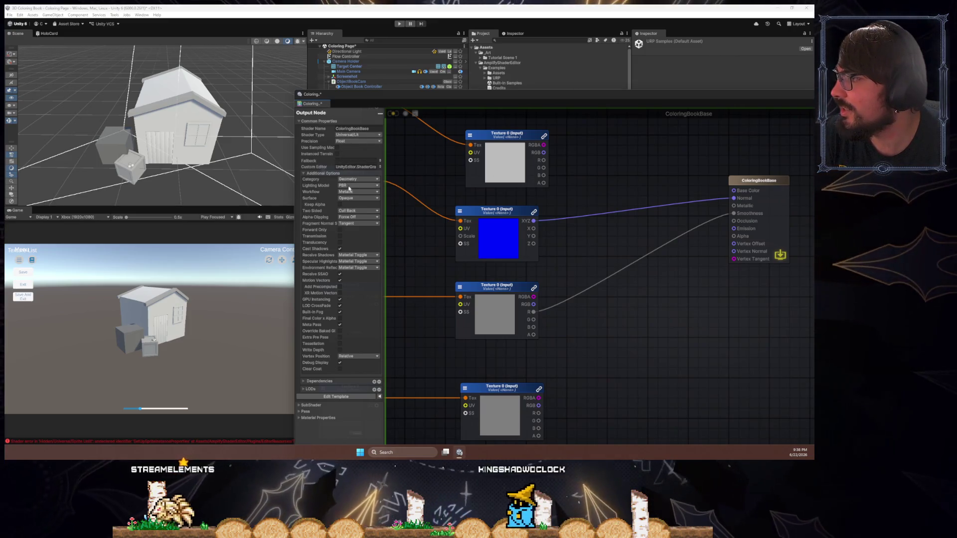
click(358, 191)
click(356, 204)
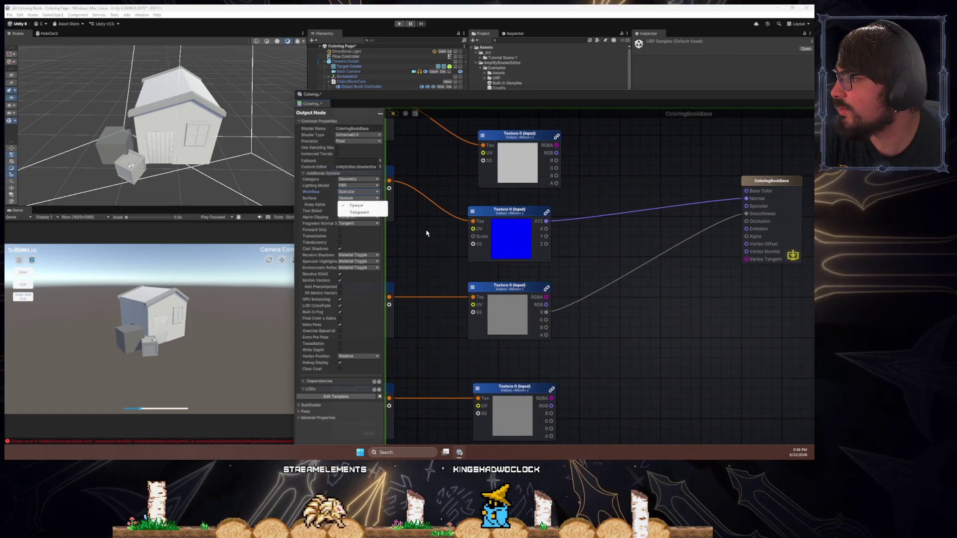
click(359, 198)
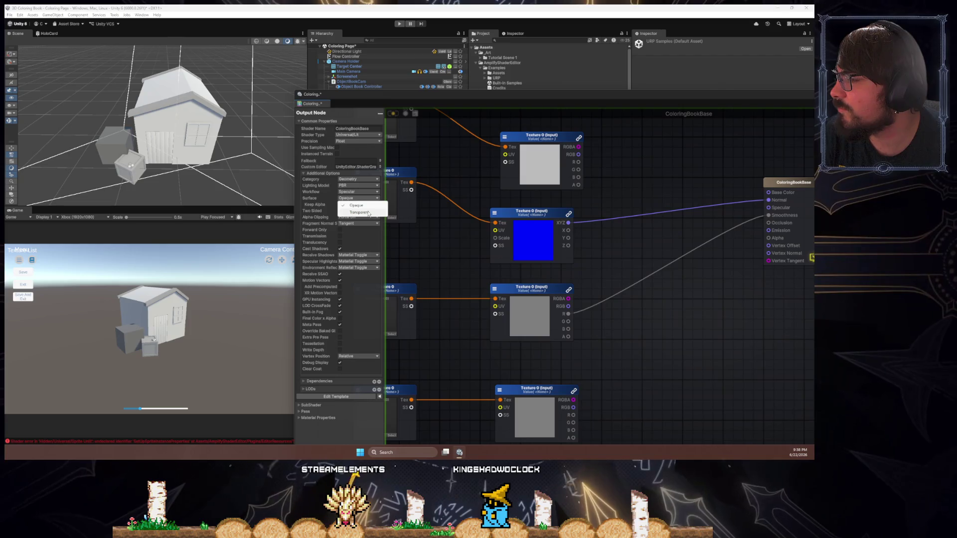
click(368, 213)
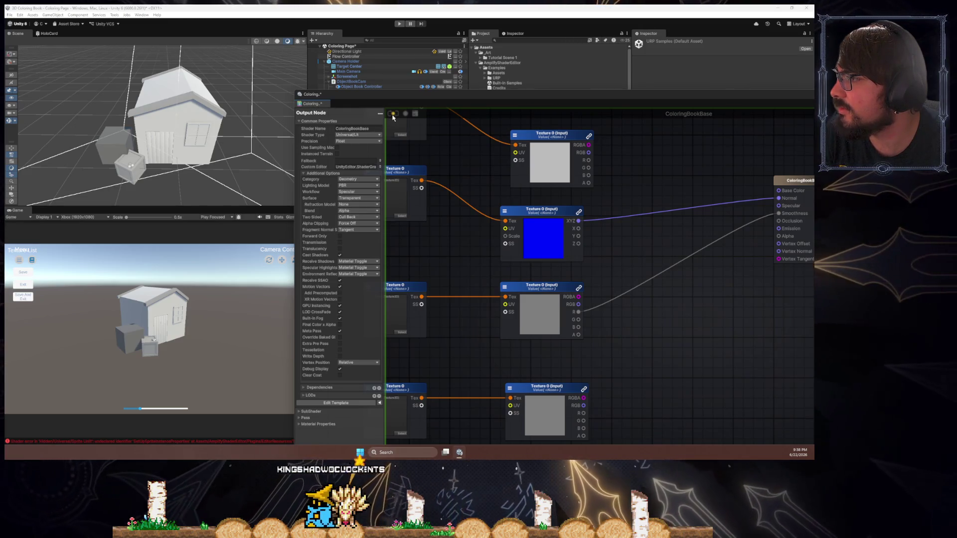
click(393, 115)
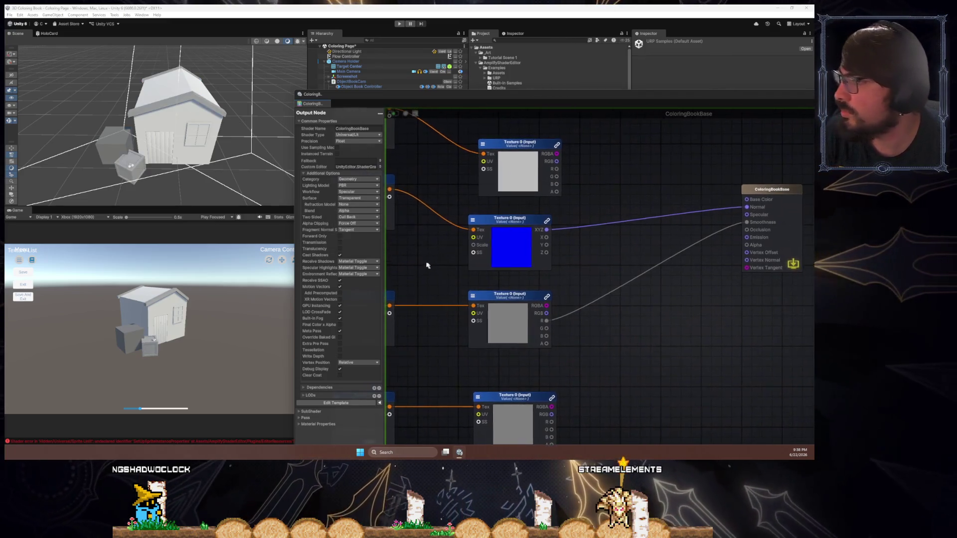
- Wire the texture samples' RGBA outputs into Base Color, Specular and Occlusion
mouse_move(556, 153)
mouse_down()
mouse_move(663, 171)
mouse_move(745, 199)
mouse_up()
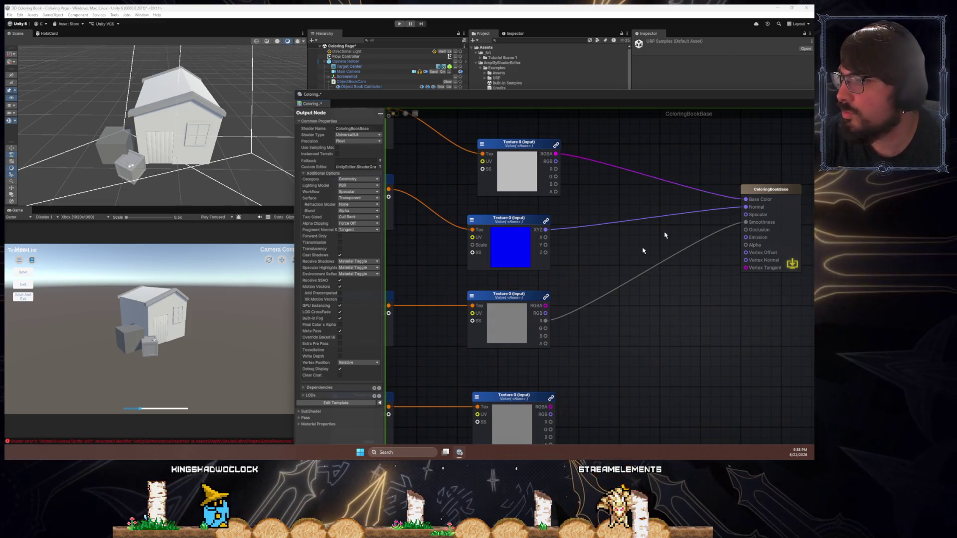
drag(587, 237, 694, 183)
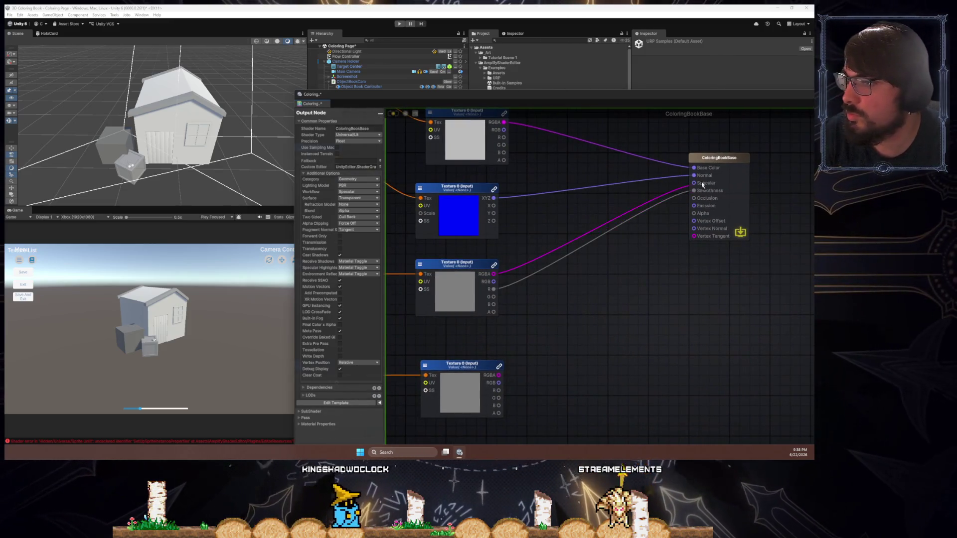
drag(499, 375, 693, 198)
scroll(580, 312, down, 5)
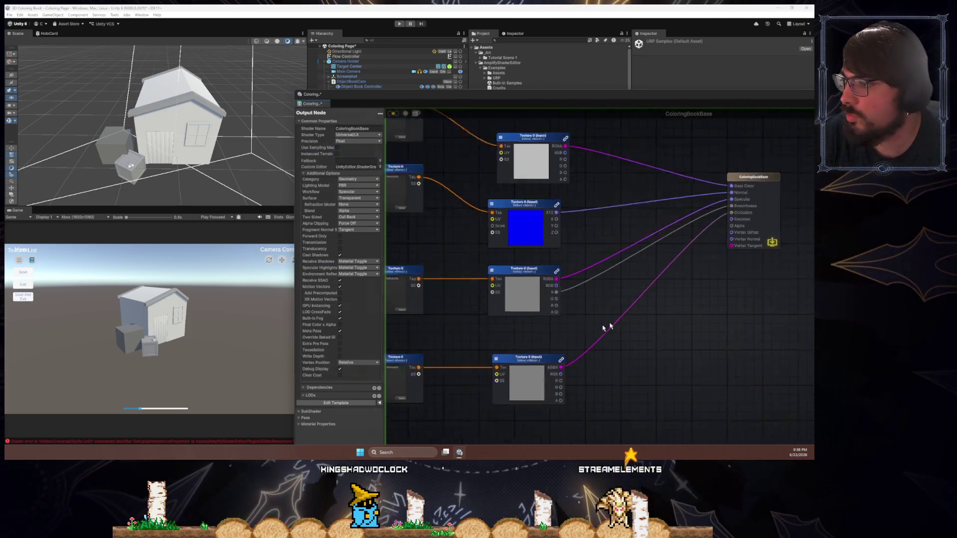
- Tidy the bottom Texture 0 node pair and move the shader graph window aside
click(507, 357)
scroll(554, 345, up, 5)
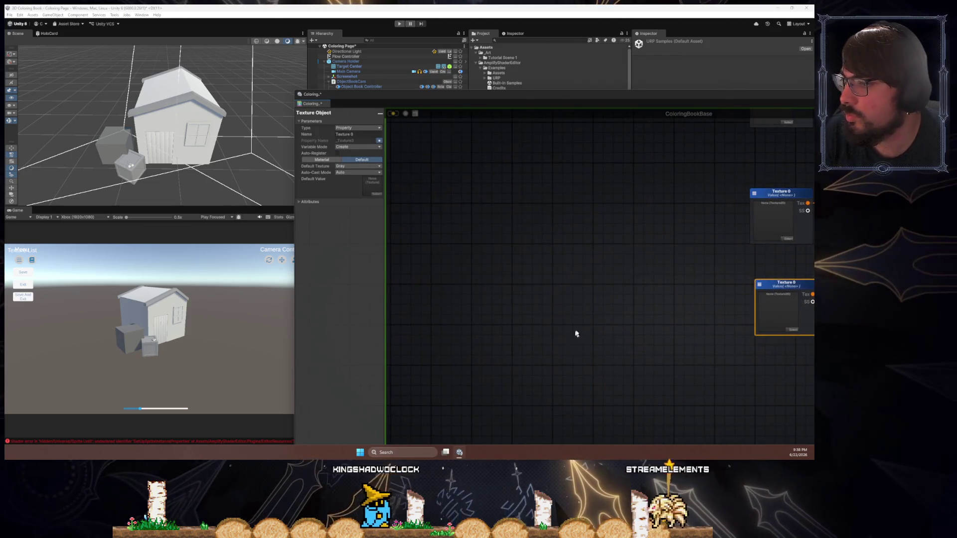
click(573, 333)
scroll(506, 329, up, 4)
click(616, 323)
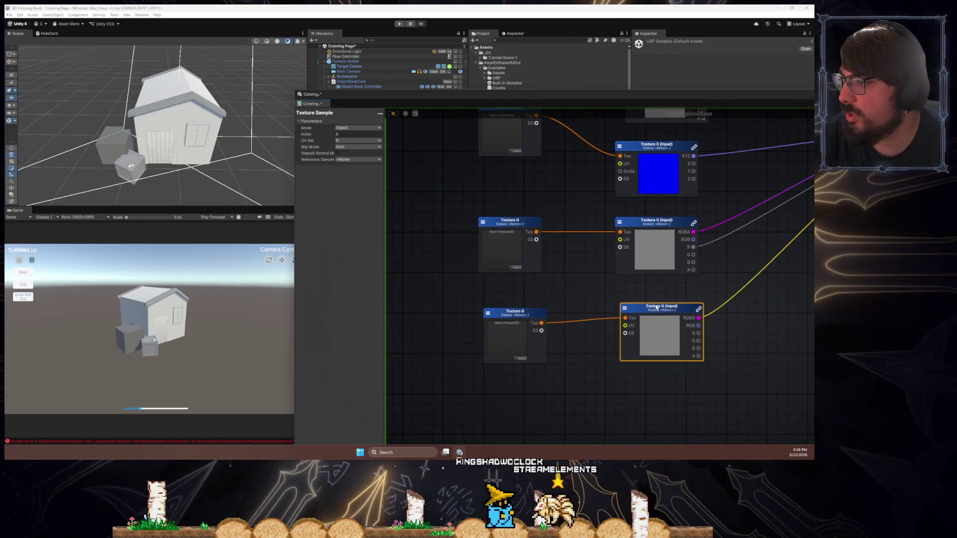
drag(618, 323, 613, 315)
click(506, 315)
drag(506, 315, 506, 317)
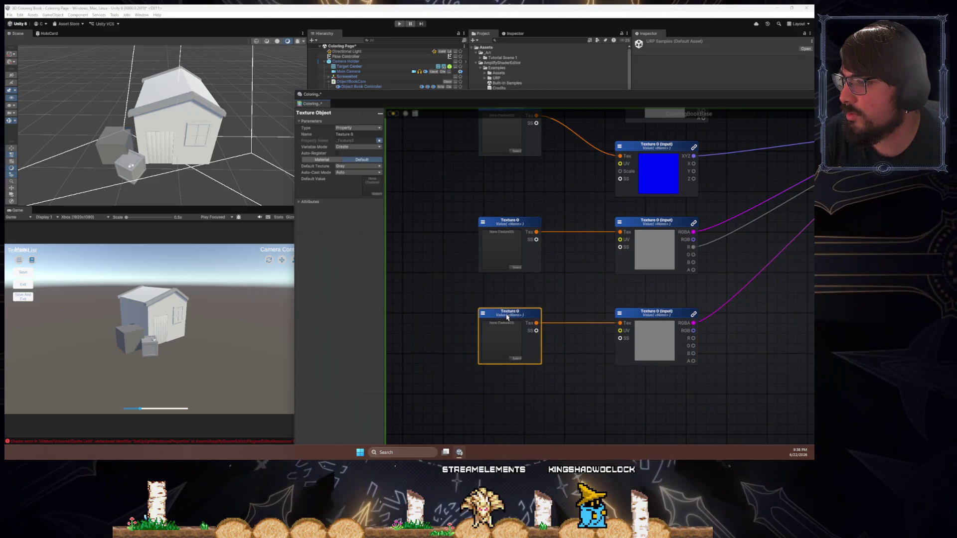
mouse_move(517, 105)
mouse_down()
mouse_move(784, 209)
mouse_move(877, 259)
mouse_up()
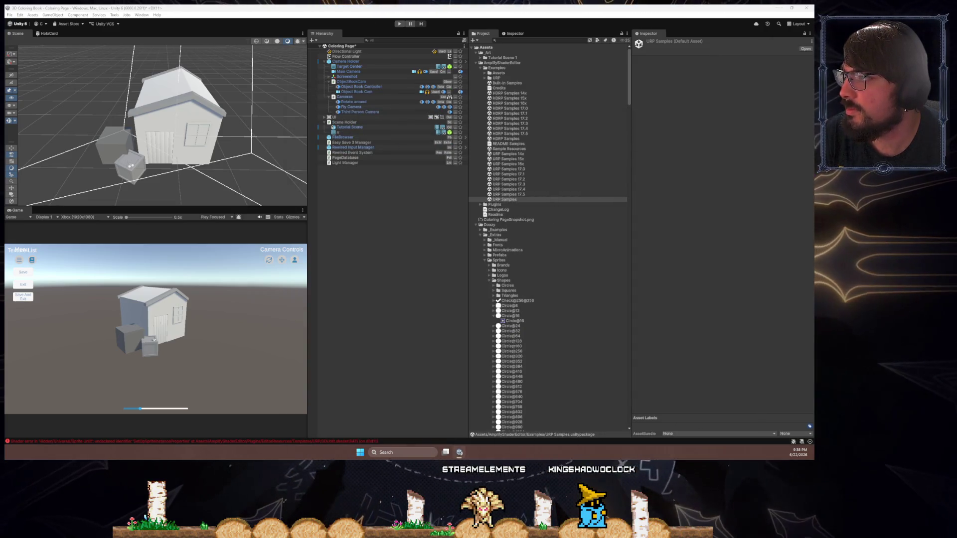
- Collapse the AmplifyShaderEditor, _Art, Doozy and Plugins folders in the Project panel
scroll(552, 192, down, 10)
scroll(498, 175, up, 6)
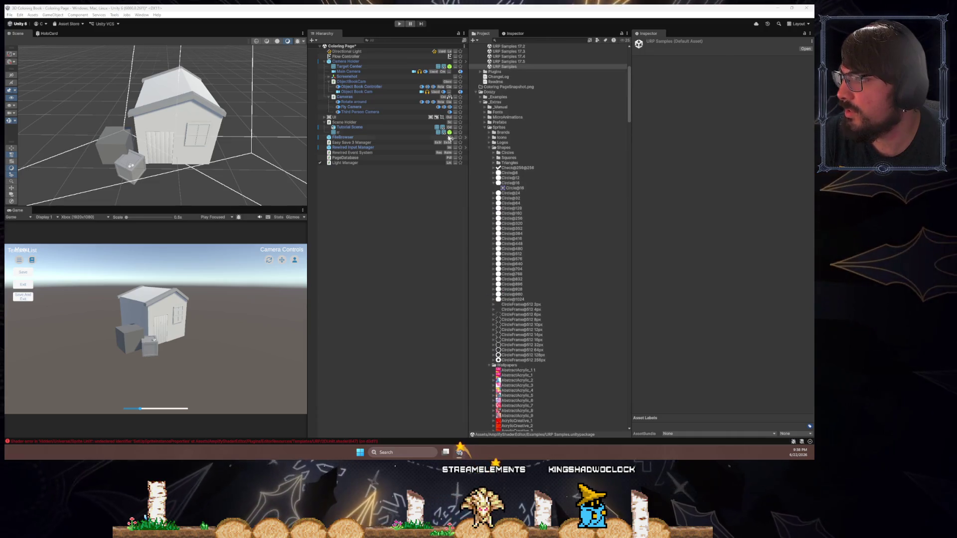
scroll(486, 134, up, 5)
click(478, 62)
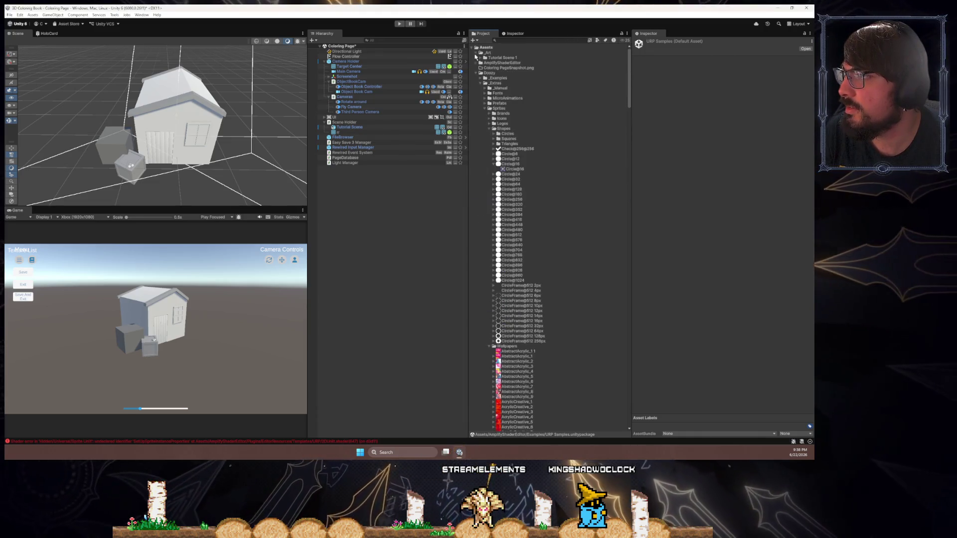
click(476, 52)
click(475, 68)
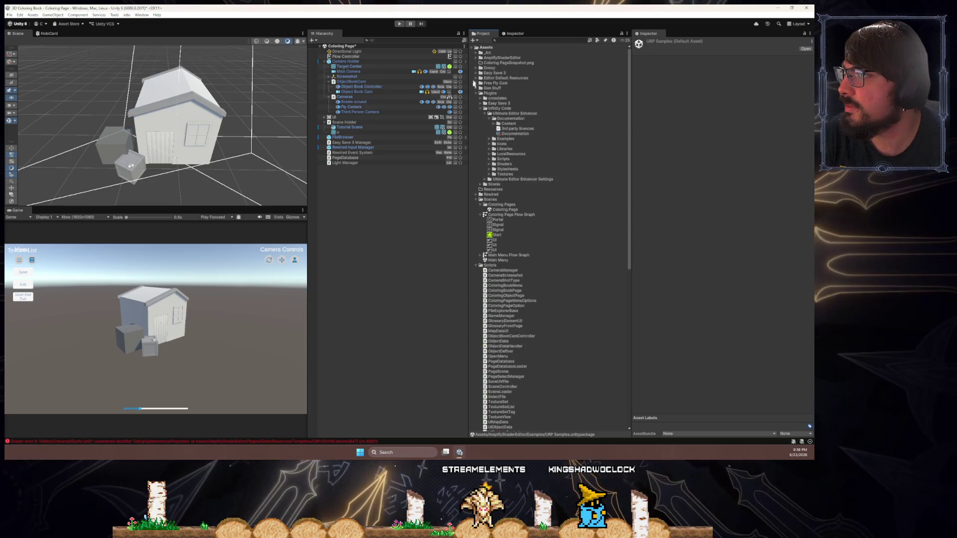
click(476, 93)
click(476, 103)
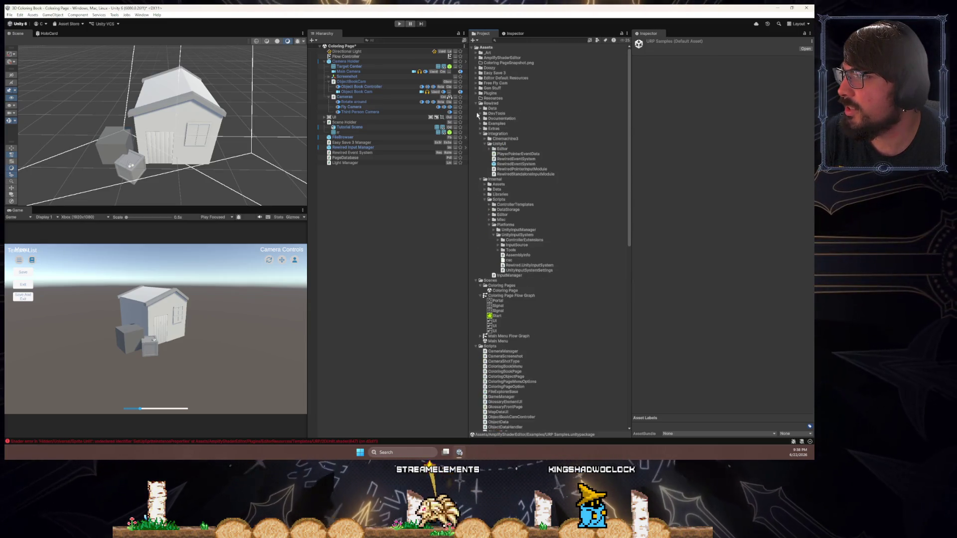
- Inspect Test Tutorial Scene's Spec, Normal and AO reference UVs, ending on Color
scroll(488, 209, down, 15)
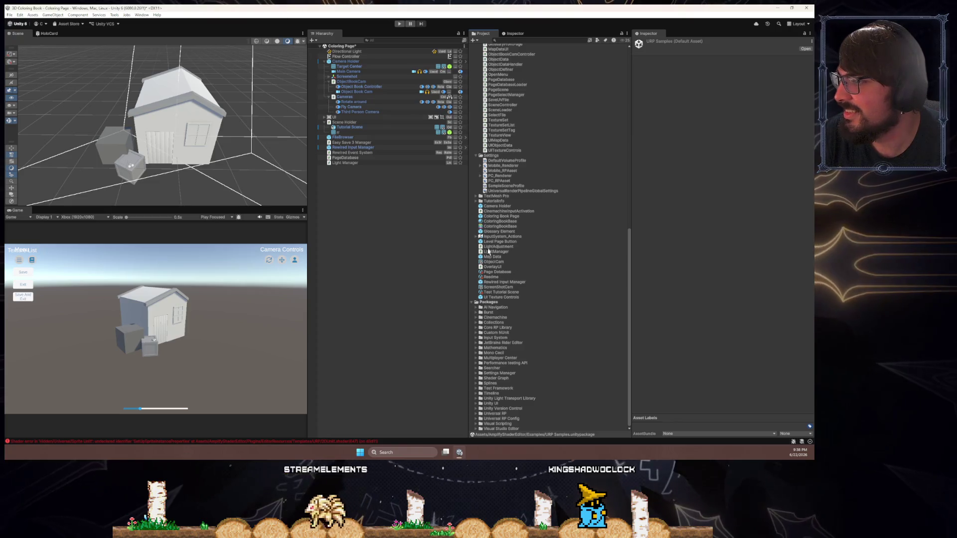
click(496, 272)
click(503, 292)
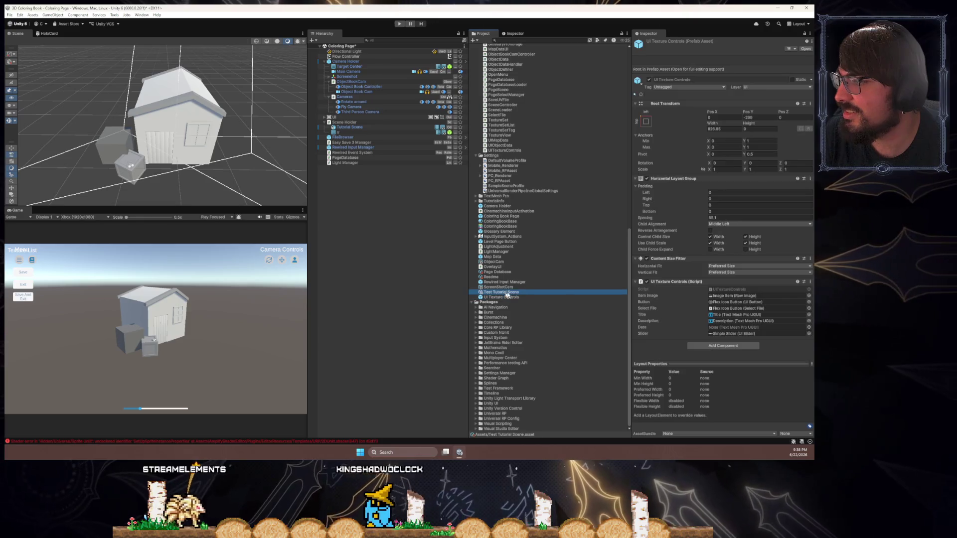
click(696, 94)
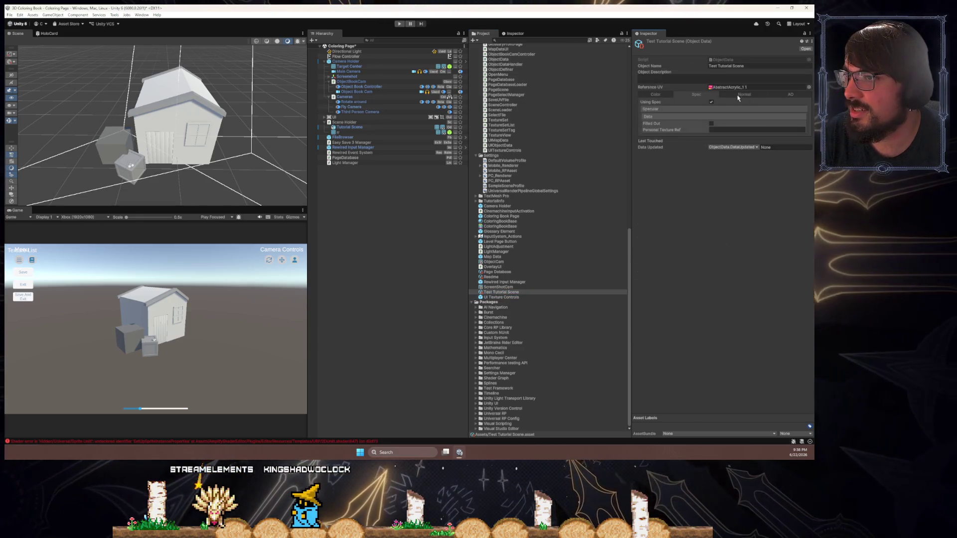
click(744, 94)
click(783, 95)
click(669, 95)
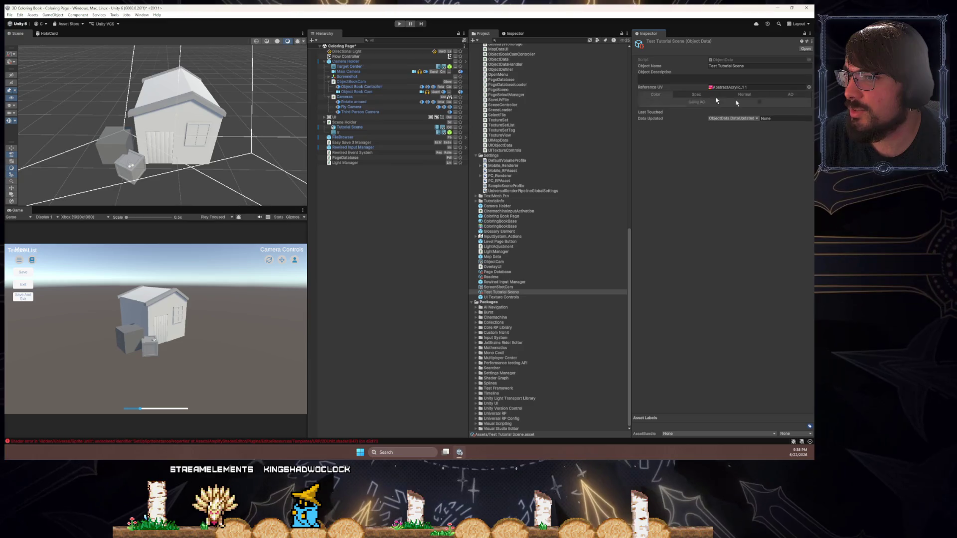
mouse_move(543, 131)
mouse_down()
mouse_move(148, 77)
mouse_move(118, 40)
mouse_up()
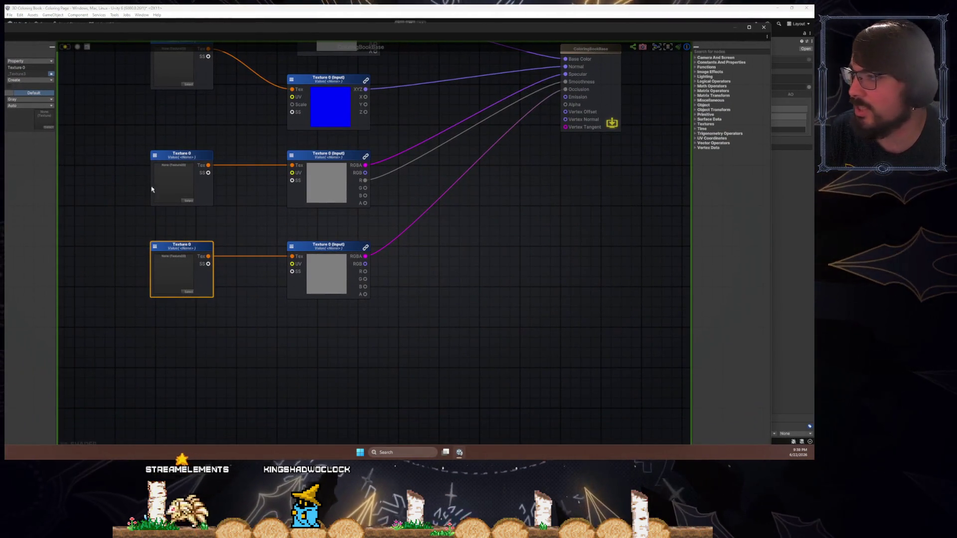
- Duplicate the bottom texture node pair and connect its RGBA to Emission
drag(393, 202, 391, 260)
mouse_move(459, 277)
mouse_down()
mouse_move(281, 337)
mouse_move(250, 405)
mouse_up()
key(ctrl+d)
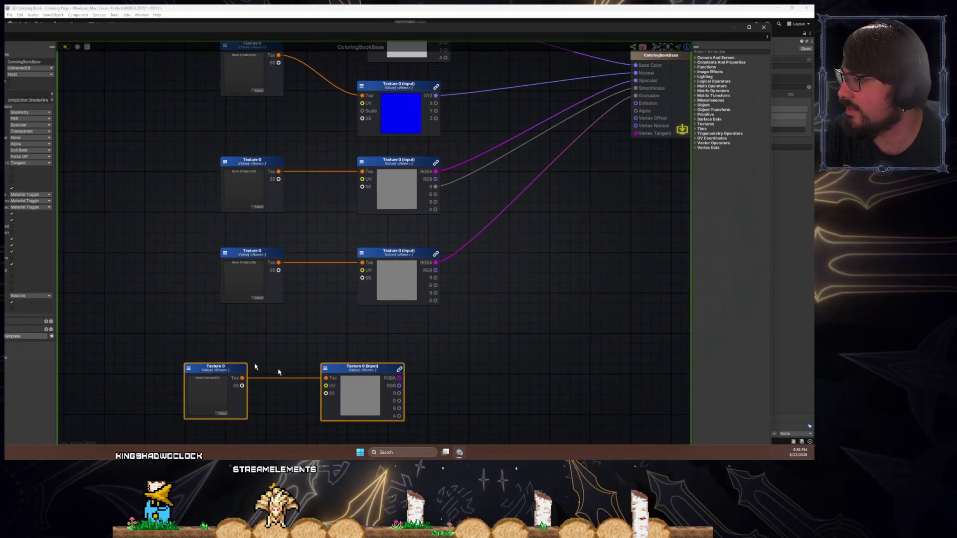
drag(241, 371, 279, 341)
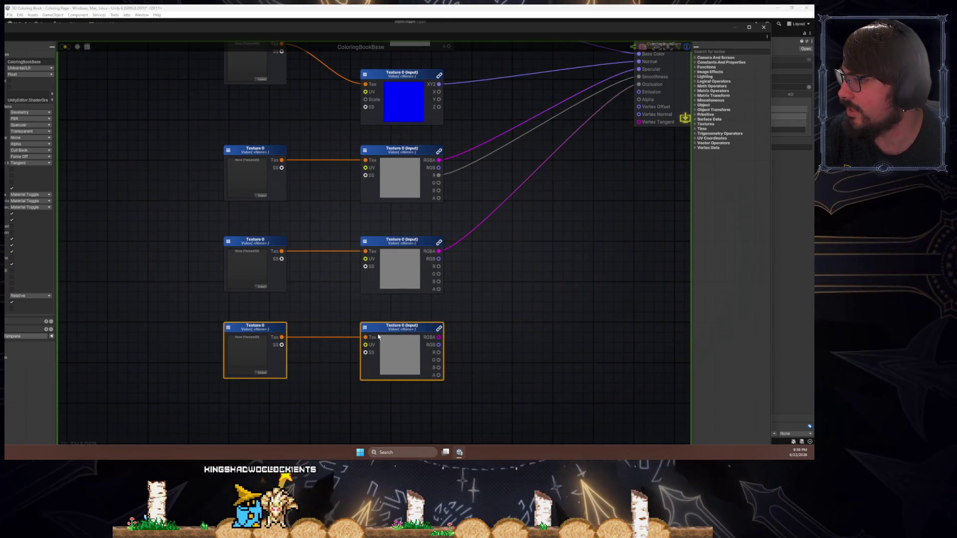
drag(401, 309, 301, 335)
click(301, 335)
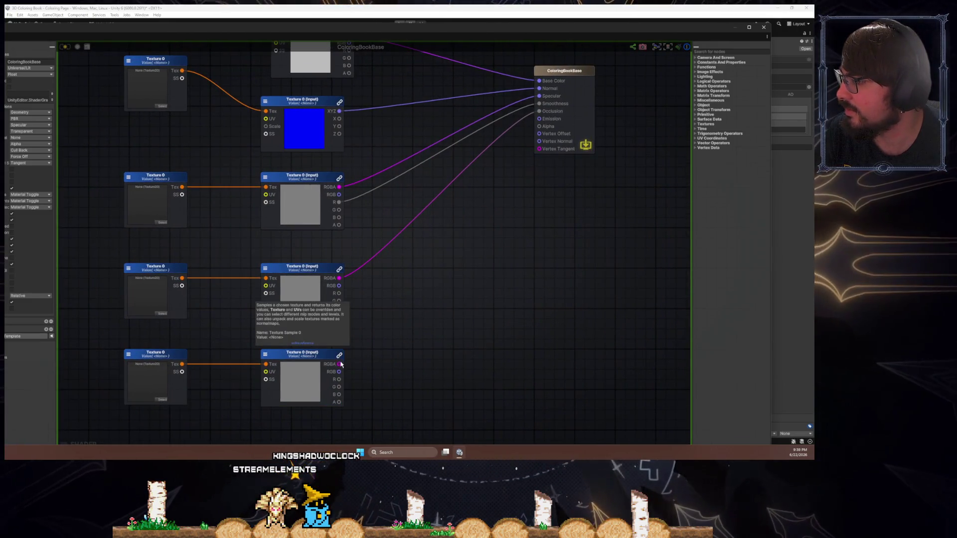
mouse_move(341, 364)
mouse_down()
mouse_move(529, 154)
mouse_move(539, 118)
mouse_up()
- Feed the top texture's alpha into Alpha and its RGB into Base Color
key(f)
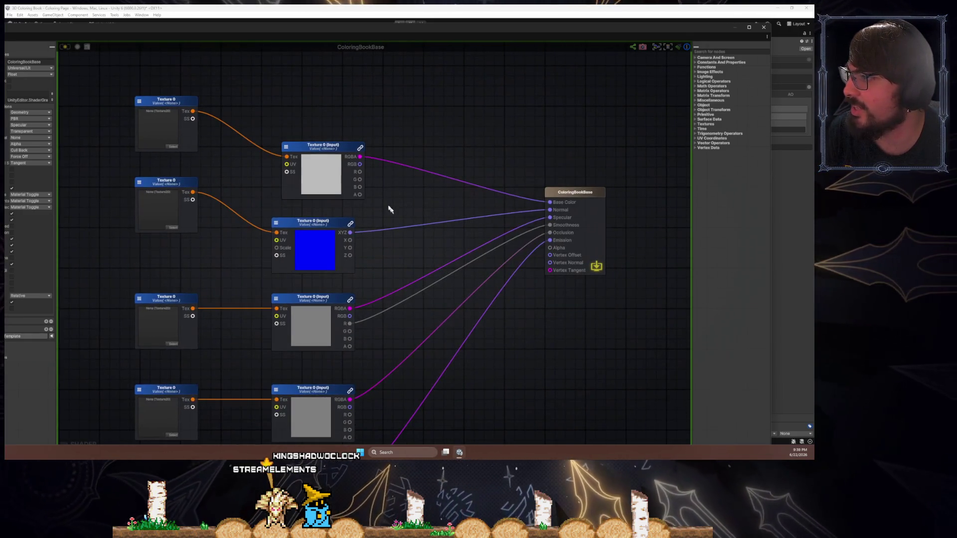
drag(360, 195, 549, 248)
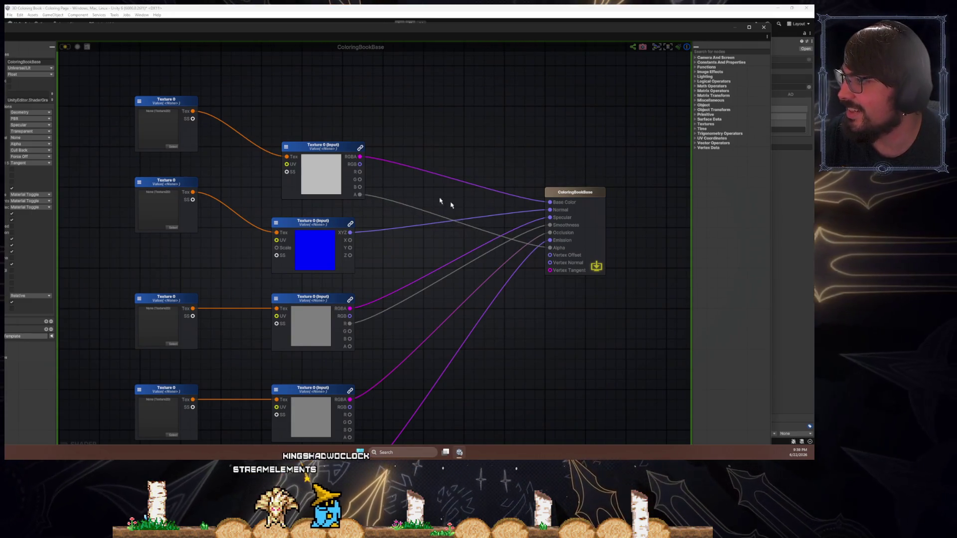
drag(359, 164, 549, 202)
mouse_move(453, 269)
mouse_down()
mouse_move(451, 187)
mouse_move(440, 186)
mouse_up()
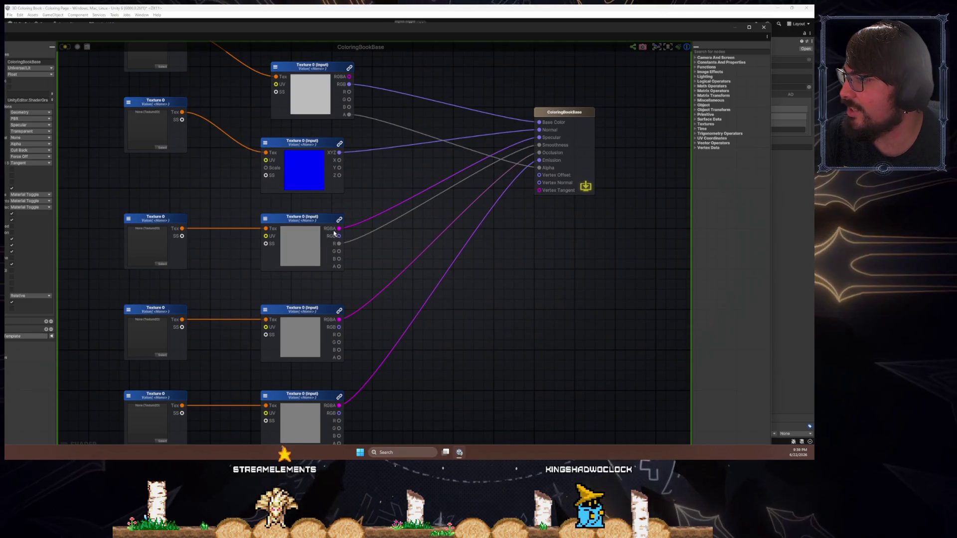
drag(351, 301, 339, 282)
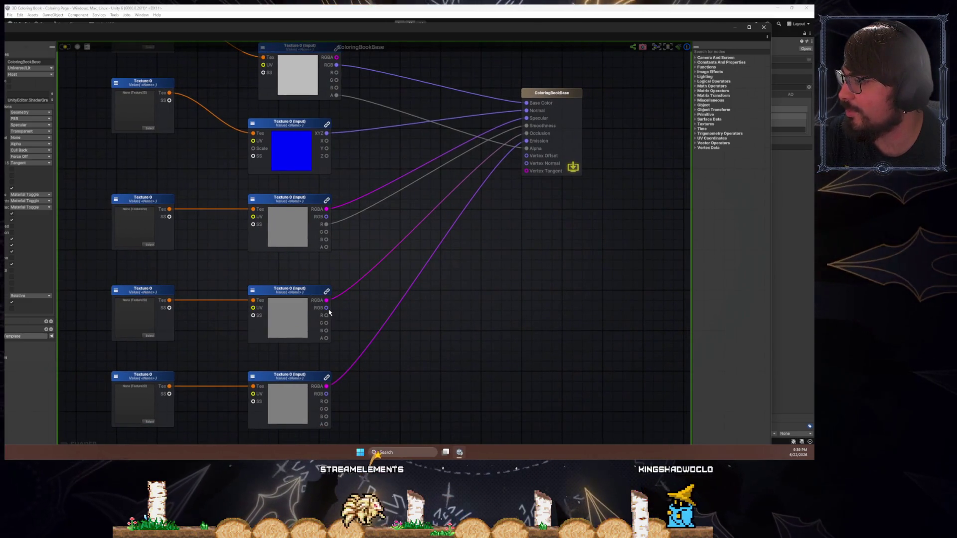
mouse_move(327, 308)
mouse_down()
mouse_move(423, 241)
mouse_move(518, 148)
mouse_up()
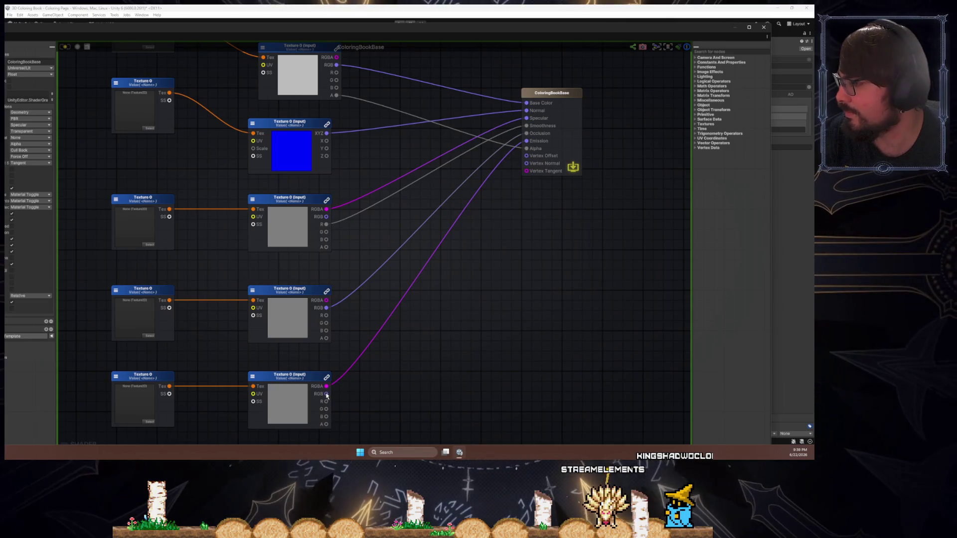
- Connect the bottom texture to Emission and set its Default Texture to Black
mouse_move(327, 396)
mouse_down()
mouse_move(479, 235)
mouse_move(526, 142)
mouse_move(491, 255)
mouse_up()
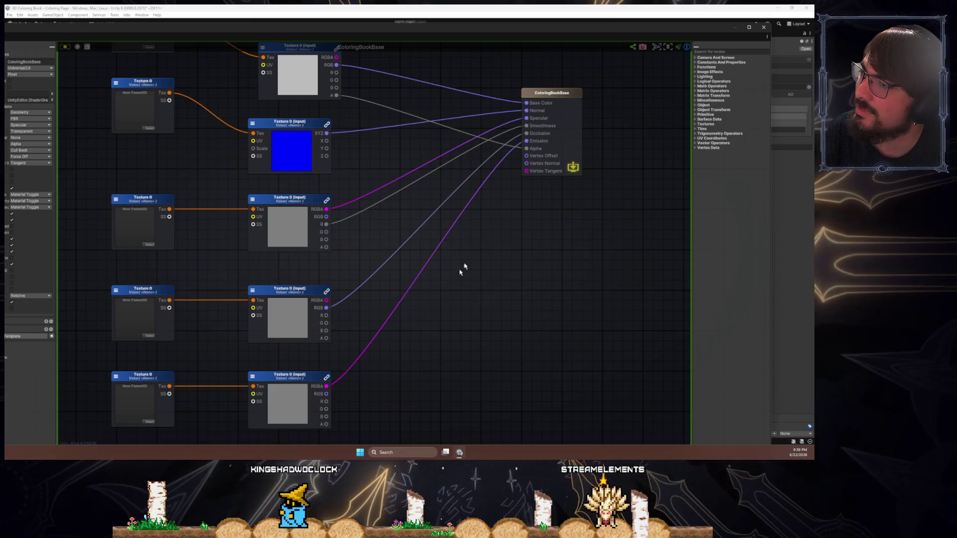
drag(466, 263, 523, 226)
click(219, 342)
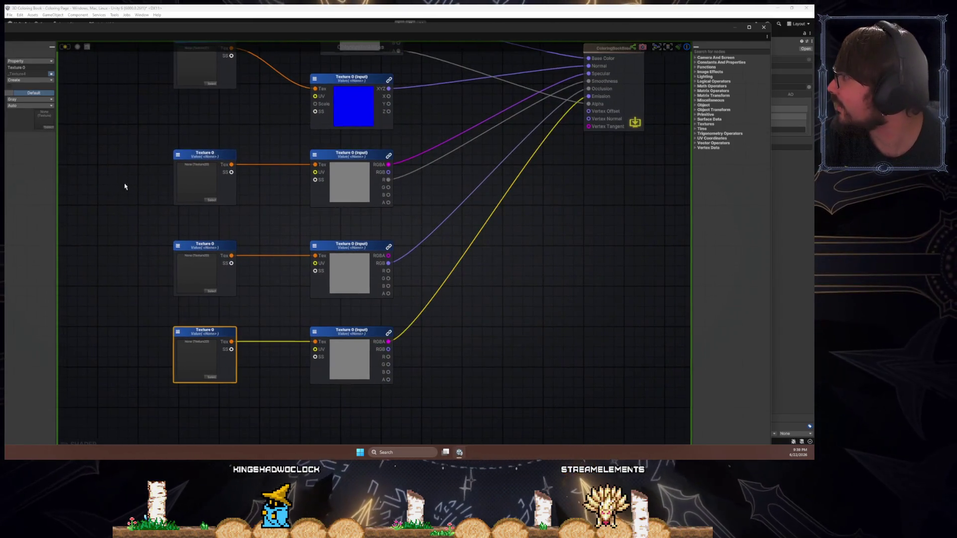
double_click(175, 36)
click(95, 108)
click(75, 116)
click(138, 79)
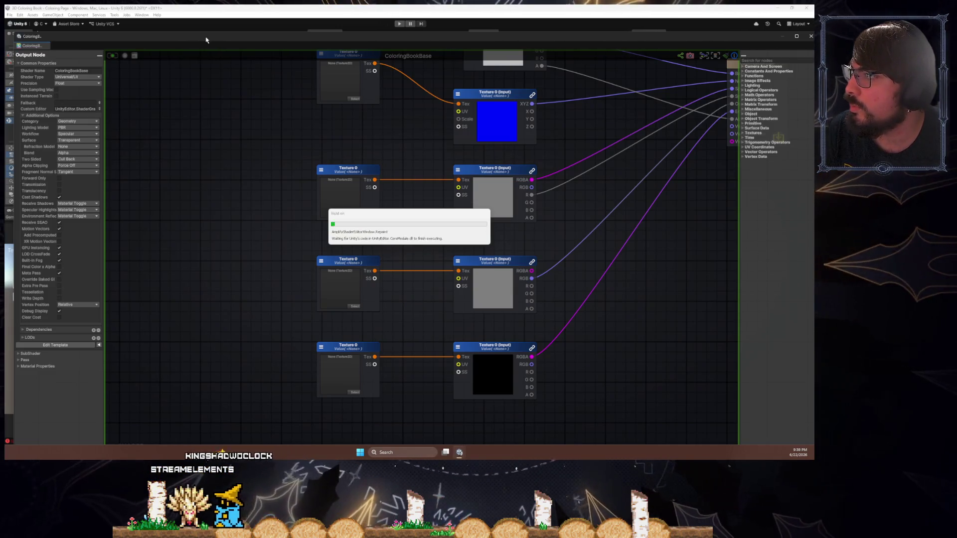
- Restore the shader editor to a floating window over the Hierarchy, Project and Inspector panels
double_click(206, 37)
mouse_move(143, 162)
mouse_down()
mouse_move(185, 154)
mouse_move(180, 137)
mouse_move(161, 140)
mouse_up()
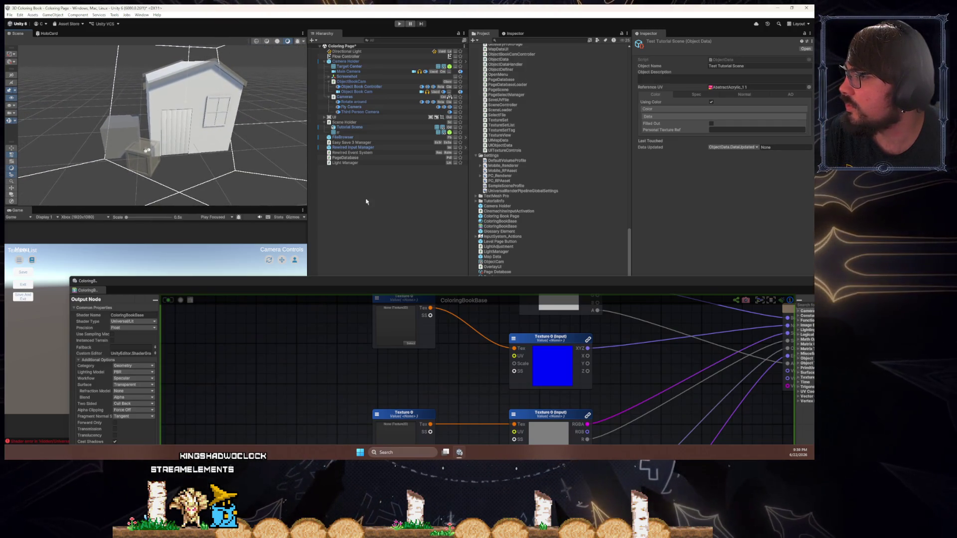
mouse_move(467, 281)
mouse_down()
mouse_move(488, 155)
mouse_move(551, 70)
mouse_move(388, 150)
mouse_up()
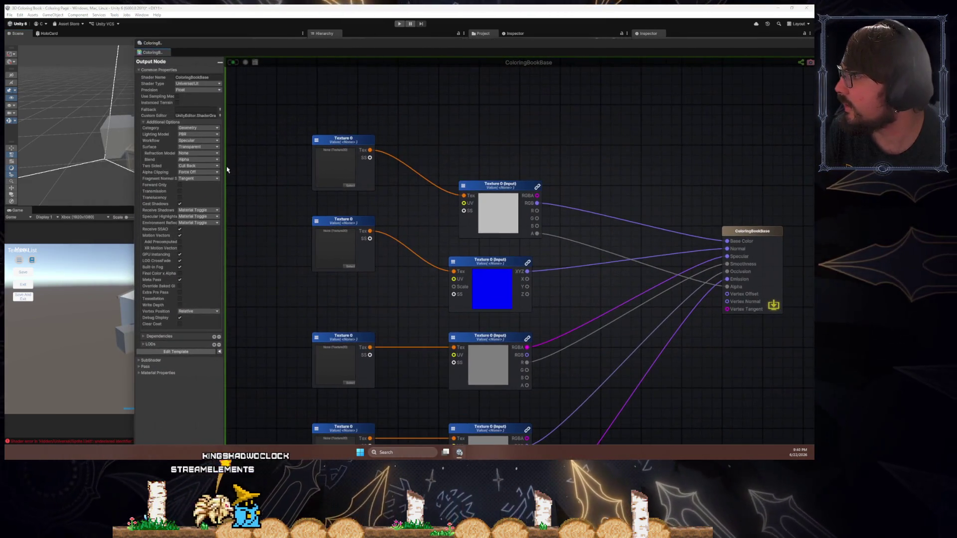
click(191, 172)
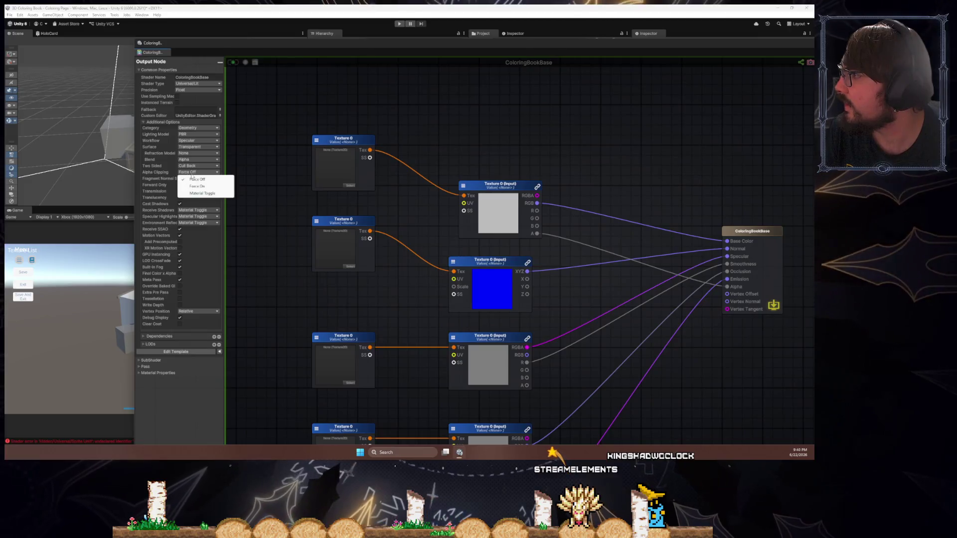
- Set Alpha Clipping to Material Toggle
click(209, 193)
scroll(252, 206, down, 4)
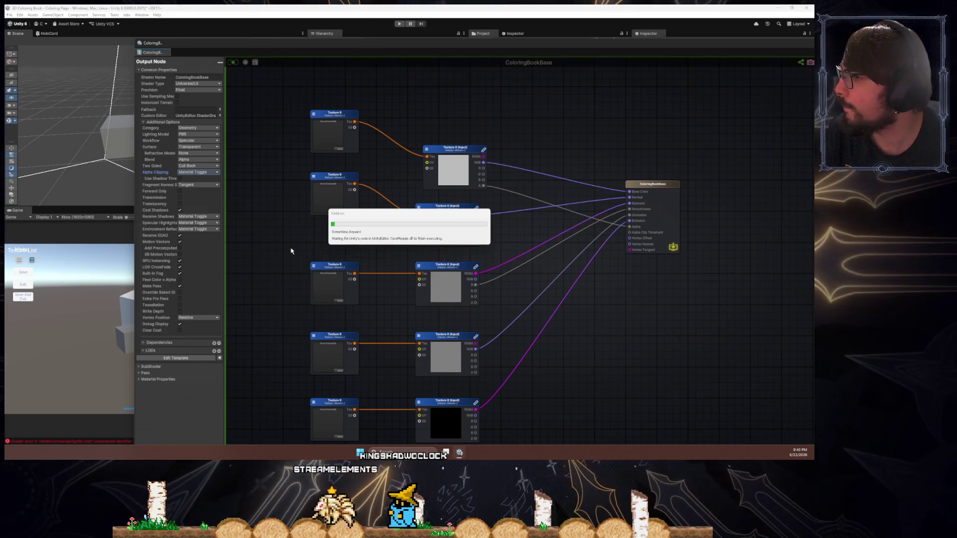
mouse_move(290, 53)
mouse_down()
mouse_move(459, 50)
mouse_move(272, 46)
mouse_up()
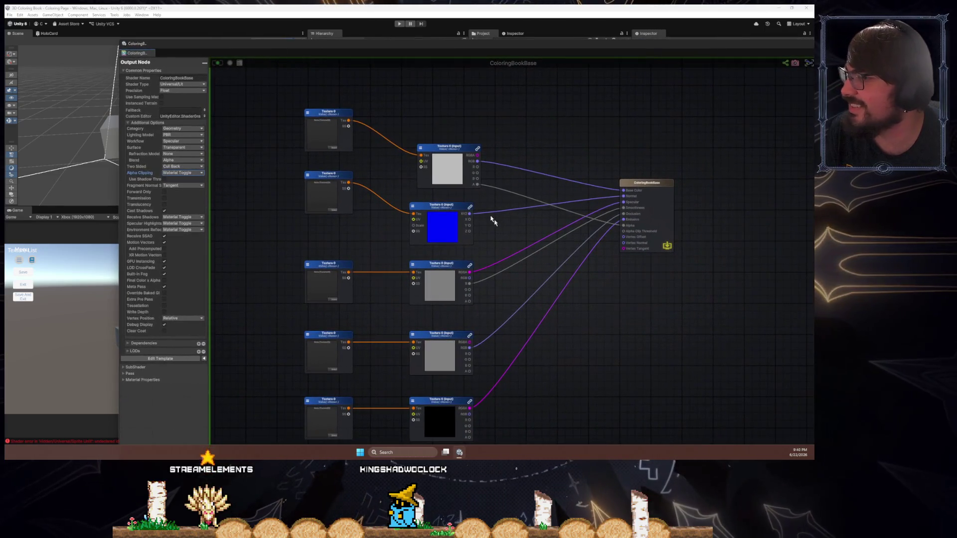
- Add a Float node near the output and make it a material Property
right_click(551, 334)
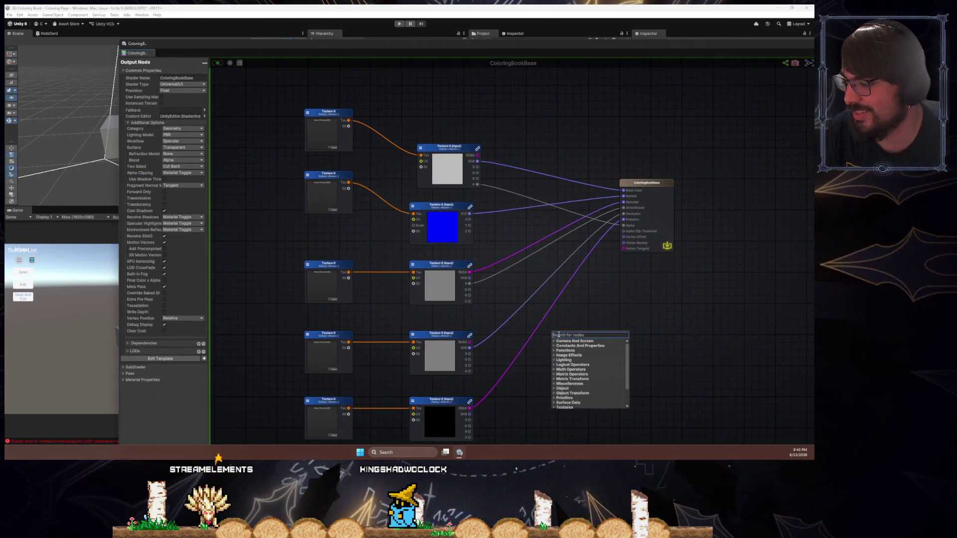
text(float)
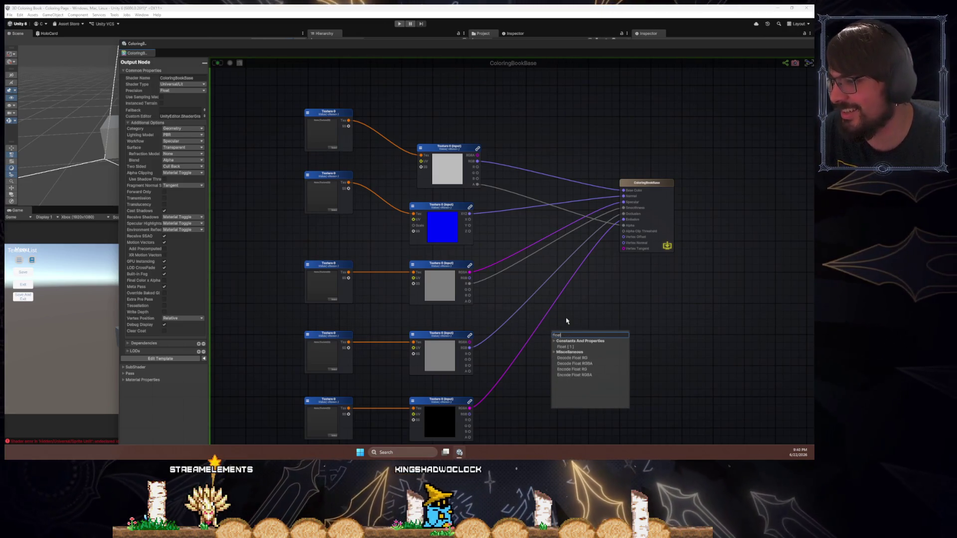
key(Return)
mouse_move(565, 333)
mouse_down()
mouse_move(539, 236)
mouse_move(569, 287)
mouse_up()
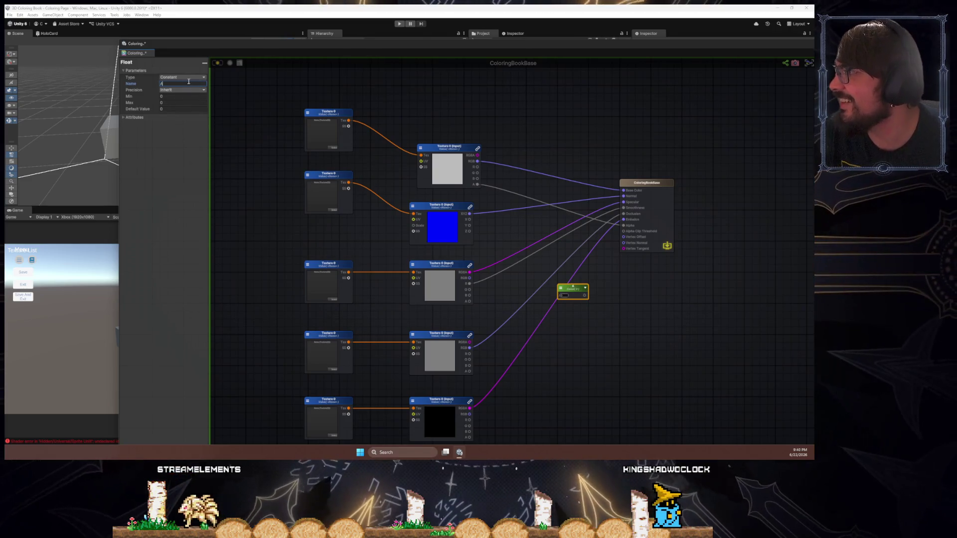
text(lpha Clip)
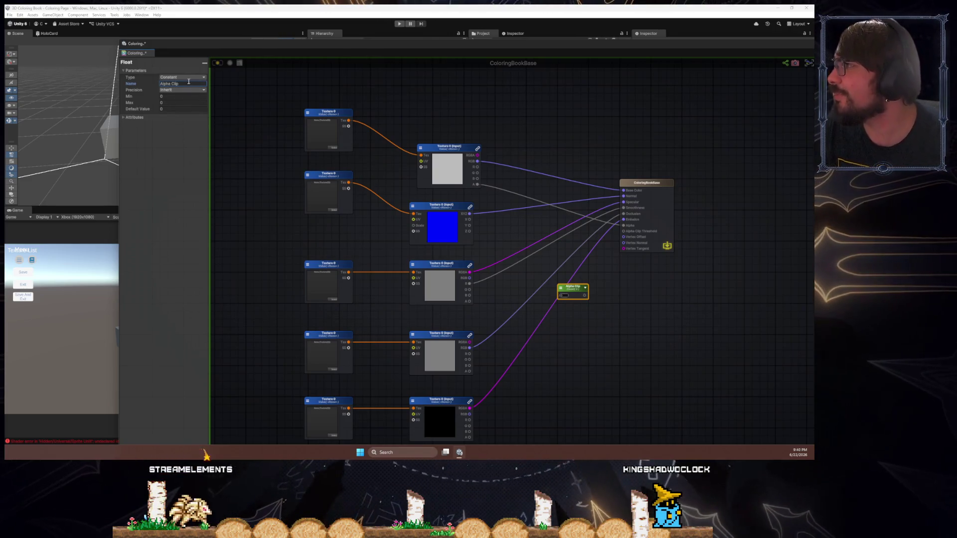
click(187, 78)
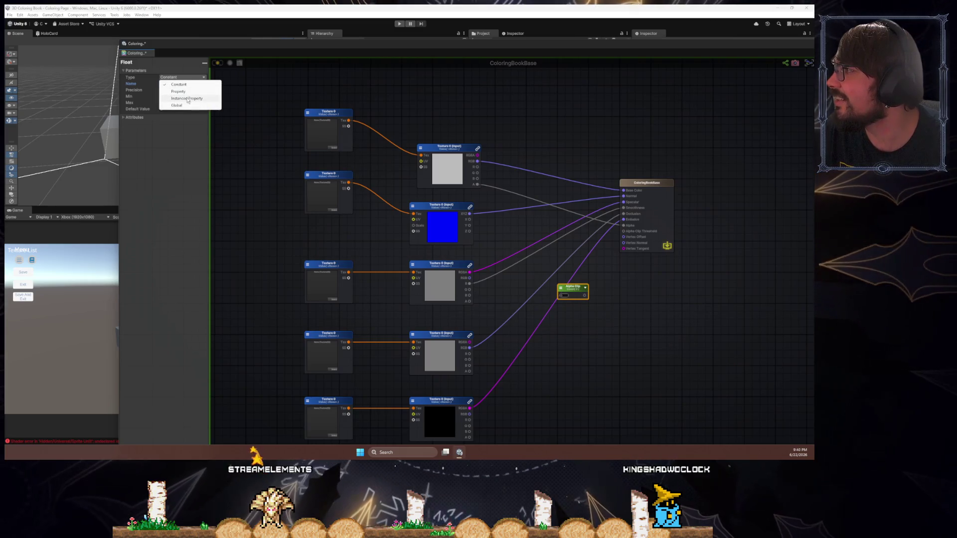
click(197, 92)
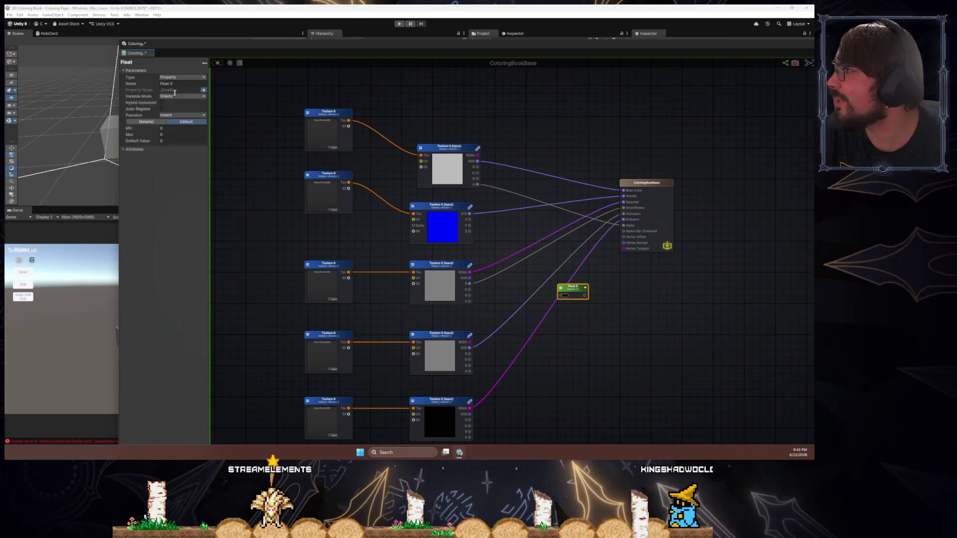
- Connect Float 0 to the Alpha Clip Threshold input
click(655, 217)
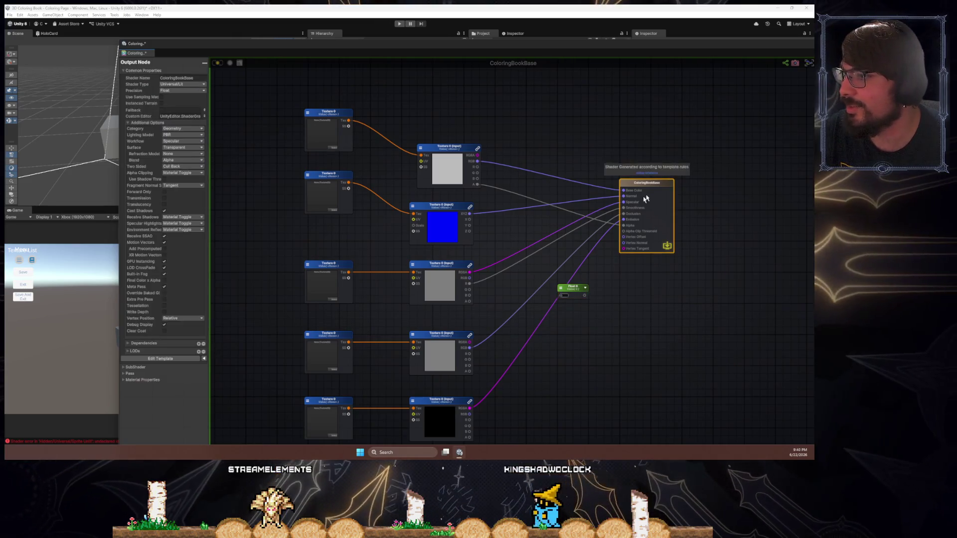
click(572, 289)
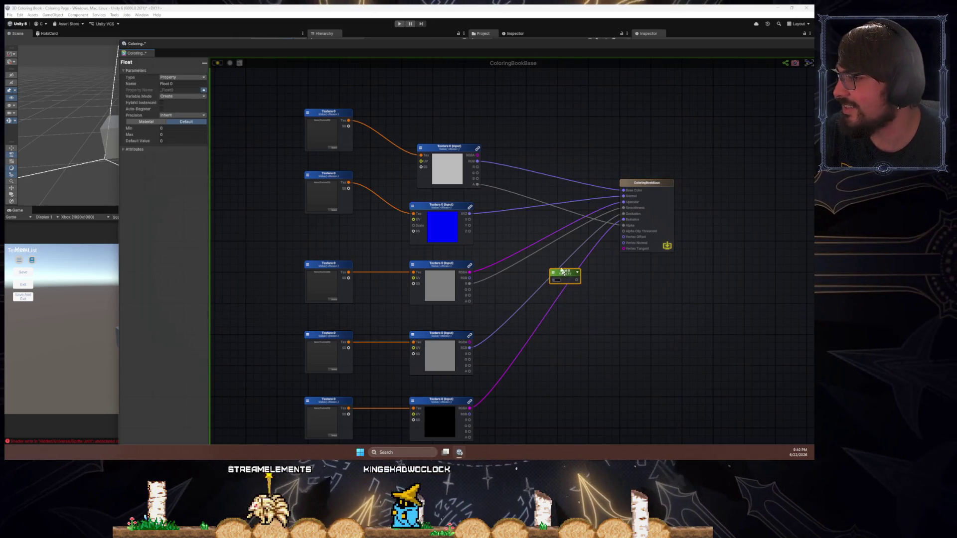
scroll(568, 287, up, 5)
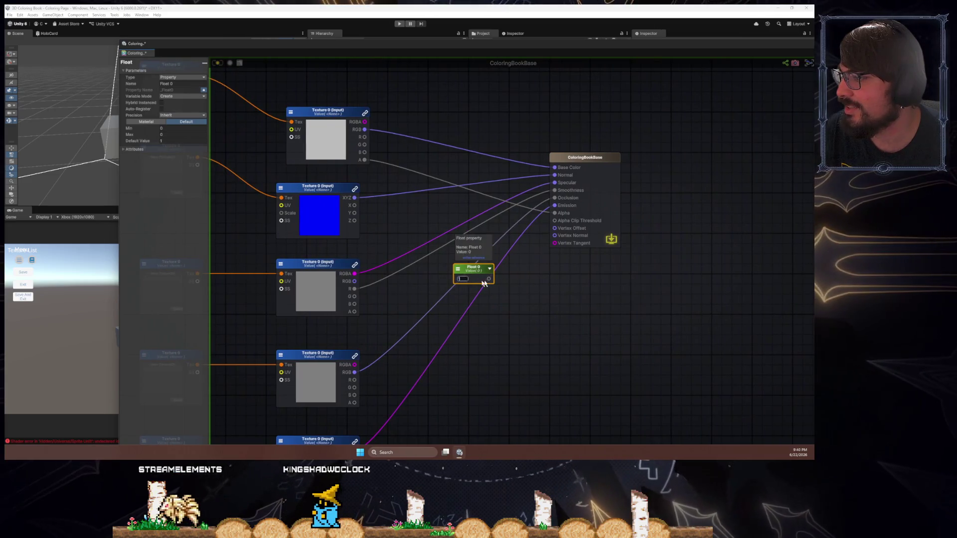
click(501, 288)
drag(555, 226, 555, 221)
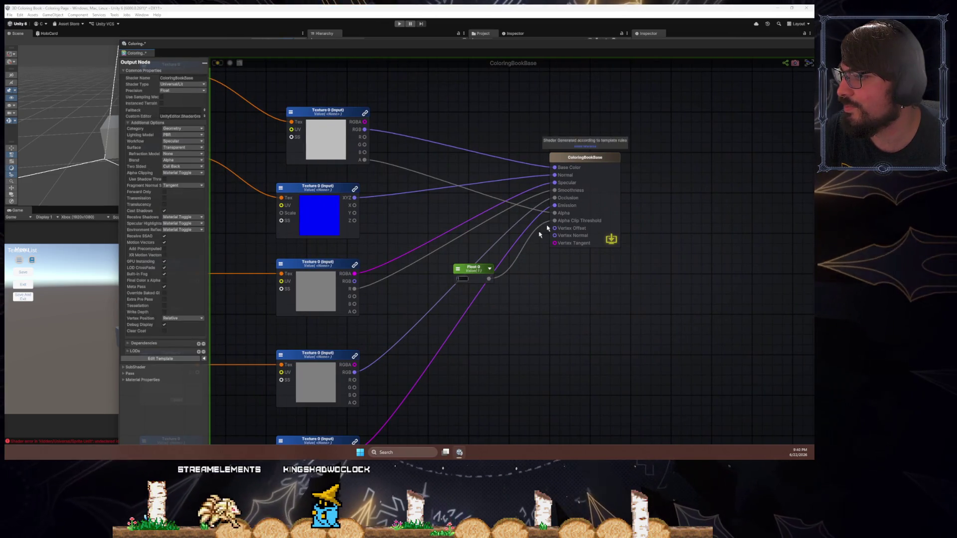
drag(474, 270, 489, 244)
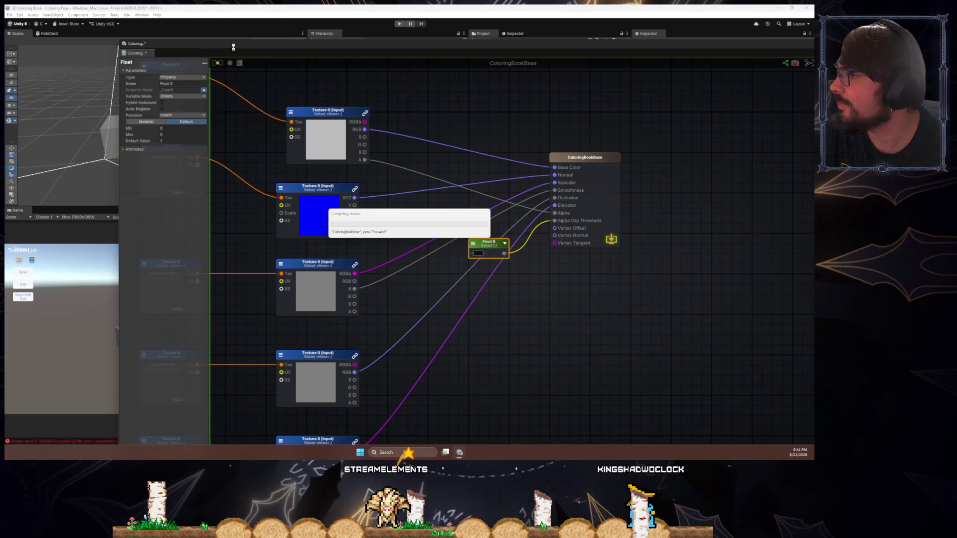
- Reposition the shader graph window and nudge the Float 0 node
mouse_move(233, 50)
mouse_down()
mouse_move(280, 274)
mouse_move(252, 147)
mouse_move(259, 57)
mouse_up()
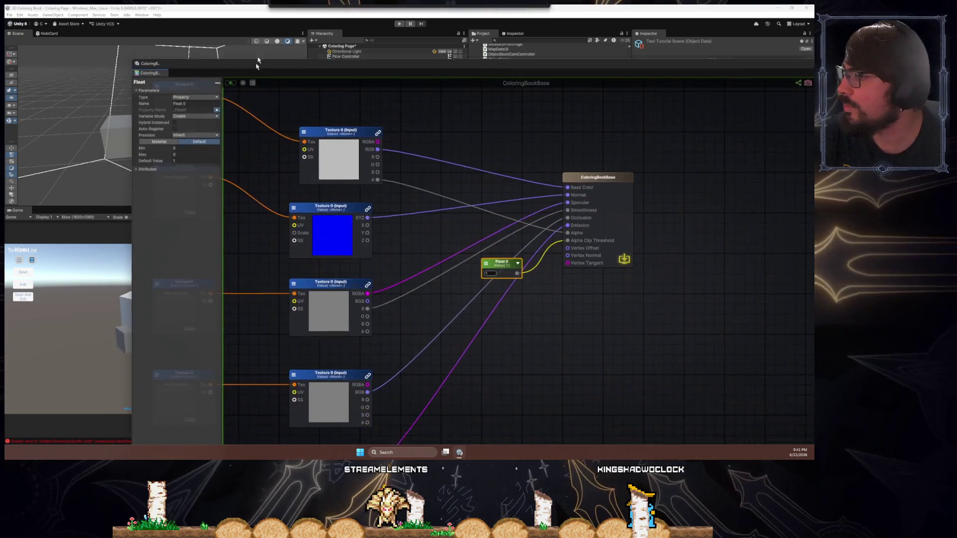
drag(511, 254, 506, 259)
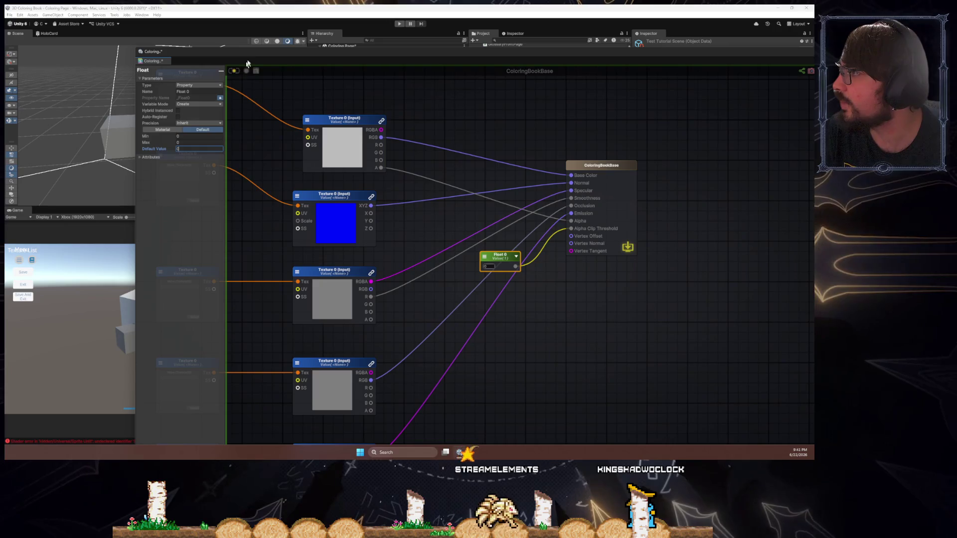
mouse_move(255, 53)
mouse_down()
mouse_move(369, 96)
mouse_move(288, 61)
mouse_up()
click(439, 171)
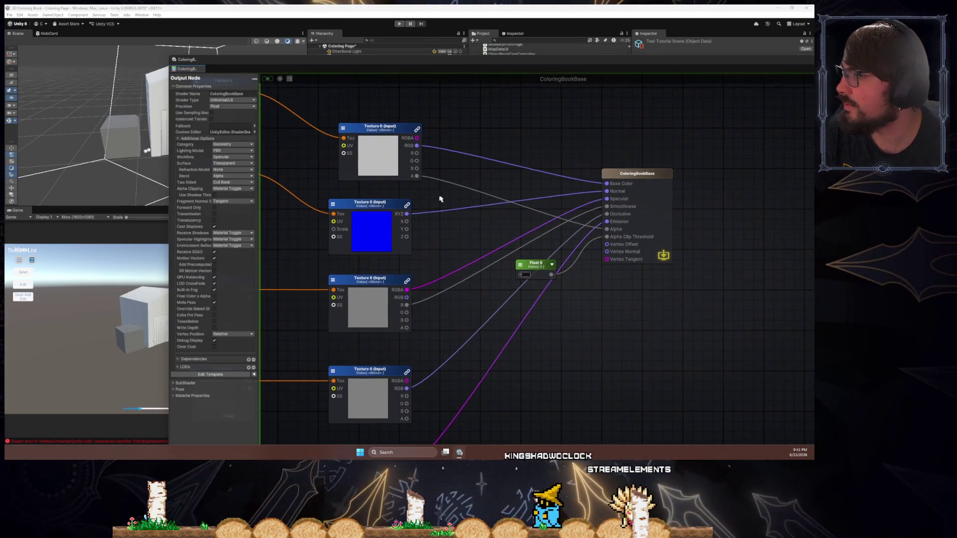
drag(446, 203, 540, 216)
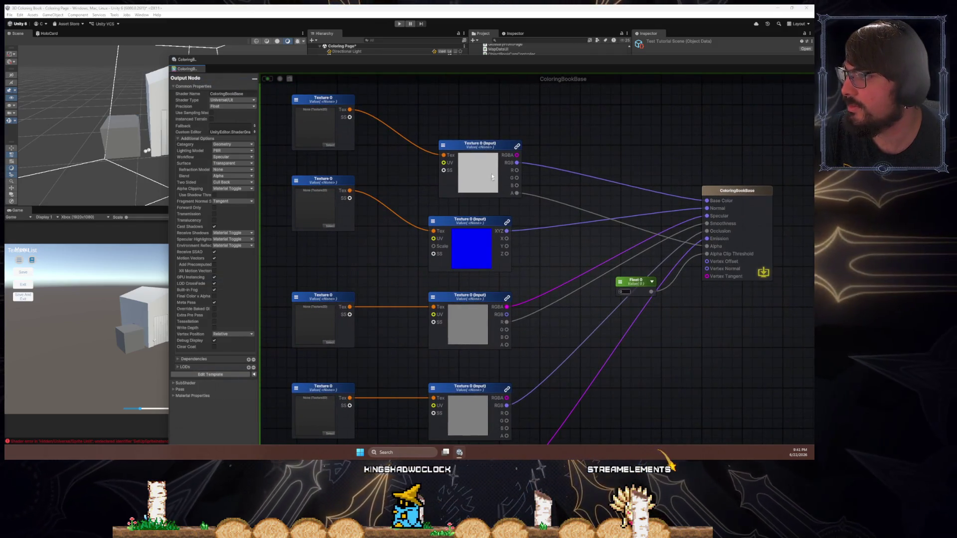
- Set the top Texture Object's Default Texture to Linear Grey
click(474, 157)
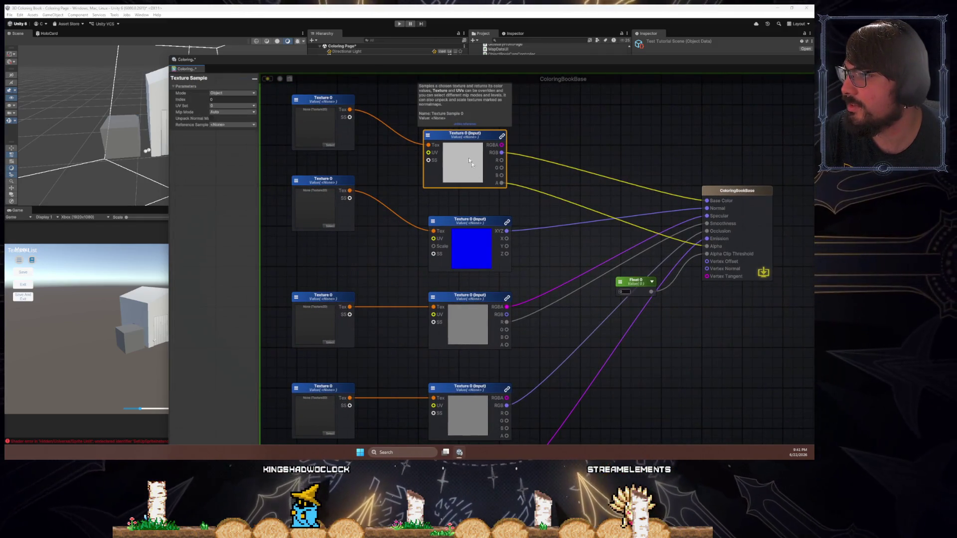
double_click(473, 171)
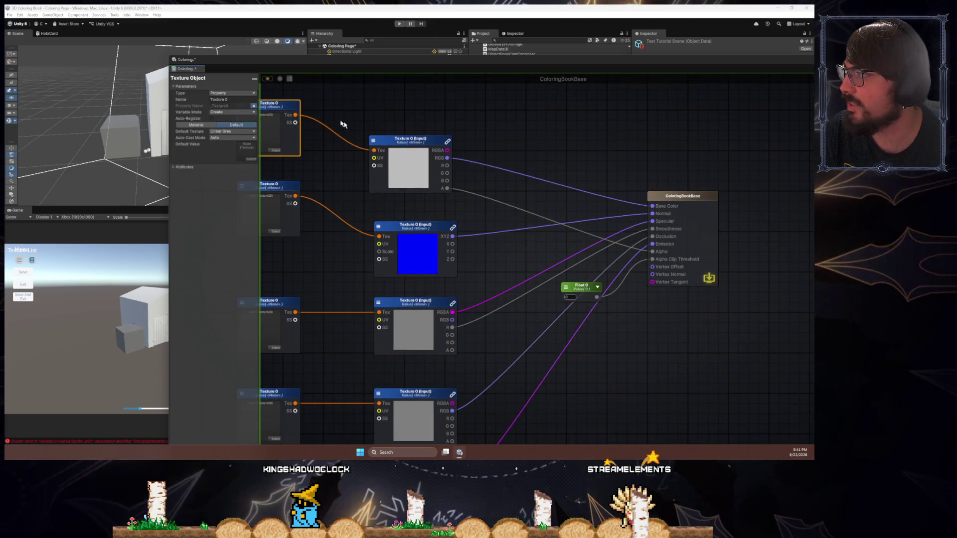
click(238, 131)
click(235, 152)
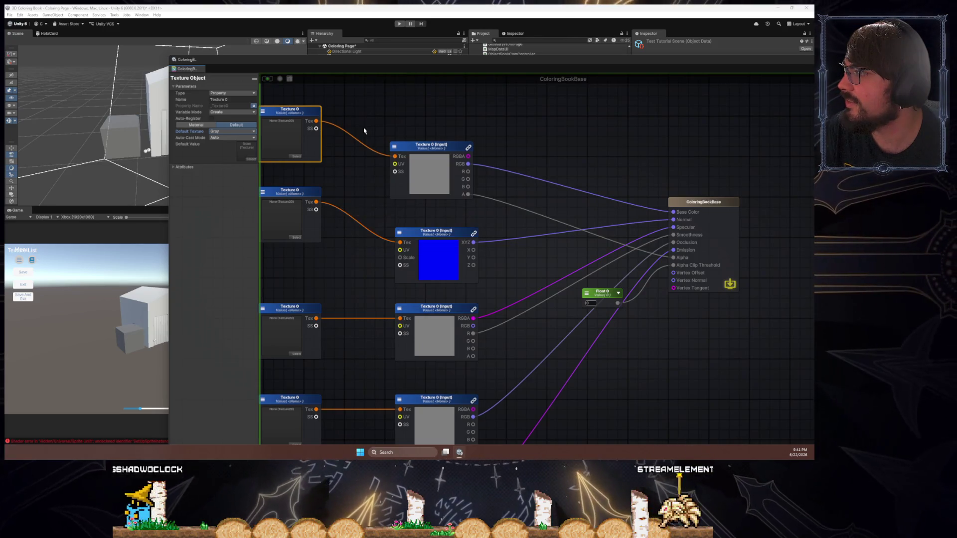
click(231, 131)
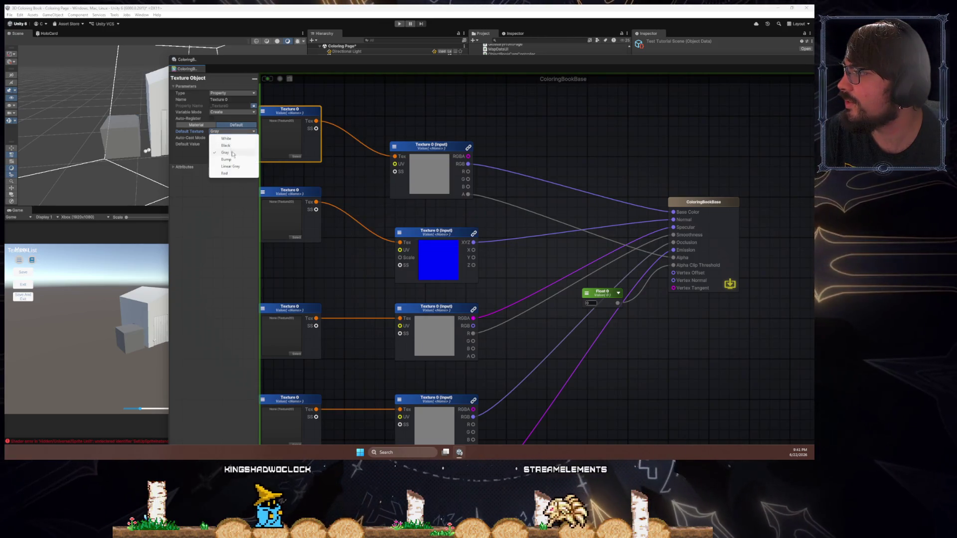
click(235, 167)
- Reconnect Float 0 to Alpha Clip Threshold and slide the shader editor aside
drag(404, 228, 301, 190)
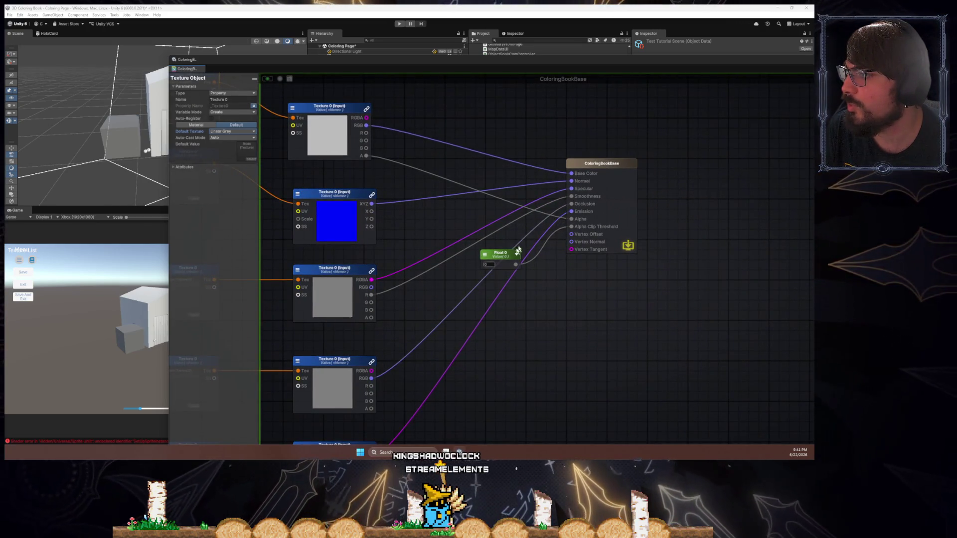
click(582, 230)
mouse_move(572, 227)
mouse_down()
mouse_move(515, 264)
mouse_move(493, 253)
mouse_up()
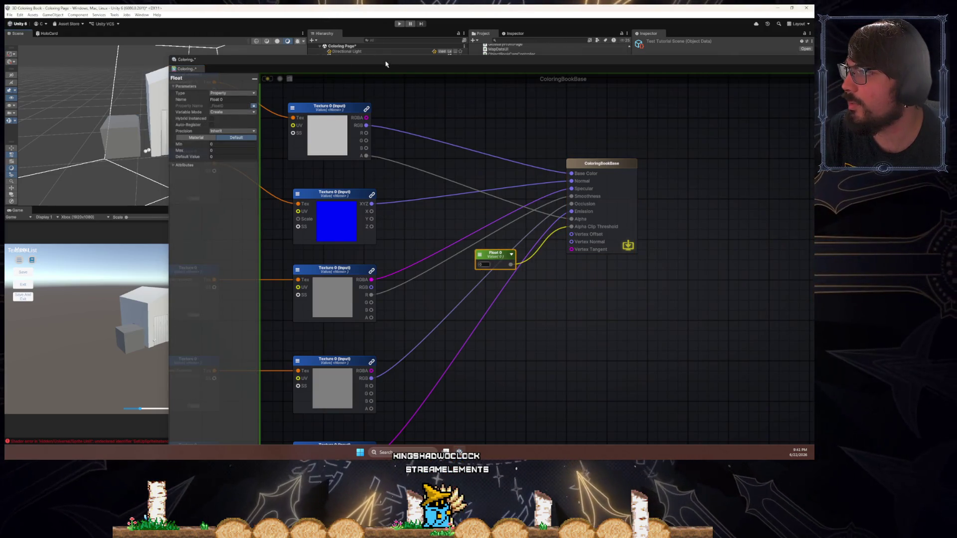
drag(386, 65, 813, 64)
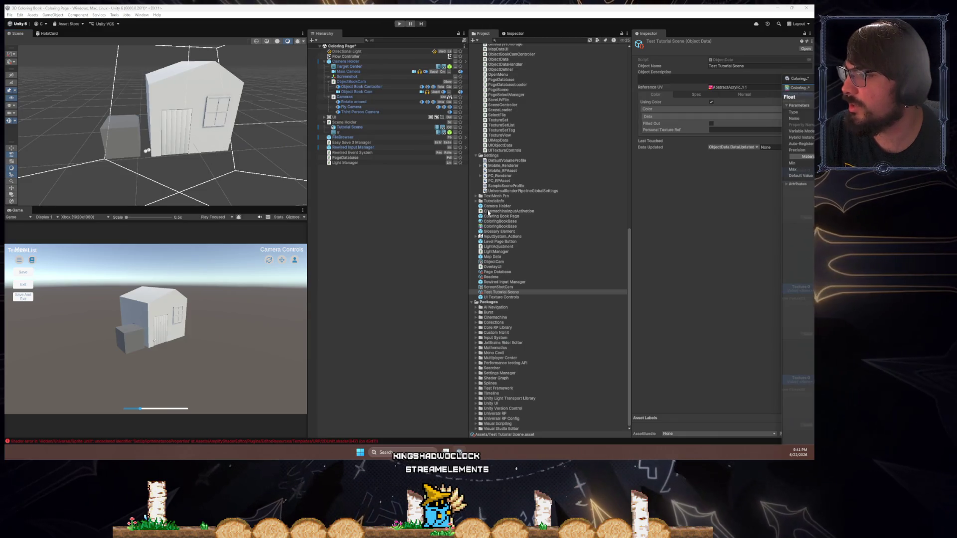
- Enable Alpha Clipping on the ColoringBookBase material and set Float 0 to 0
click(498, 221)
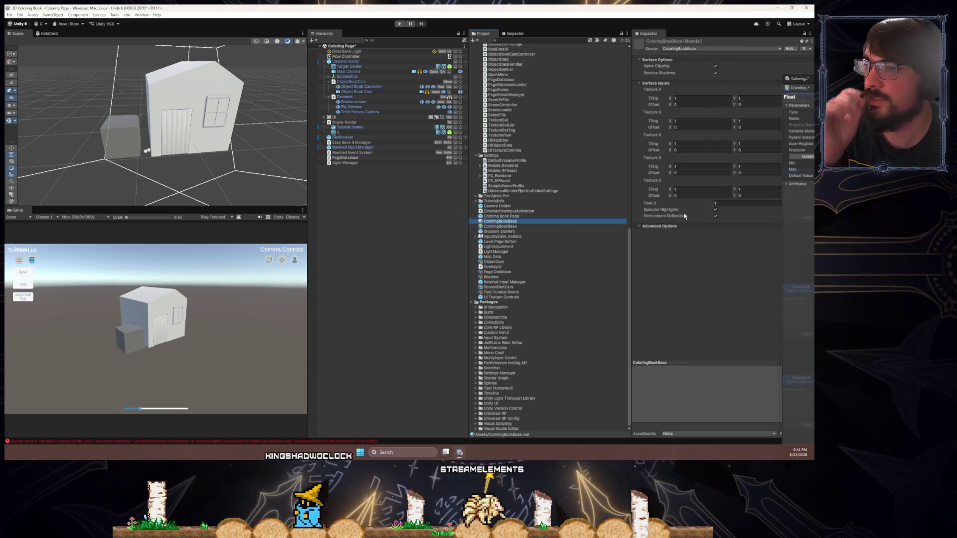
click(716, 66)
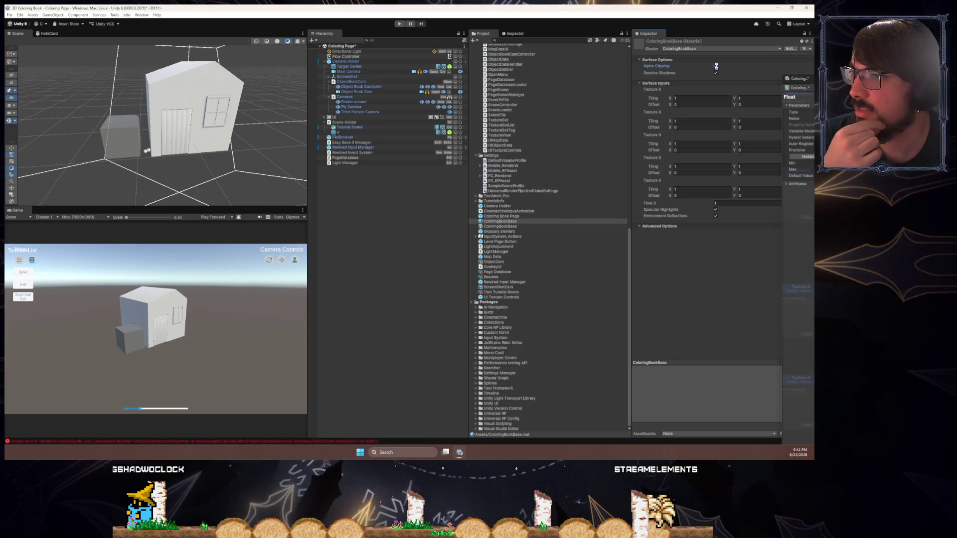
click(716, 66)
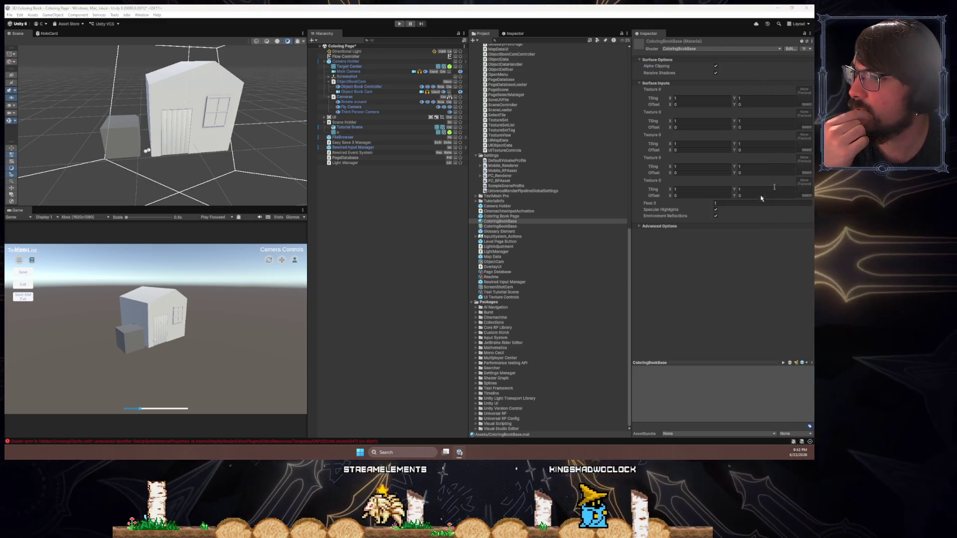
drag(704, 206, 690, 209)
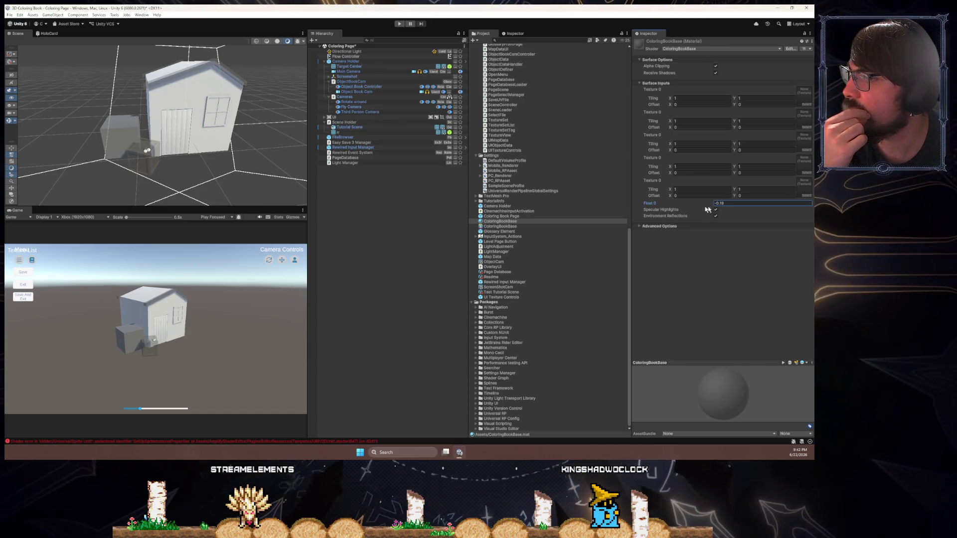
text(0)
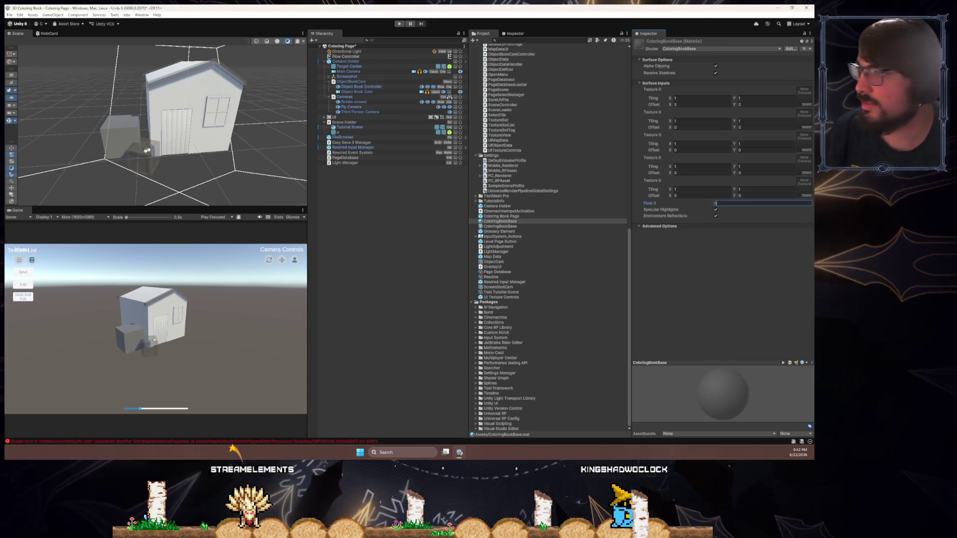
key(Return)
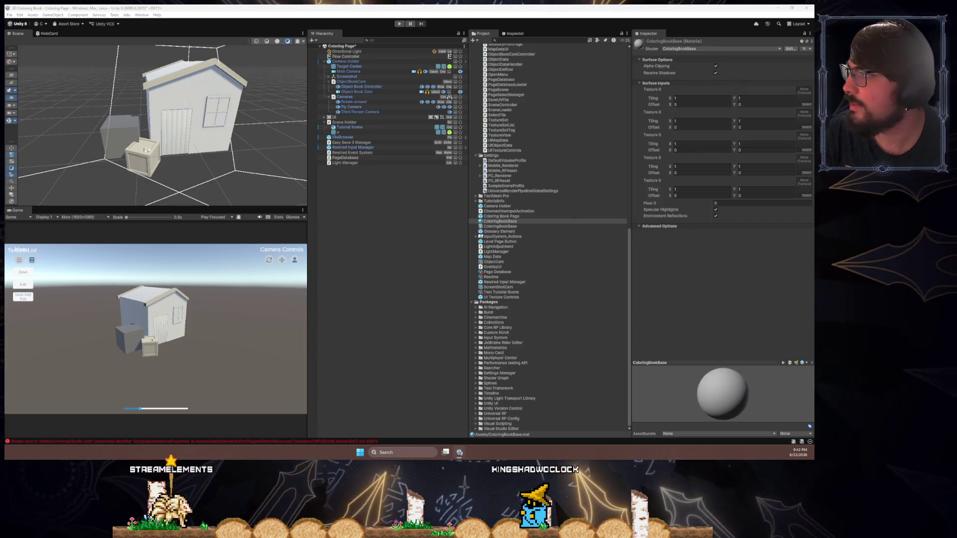
- Orbit the Scene view around the house to check the material
mouse_move(219, 164)
mouse_down()
mouse_move(250, 171)
mouse_move(224, 179)
mouse_move(229, 166)
mouse_move(203, 124)
mouse_move(211, 74)
mouse_move(281, 105)
mouse_move(401, 126)
mouse_up()
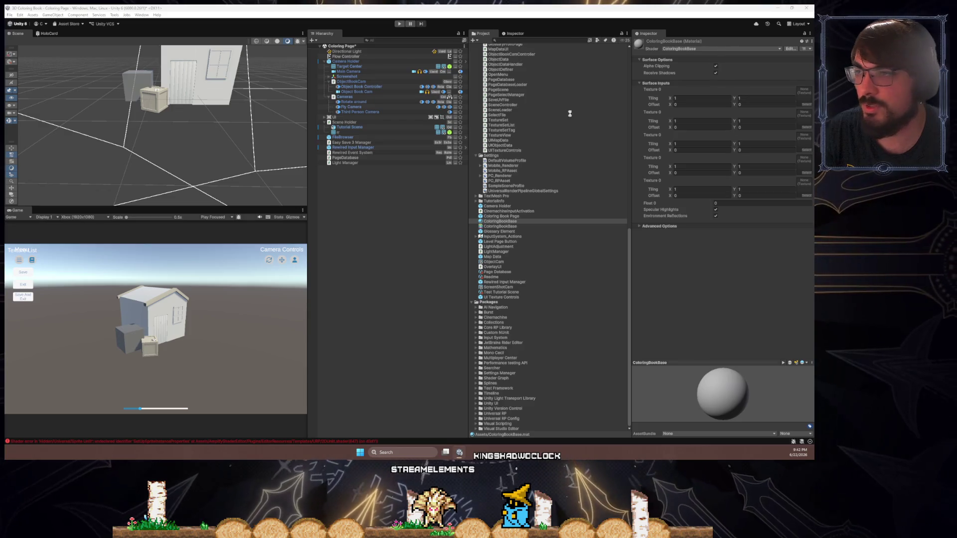
mouse_move(303, 109)
mouse_down()
mouse_move(246, 128)
mouse_move(282, 143)
mouse_move(79, 109)
mouse_move(252, 142)
mouse_up()
scroll(252, 141, down, 5)
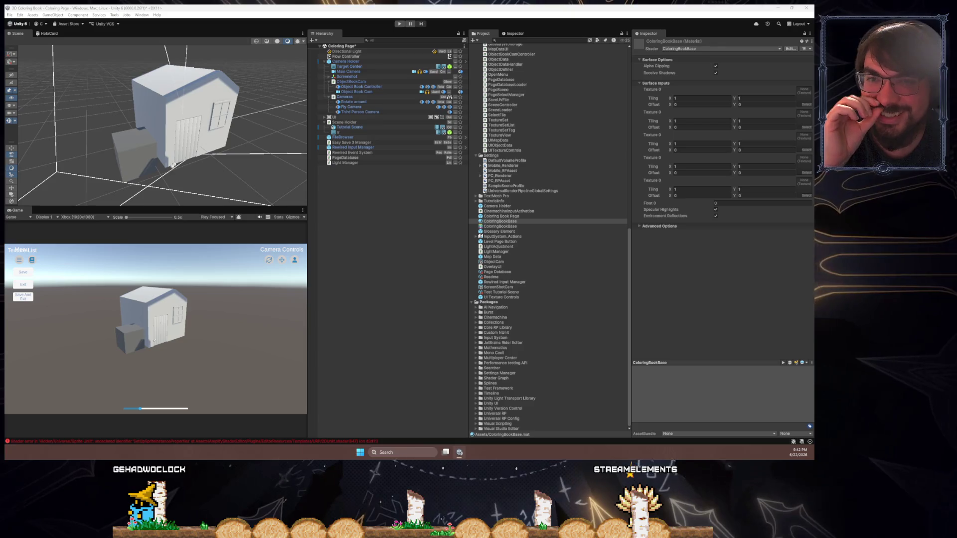
- Open the ColoringBookBase shader in Amplify Shader Editor beside the Scene view
click(791, 48)
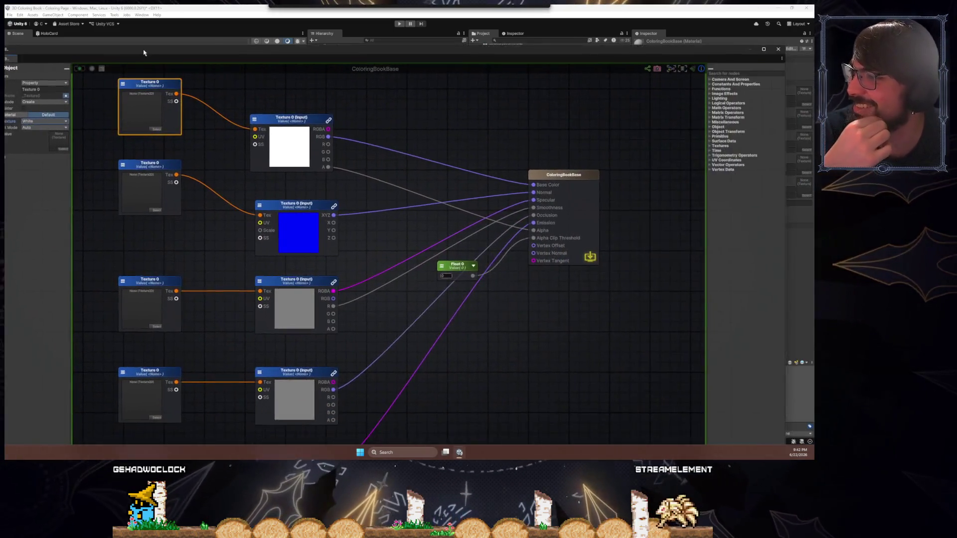
mouse_move(144, 53)
mouse_down()
mouse_move(383, 73)
mouse_move(371, 69)
mouse_up()
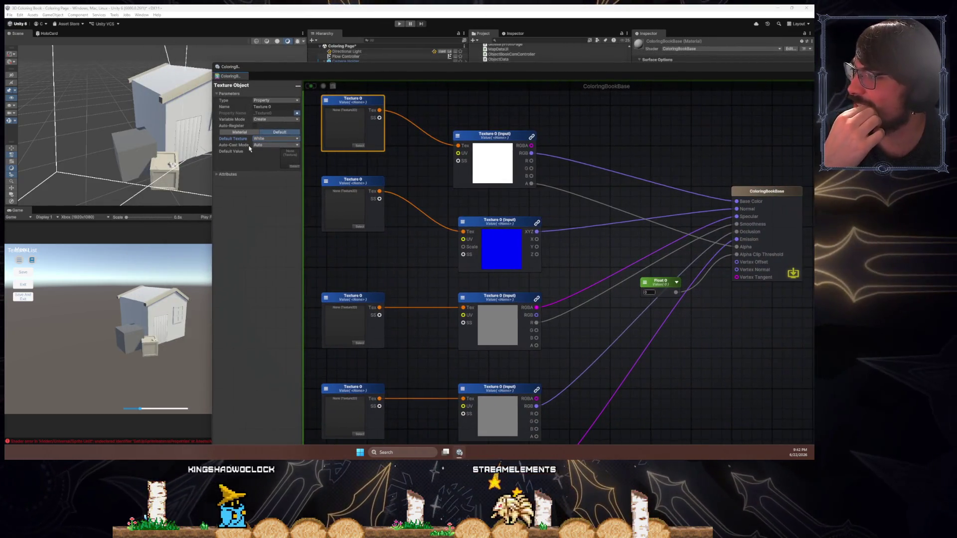
click(262, 140)
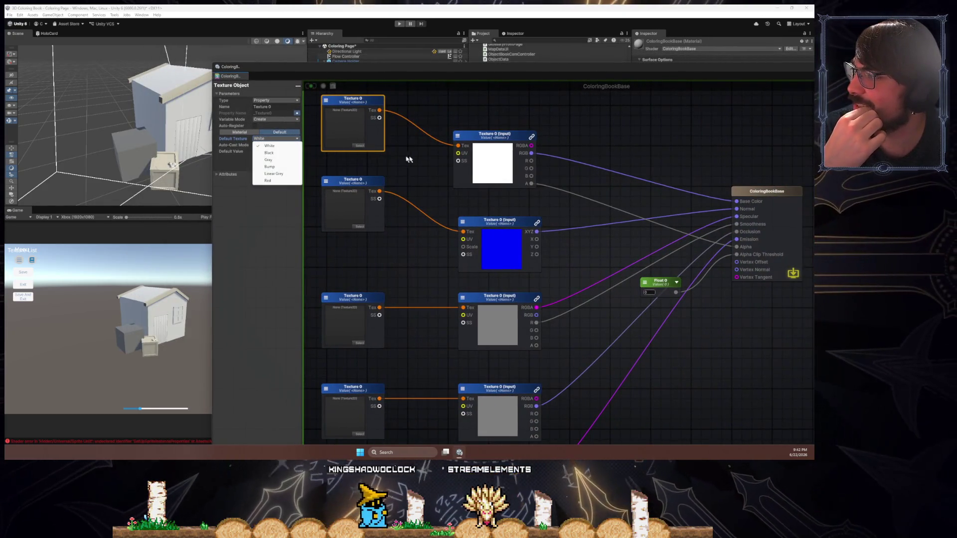
mouse_move(396, 161)
mouse_down()
mouse_move(367, 144)
mouse_move(361, 164)
mouse_up()
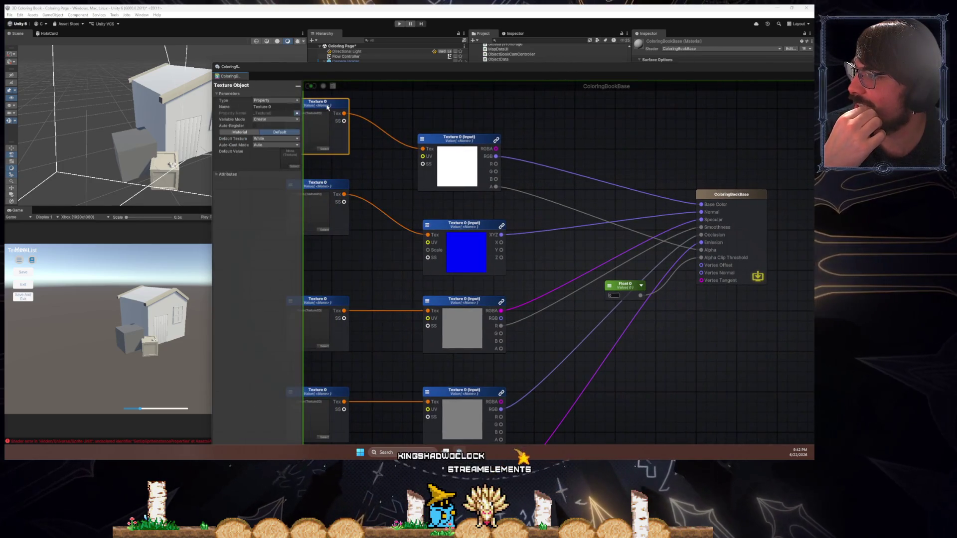
- Inspect the Texture 0 sample and object nodes, then select the Float 0 node
click(271, 140)
click(460, 145)
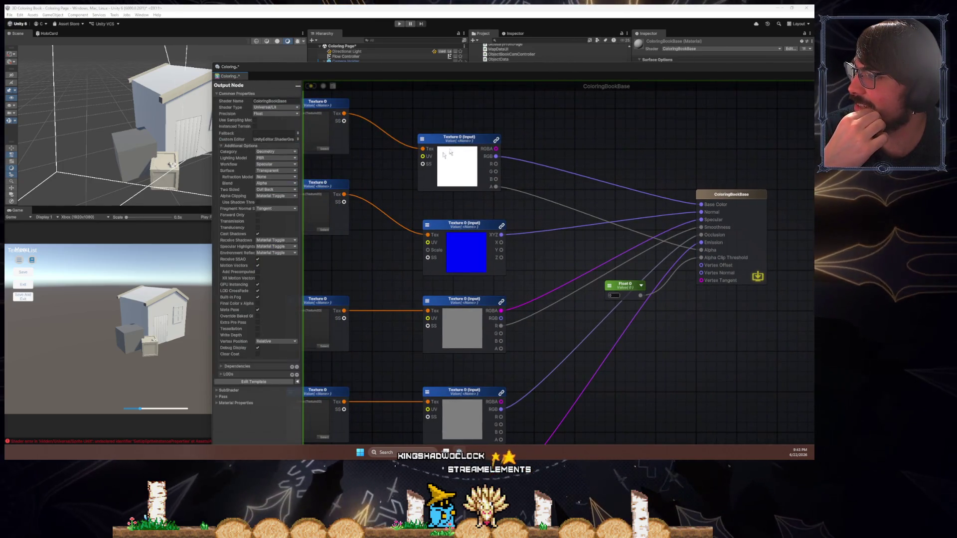
drag(459, 145, 464, 145)
mouse_move(481, 219)
mouse_down()
mouse_move(369, 180)
mouse_move(397, 179)
mouse_move(349, 191)
mouse_move(483, 216)
mouse_up()
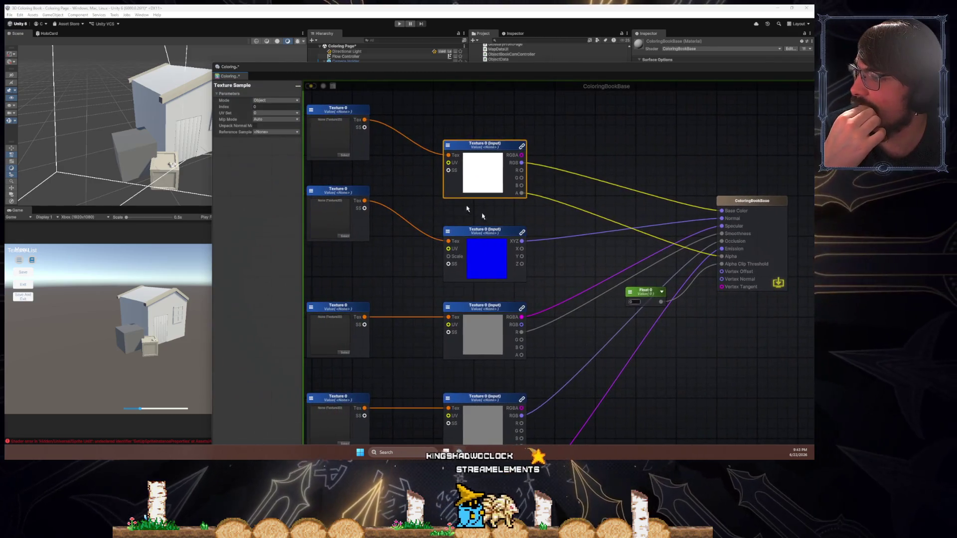
click(346, 142)
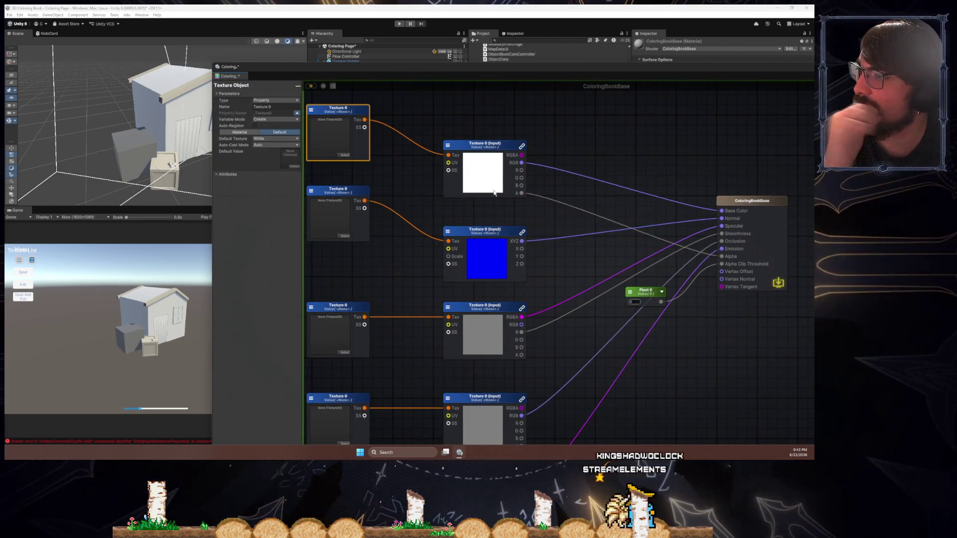
mouse_move(494, 192)
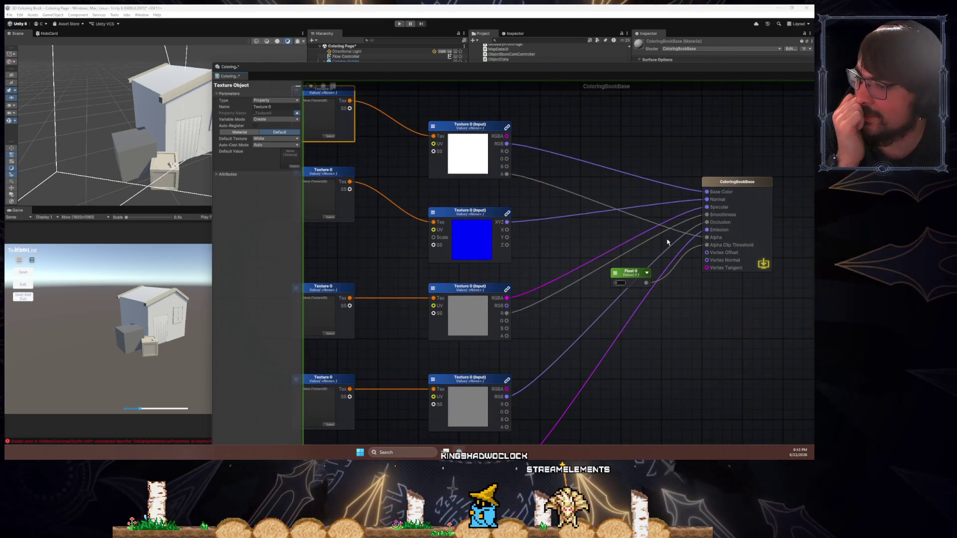
click(629, 274)
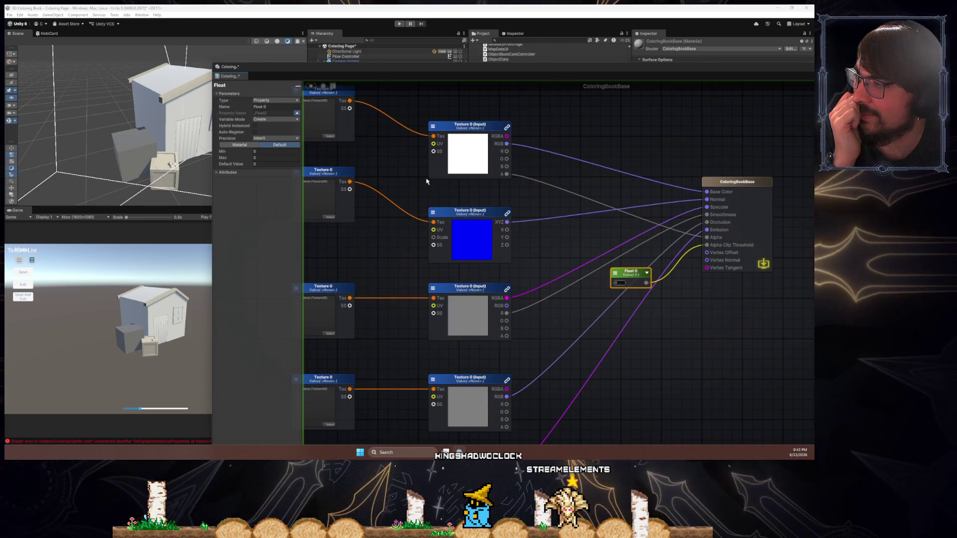
- Make the alpha-clip float a 0–1 slider with a 0.5 default value
click(264, 106)
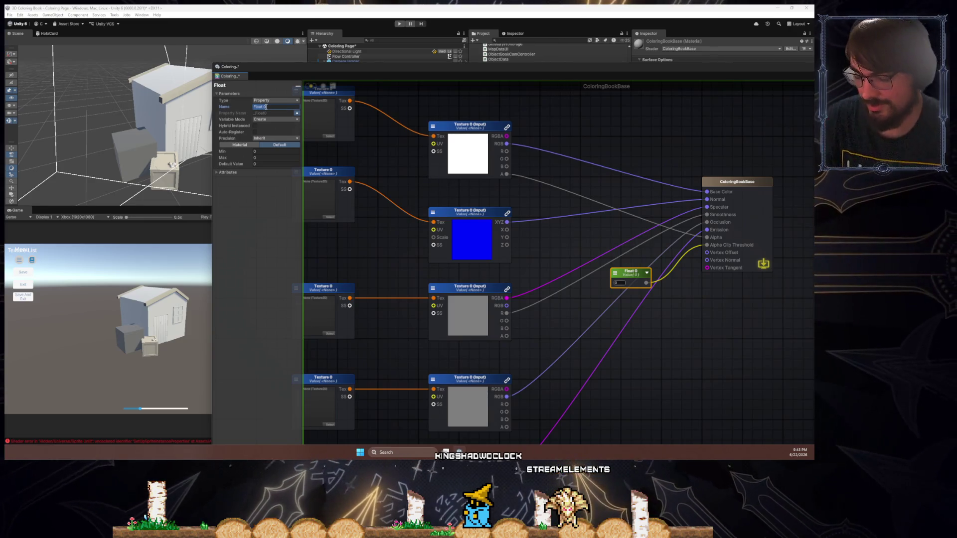
text(Alpha C)
key(BackSpace)
key(BackSpace)
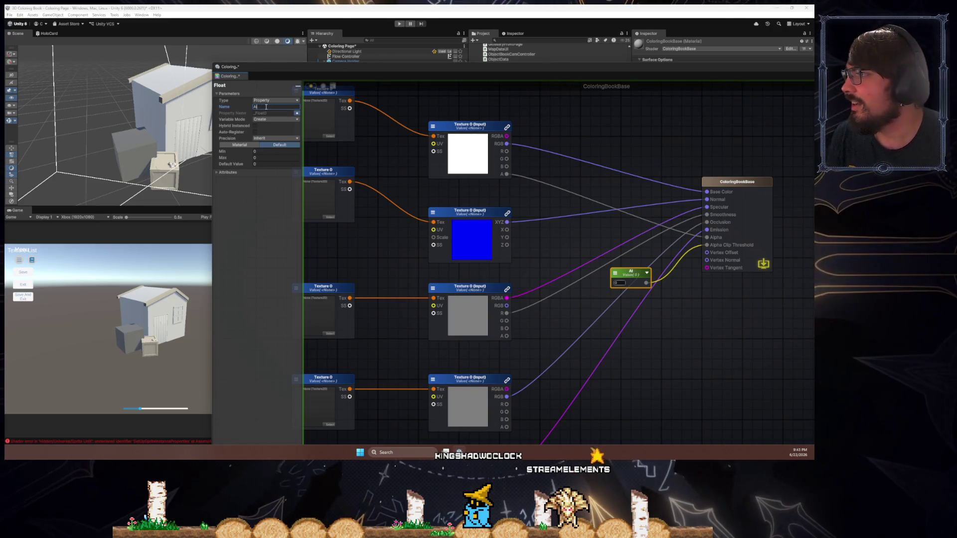
text(ha Cli)
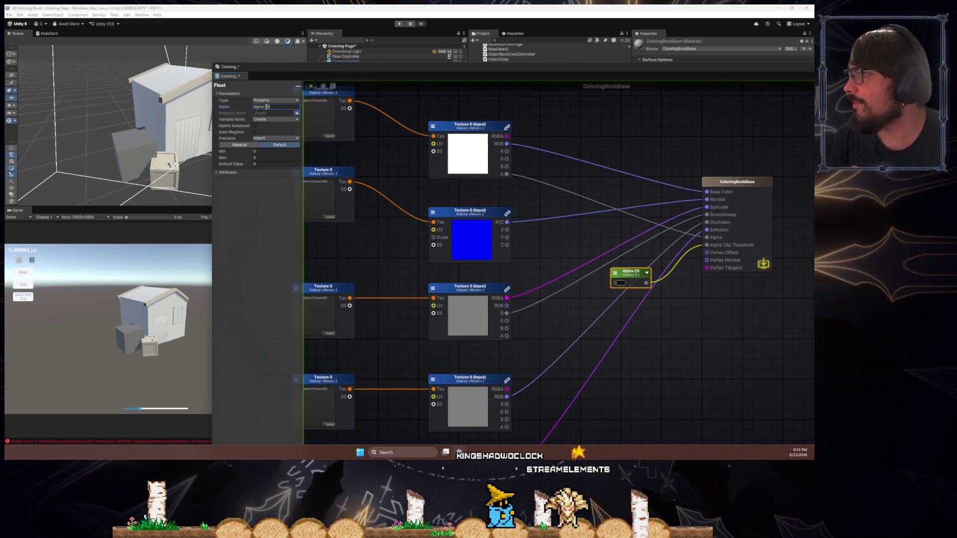
text(p)
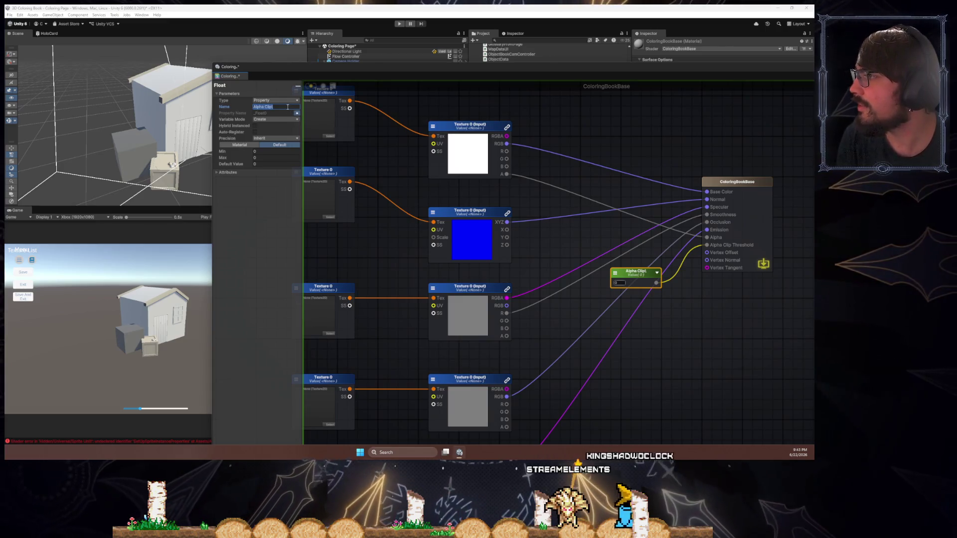
key(Escape)
text(Alpha Clip)
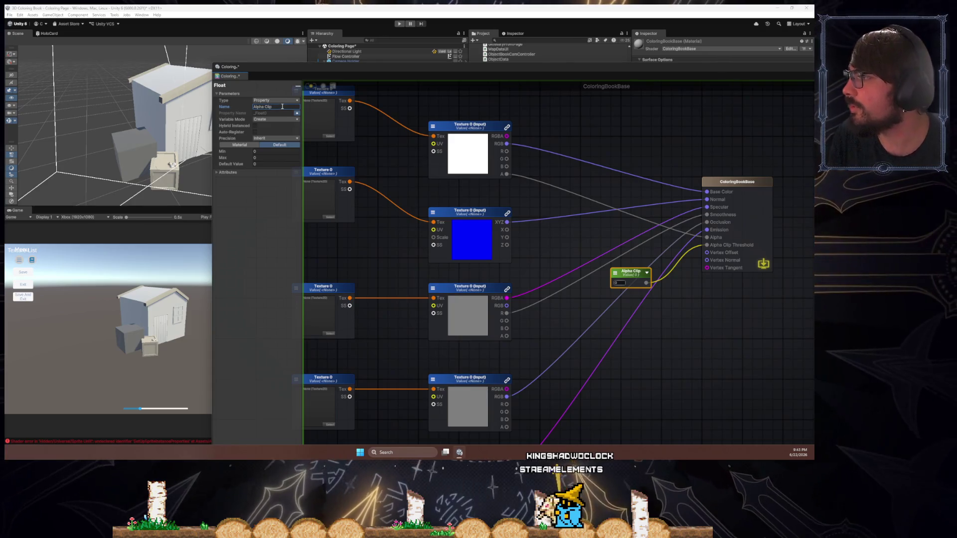
click(258, 139)
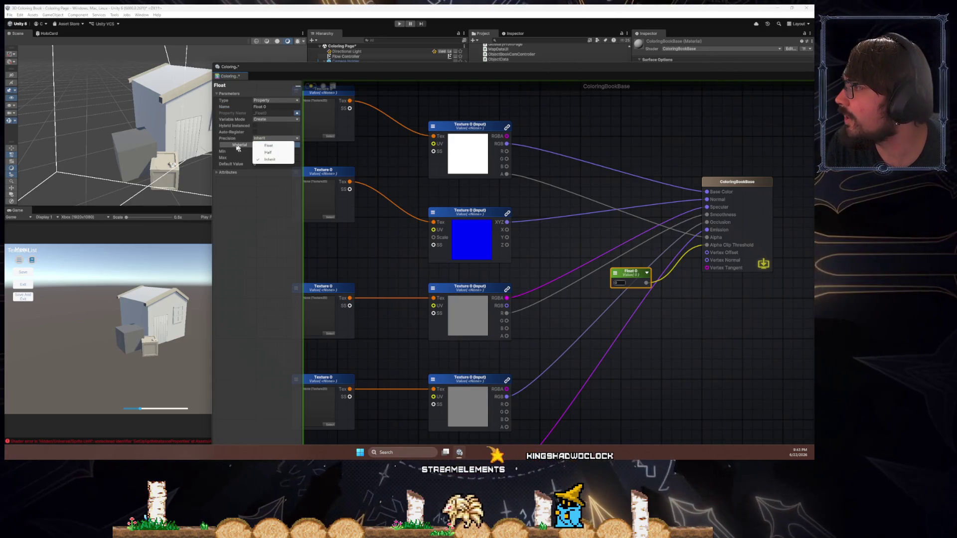
click(262, 151)
key(Tab)
text(1)
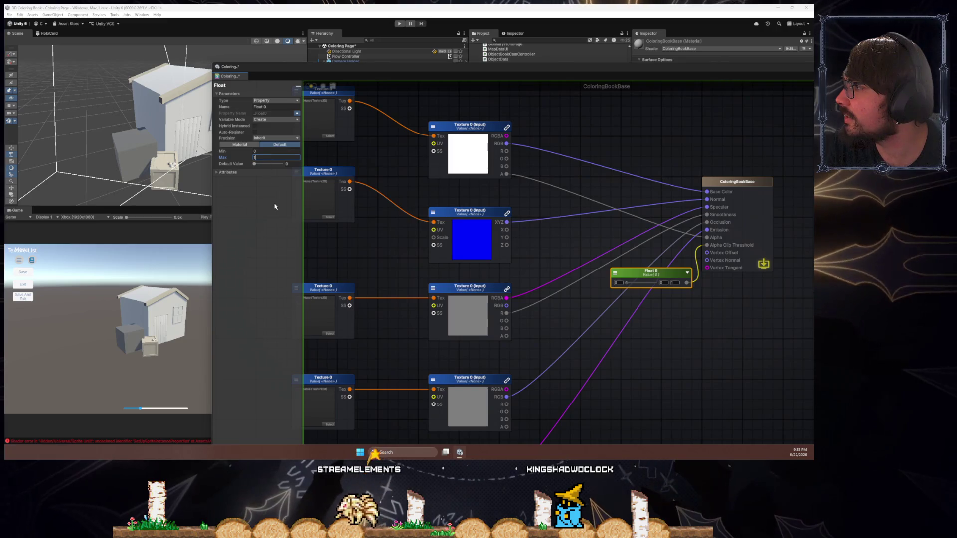
click(292, 164)
text(.5)
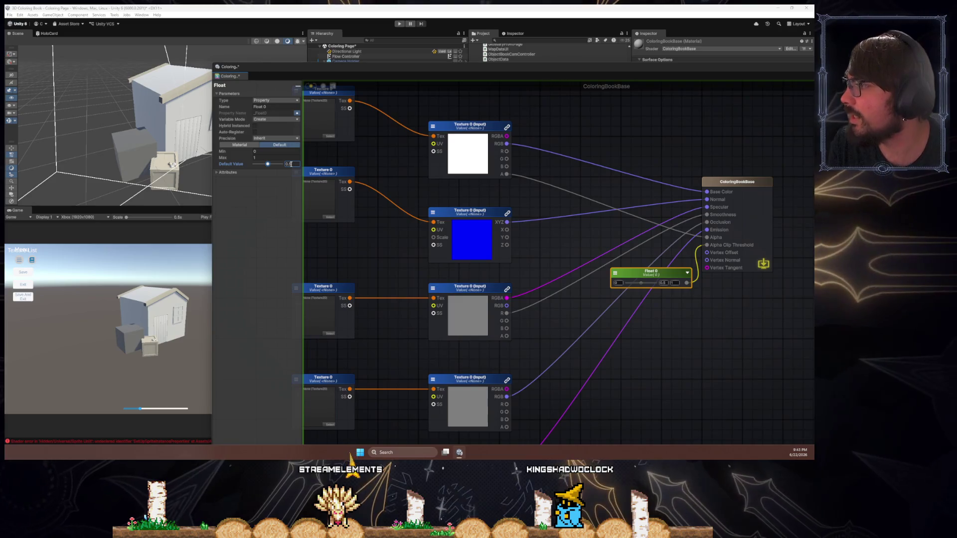
click(231, 173)
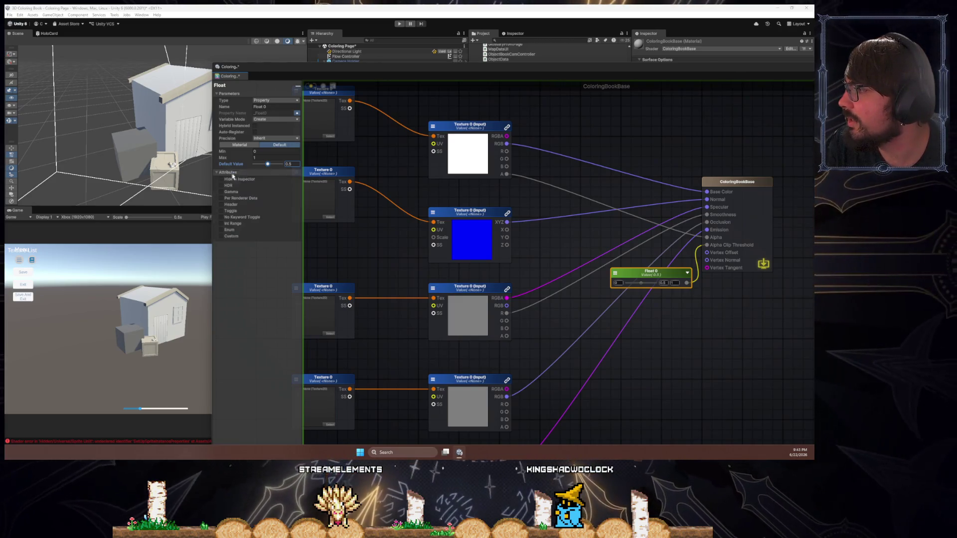
click(237, 173)
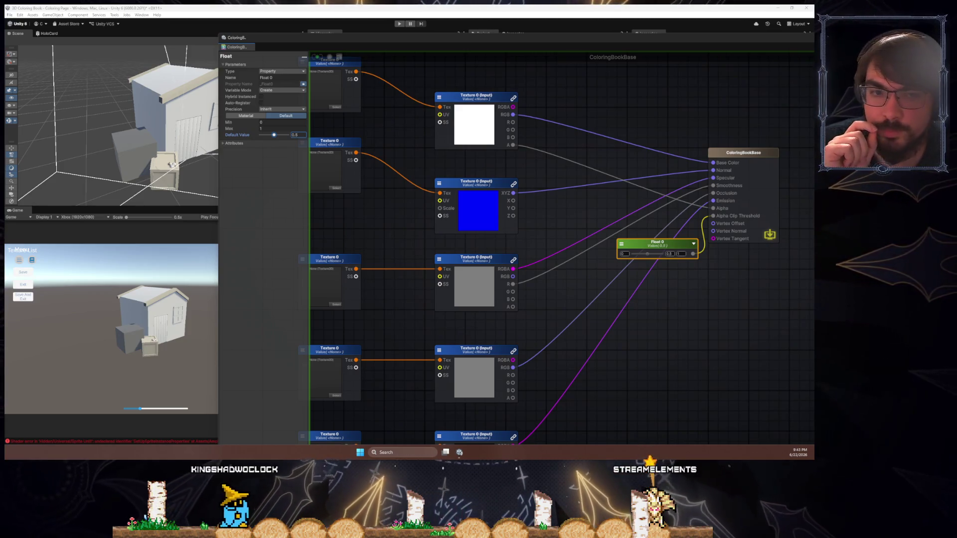
- Reposition the Float 0 node and keep its type as a material property
drag(623, 274, 679, 227)
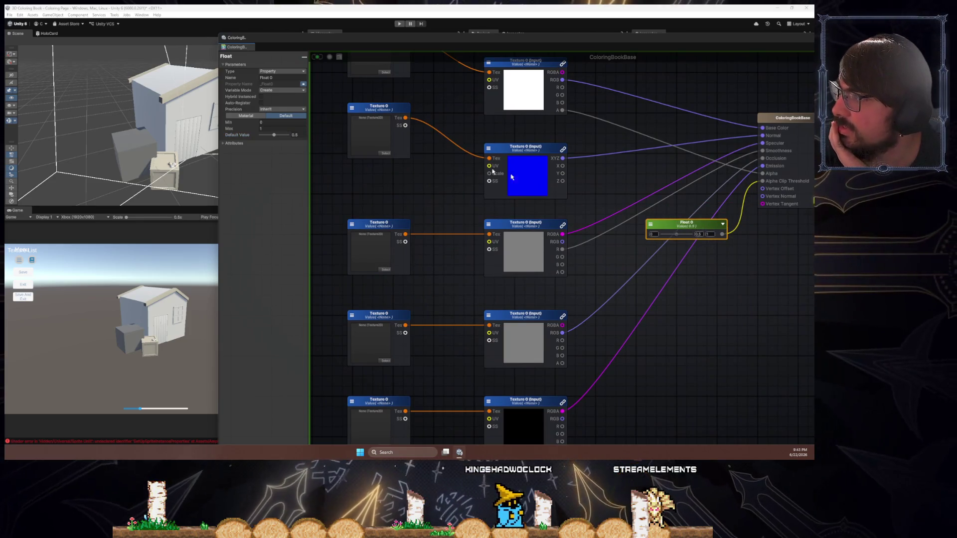
drag(570, 243, 470, 196)
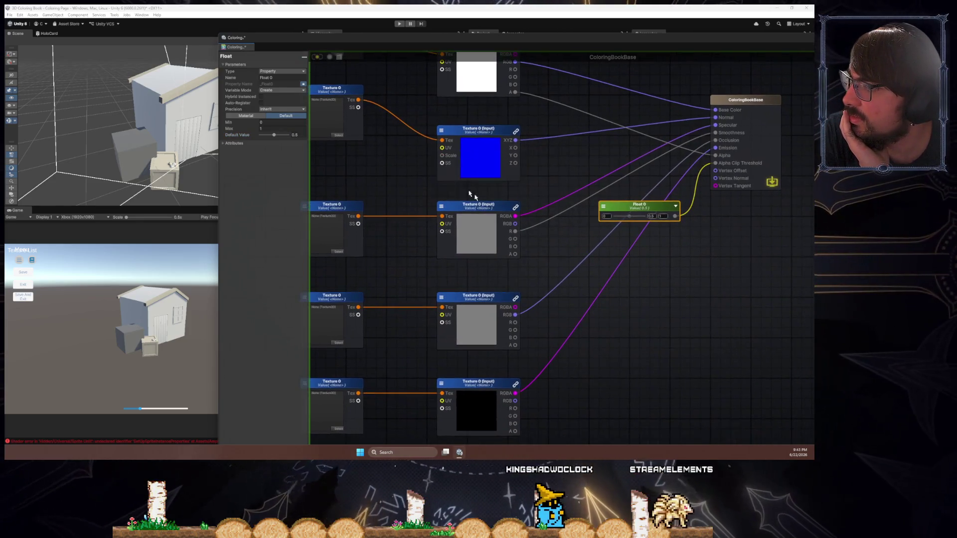
click(262, 78)
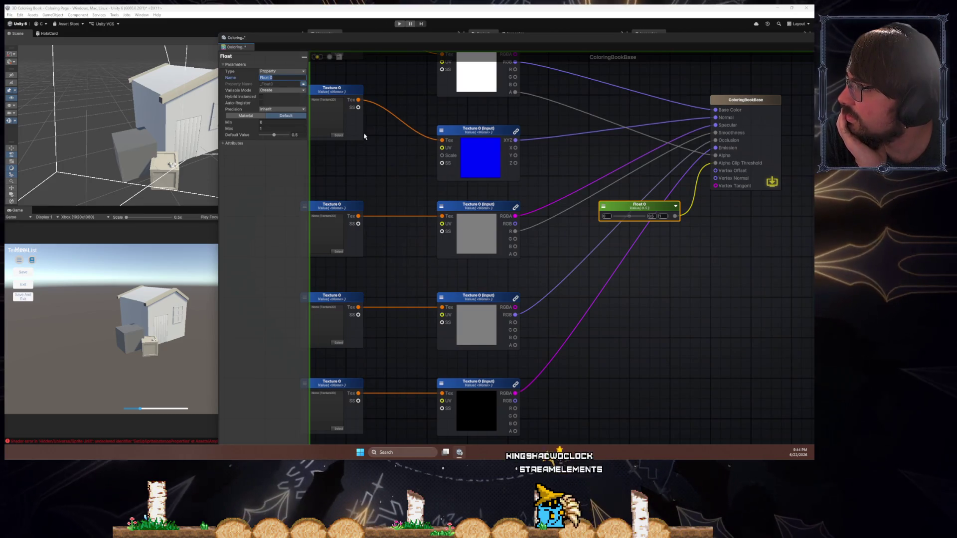
mouse_move(603, 246)
mouse_down()
mouse_move(656, 257)
mouse_move(679, 208)
mouse_move(612, 406)
mouse_move(461, 363)
mouse_up()
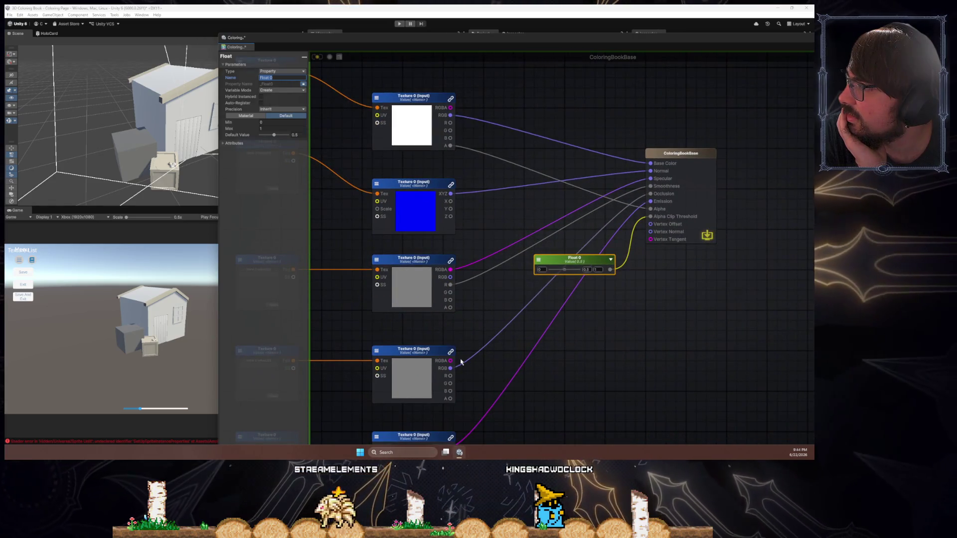
click(296, 70)
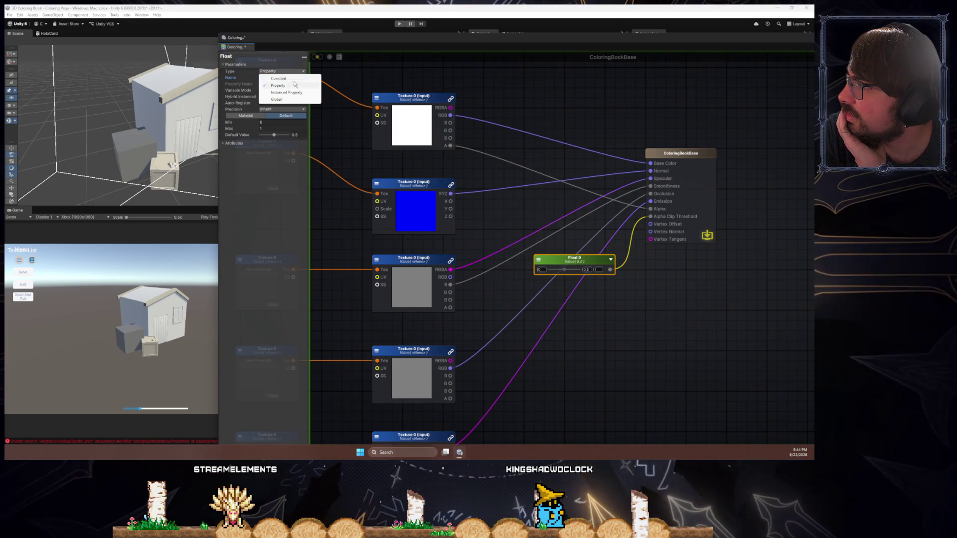
click(292, 78)
click(292, 71)
click(288, 85)
click(288, 77)
text(Alpha)
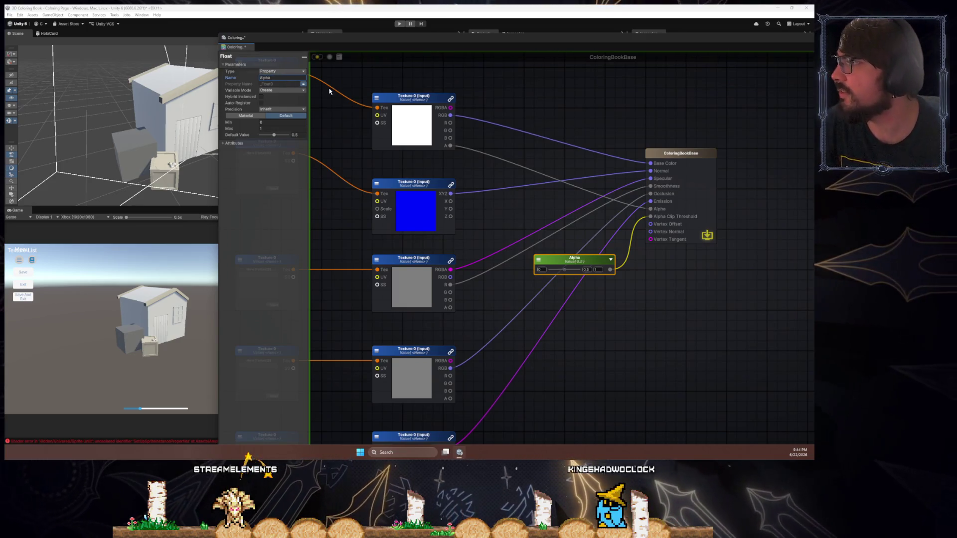
- Name the float property AlphaClip and check the name on the node
key(Return)
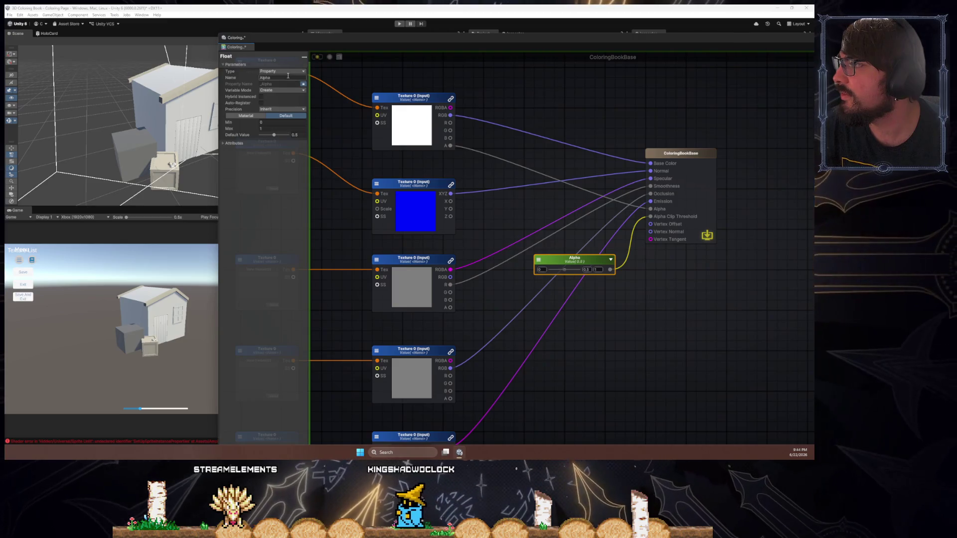
text(Clip)
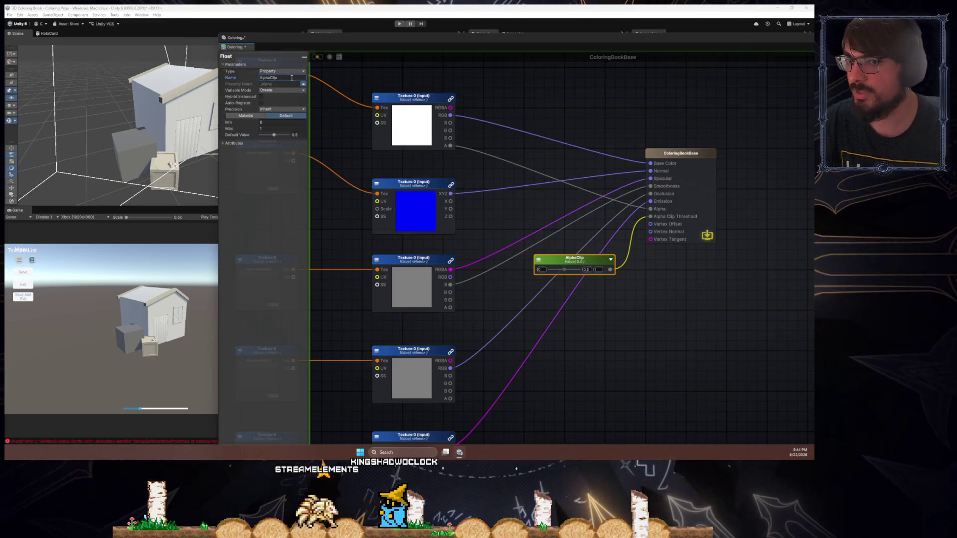
click(483, 115)
click(568, 263)
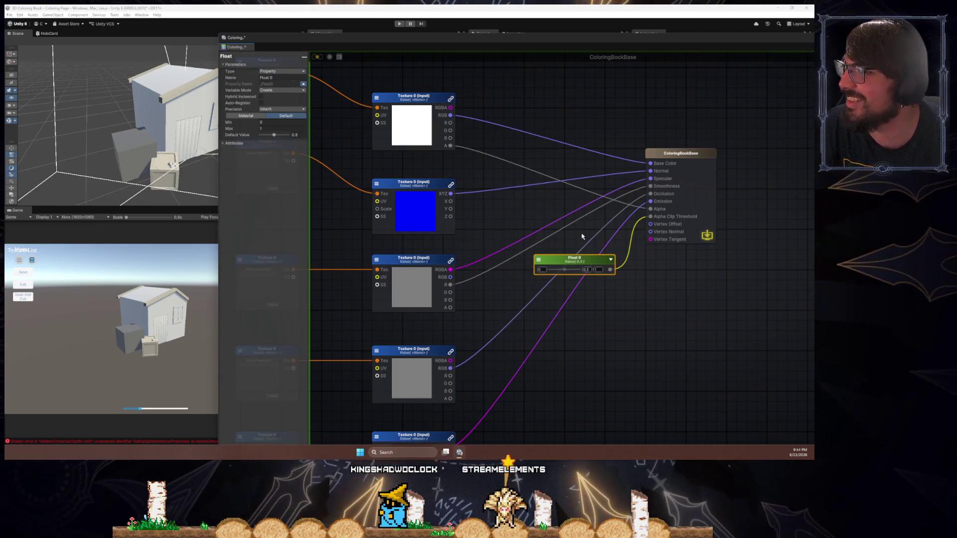
drag(534, 234, 560, 225)
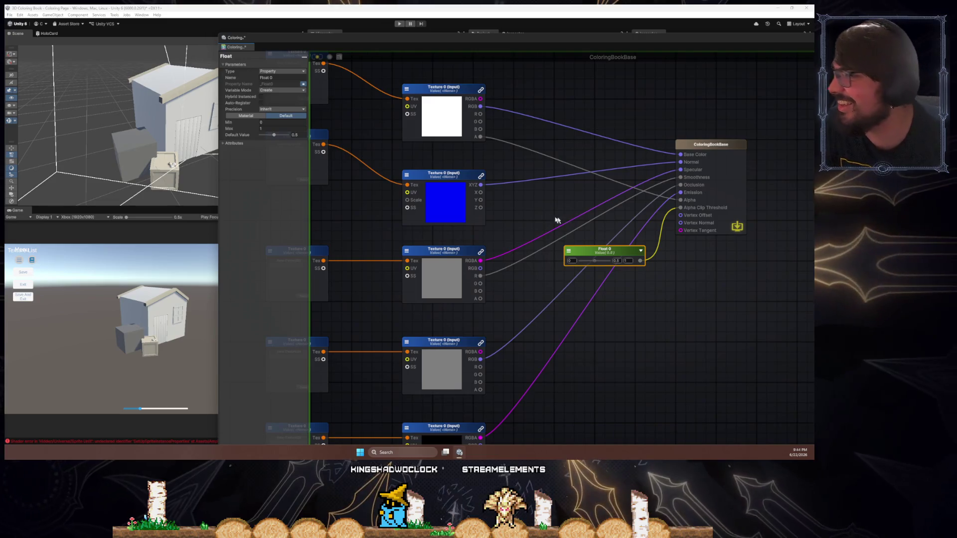
click(505, 216)
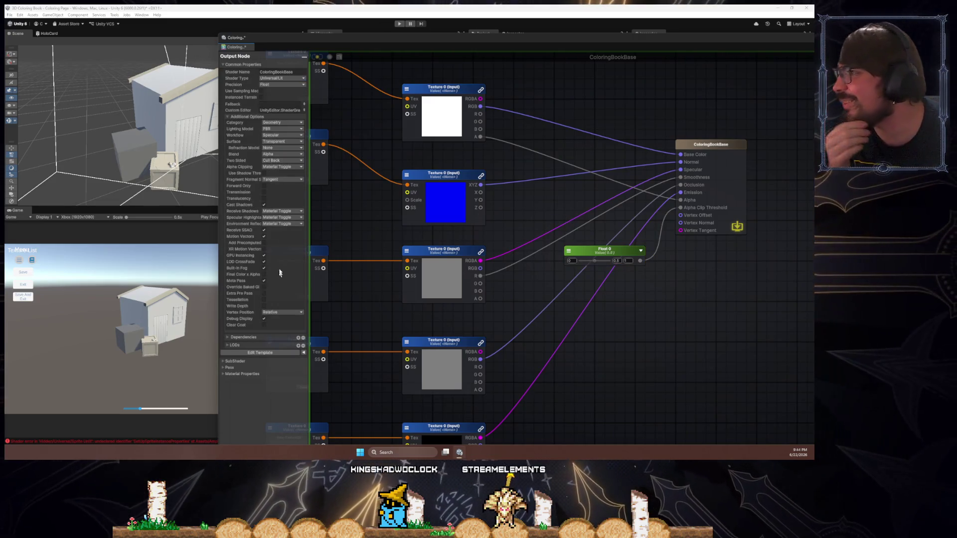
- Reopen the ColoringBookBase graph and rename the float to Clipping
click(366, 44)
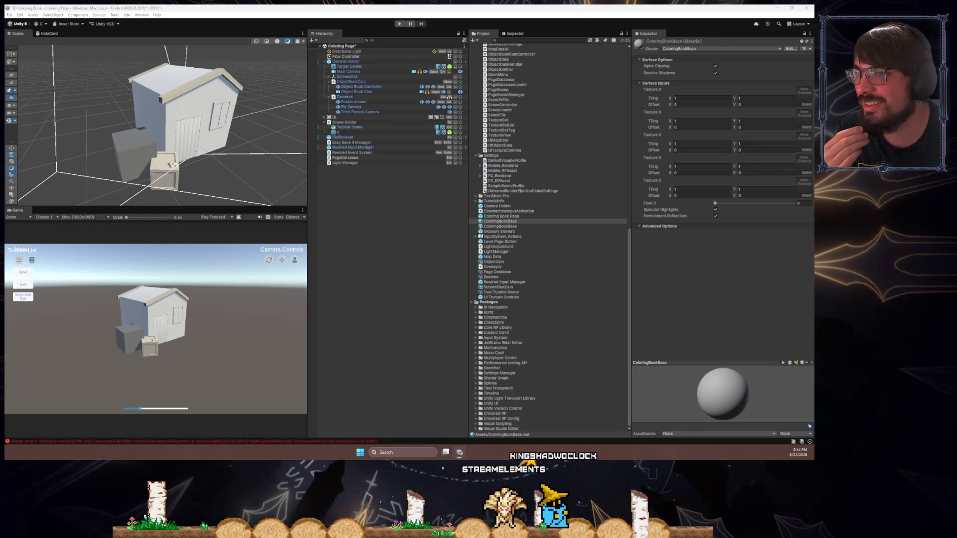
double_click(500, 221)
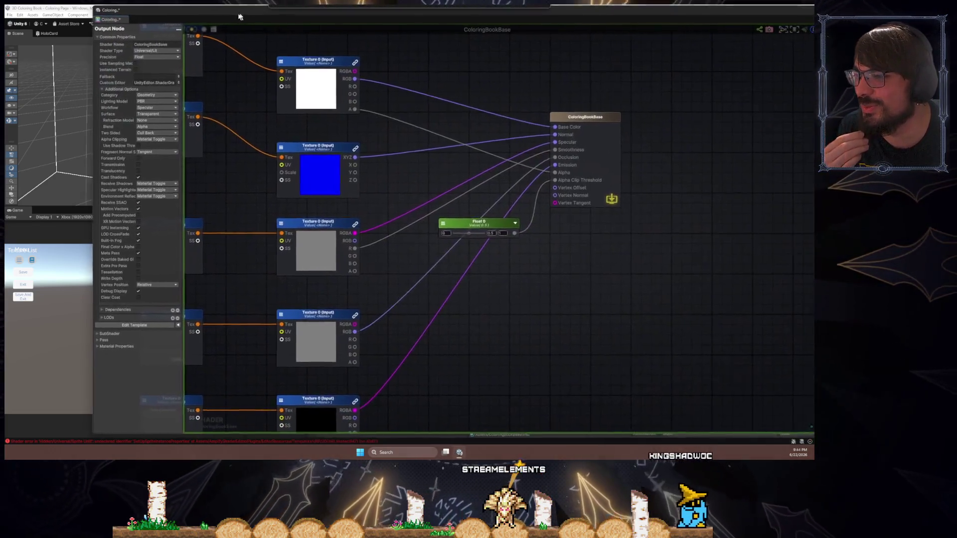
click(486, 228)
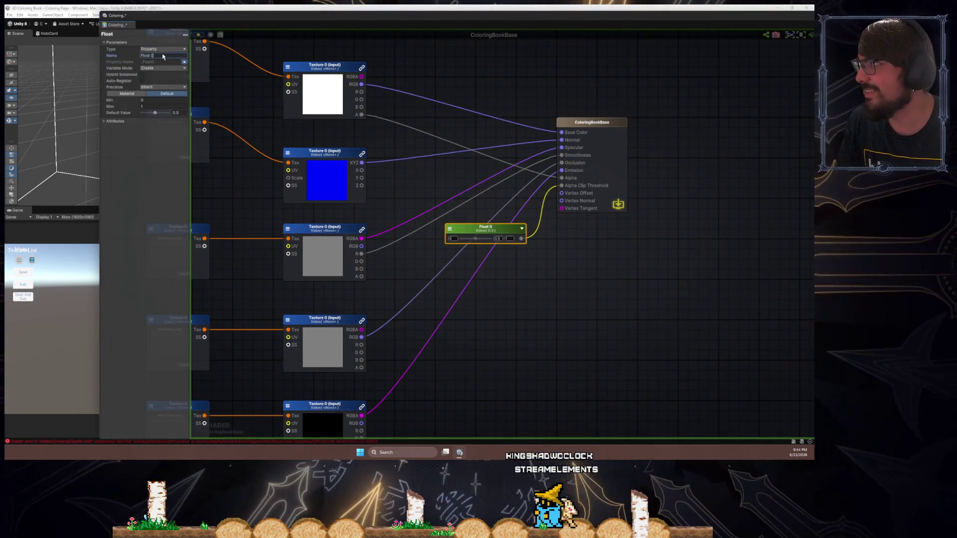
text(Clipping)
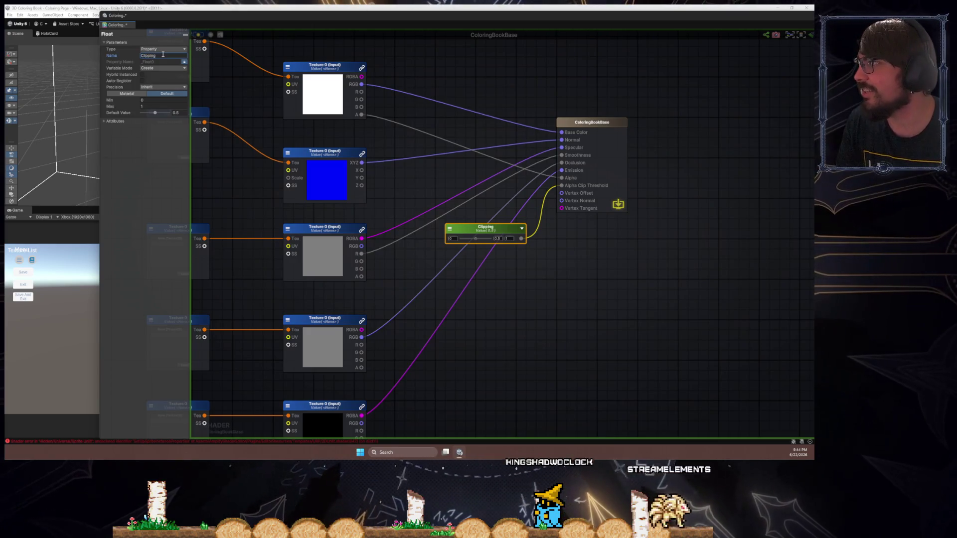
click(404, 148)
click(474, 227)
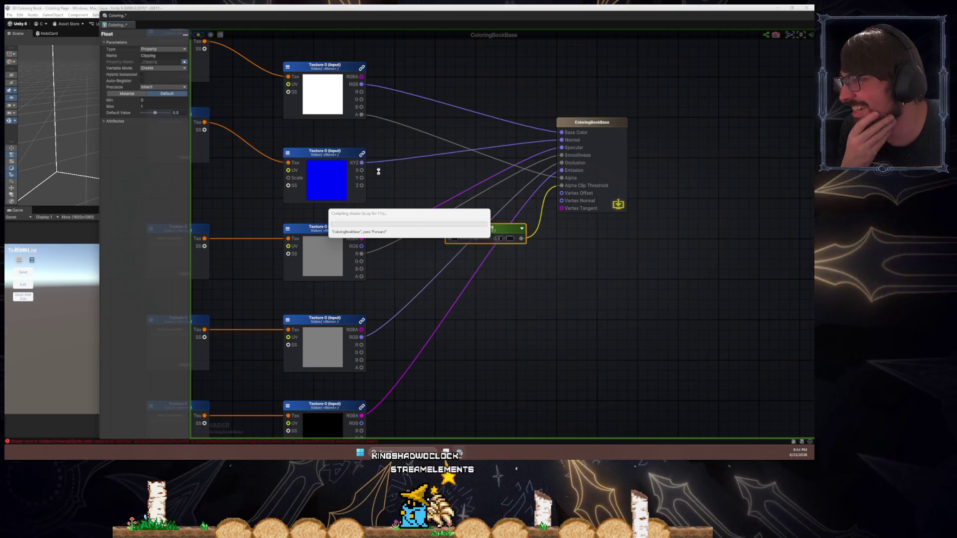
click(439, 170)
- Add a Float property named AlphaIntensity with max 1 and default value 1
key(f)
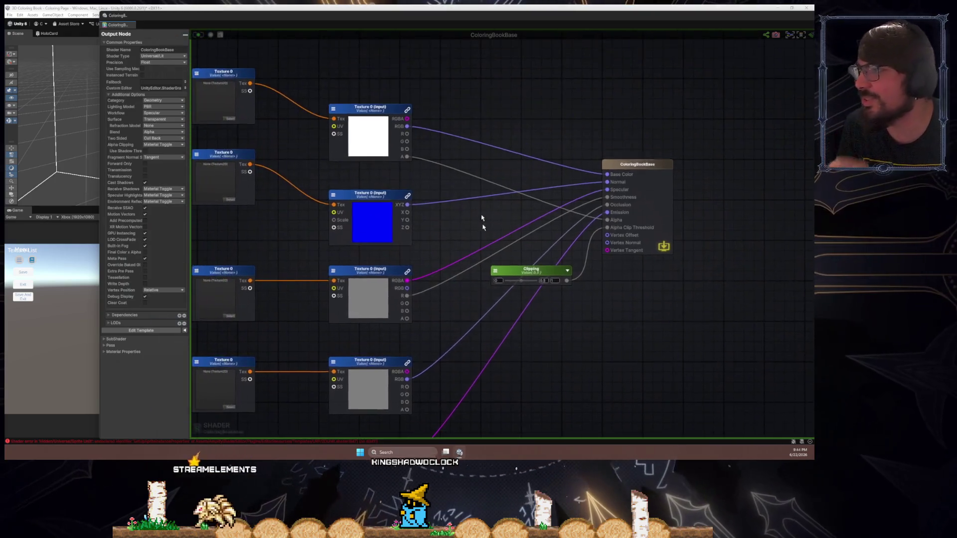
drag(425, 200, 425, 128)
drag(258, 142, 262, 114)
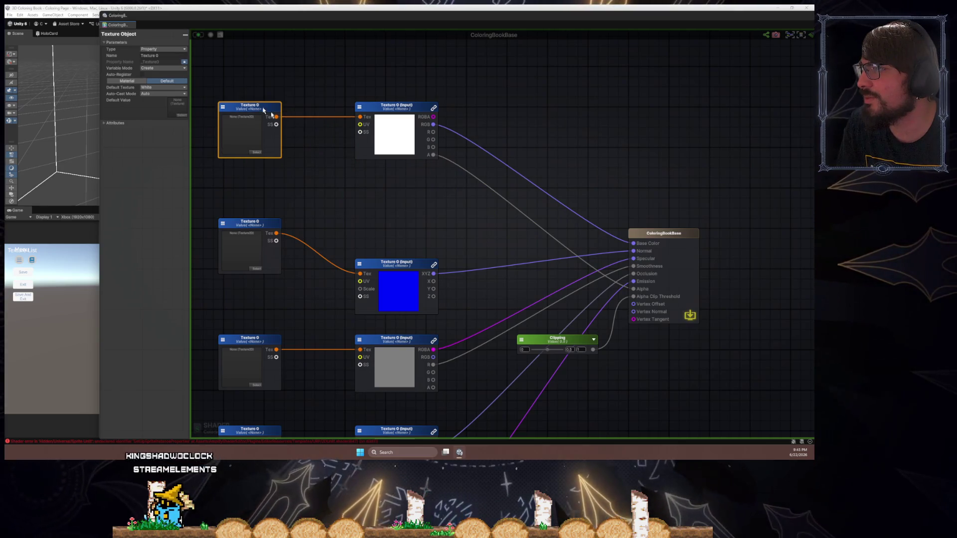
click(380, 182)
right_click(379, 183)
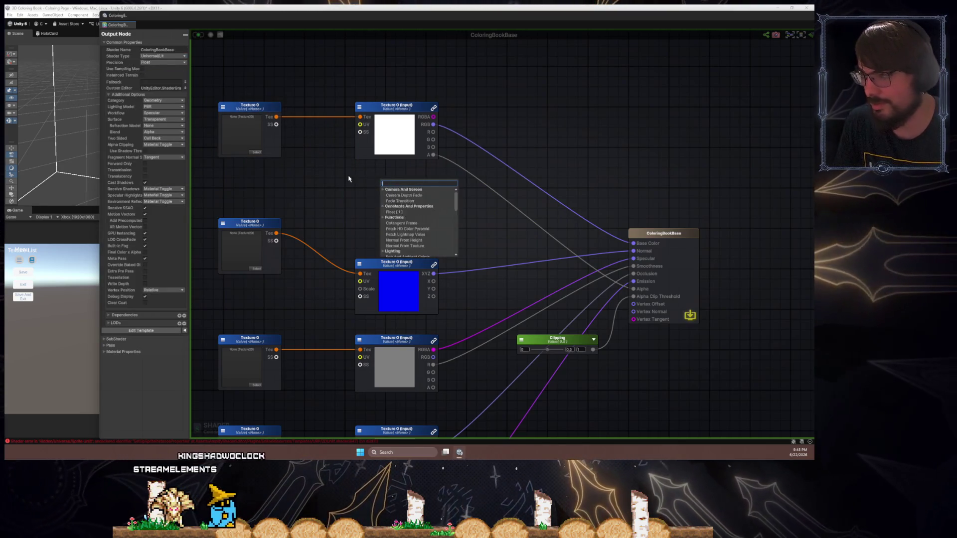
key(Return)
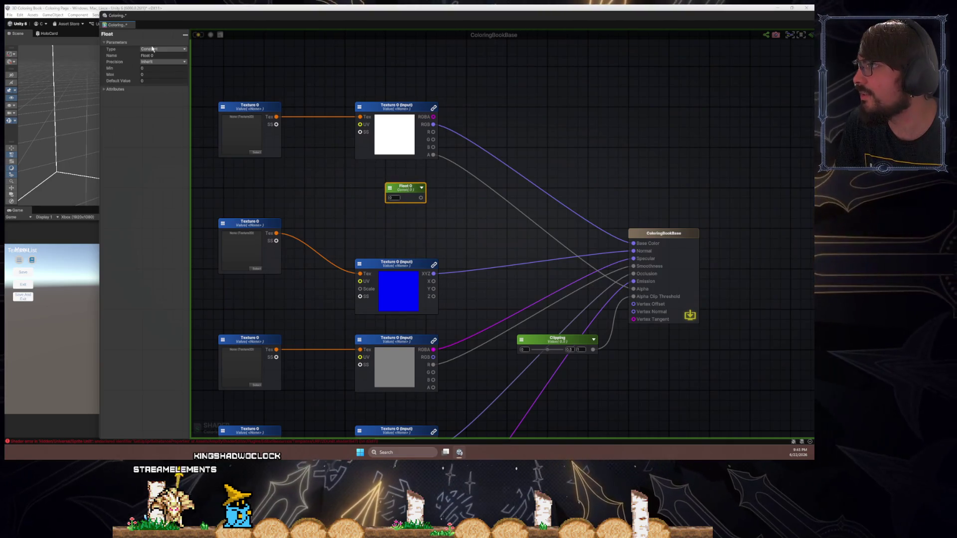
text(AlphaIntensity)
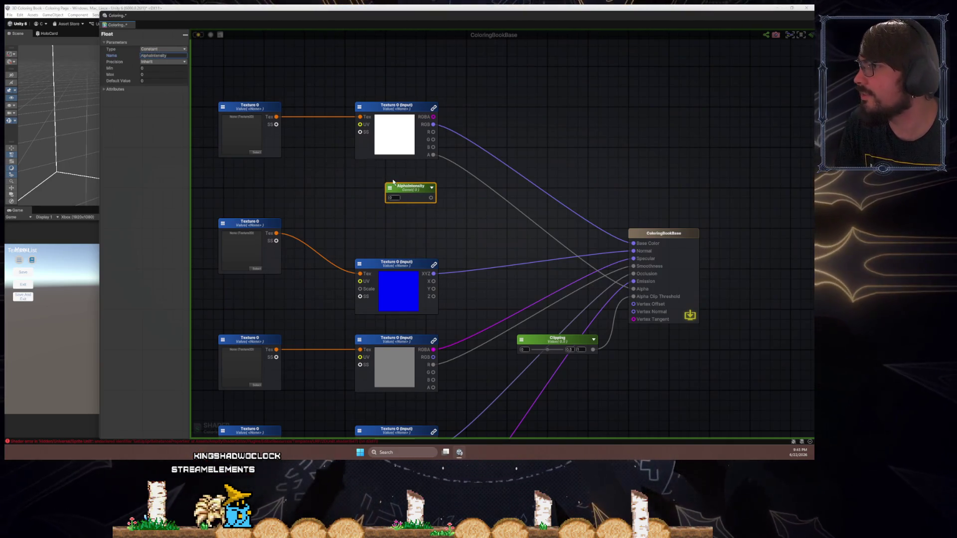
drag(406, 190, 400, 205)
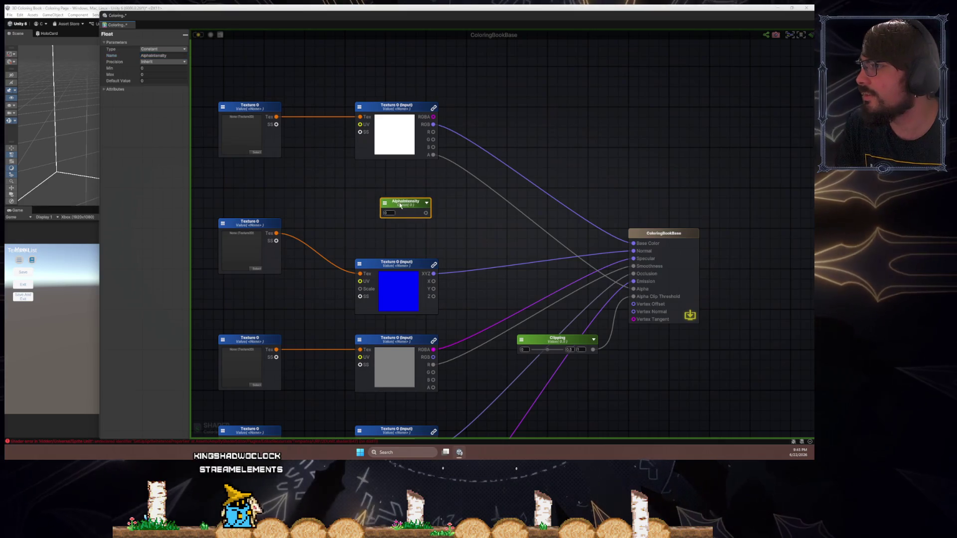
text(1)
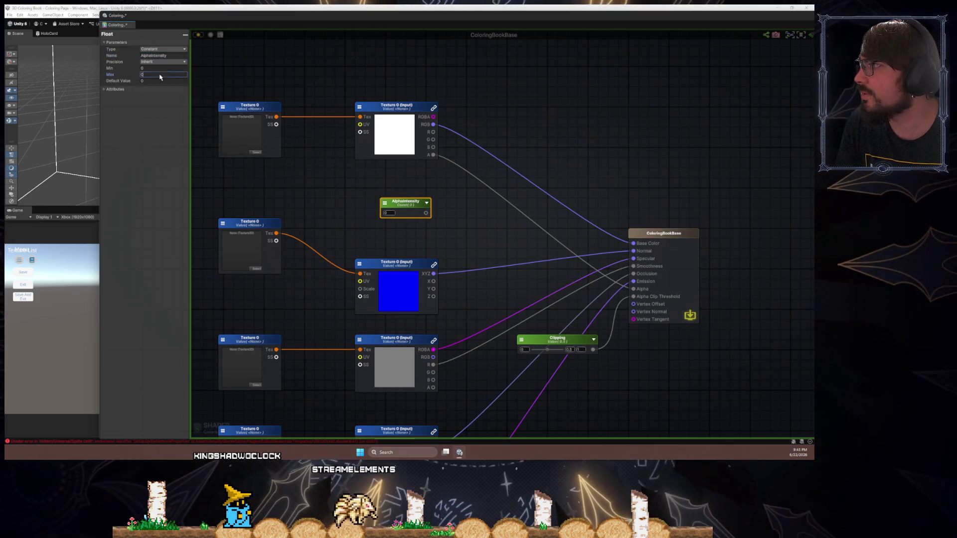
mouse_move(409, 208)
mouse_down()
mouse_move(399, 203)
mouse_move(437, 207)
mouse_move(450, 186)
mouse_up()
click(389, 213)
- Multiply the first texture's alpha by AlphaIntensity and feed the result into Alpha
text(multip)
click(453, 221)
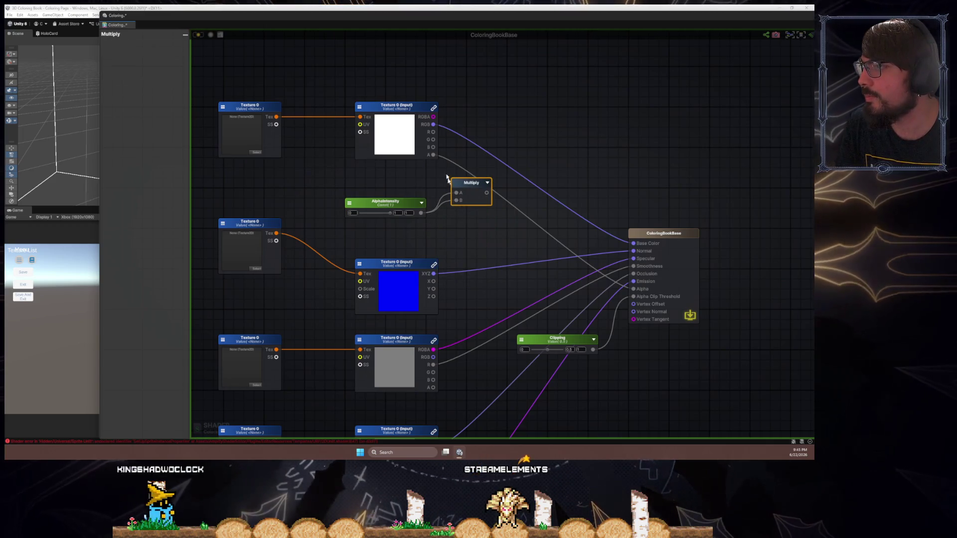
mouse_move(433, 154)
mouse_down()
mouse_move(456, 192)
mouse_move(628, 288)
mouse_up()
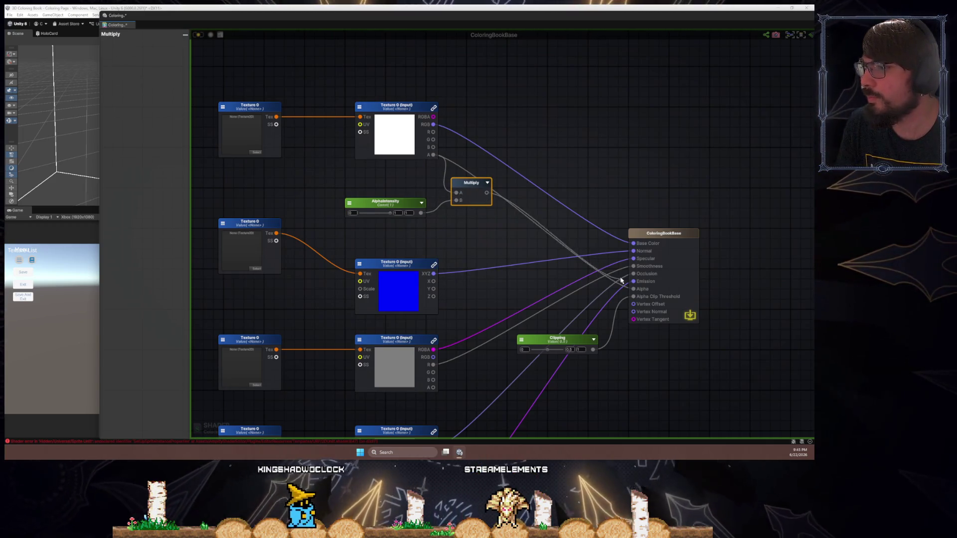
mouse_move(564, 338)
mouse_down()
mouse_move(550, 345)
mouse_move(571, 291)
mouse_move(580, 293)
mouse_move(512, 290)
mouse_up()
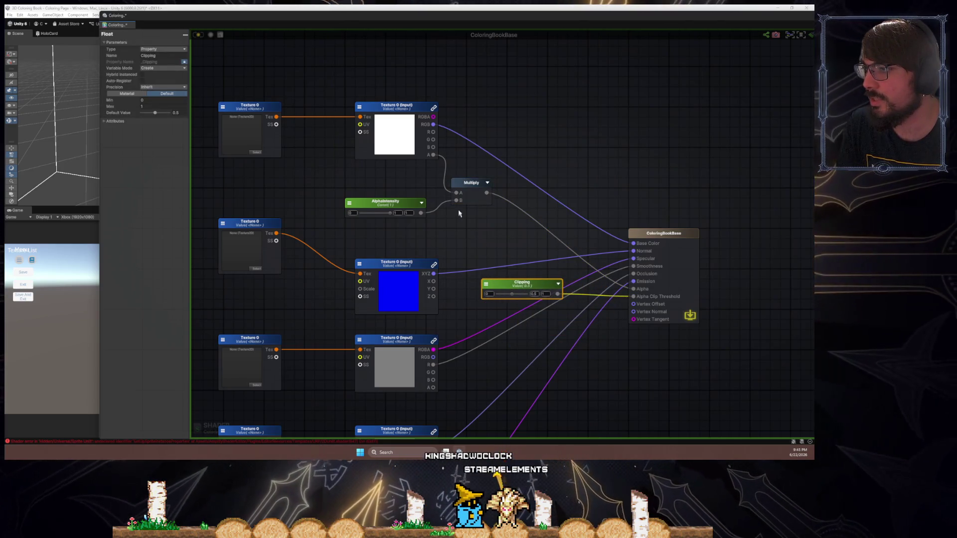
drag(472, 189, 482, 189)
mouse_move(406, 109)
mouse_down()
mouse_move(387, 109)
mouse_move(396, 109)
mouse_up()
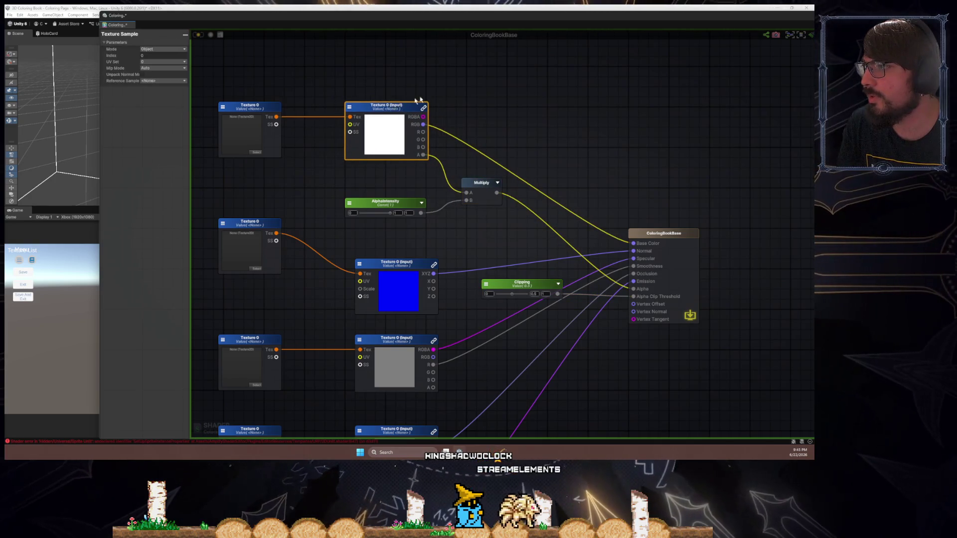
- Add a Color node above the white texture, discarding a stray Grab Screen Color node
right_click(394, 118)
text(grab)
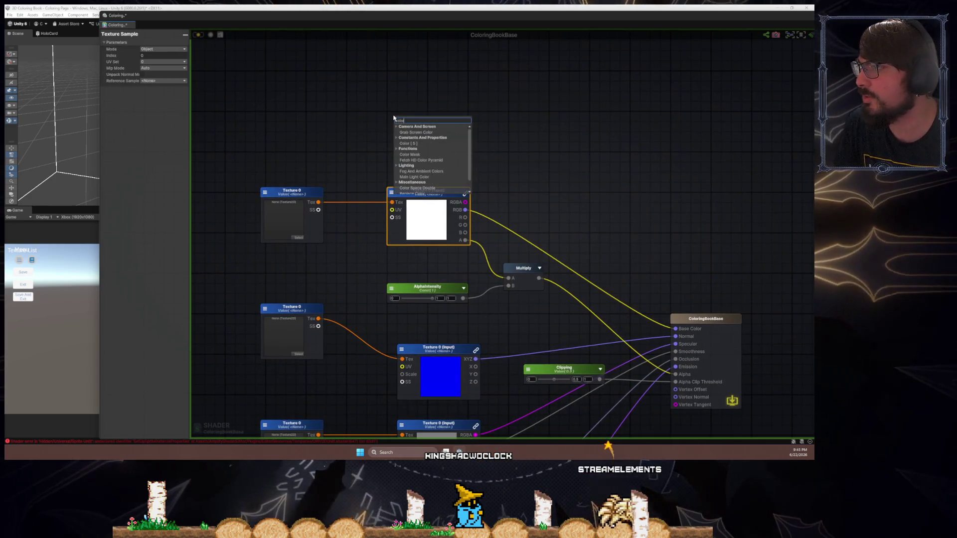
click(424, 127)
key(Delete)
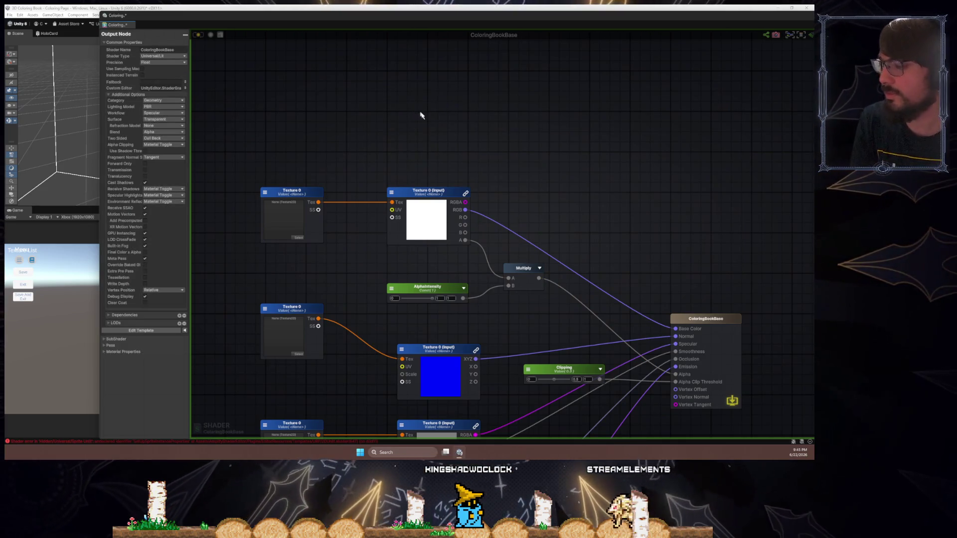
click(425, 119)
- Multiply the Color node with the first texture's RGB in a new Multiply node
mouse_move(468, 124)
mouse_down()
mouse_move(435, 109)
mouse_move(431, 95)
mouse_move(508, 165)
mouse_up()
text(multiply)
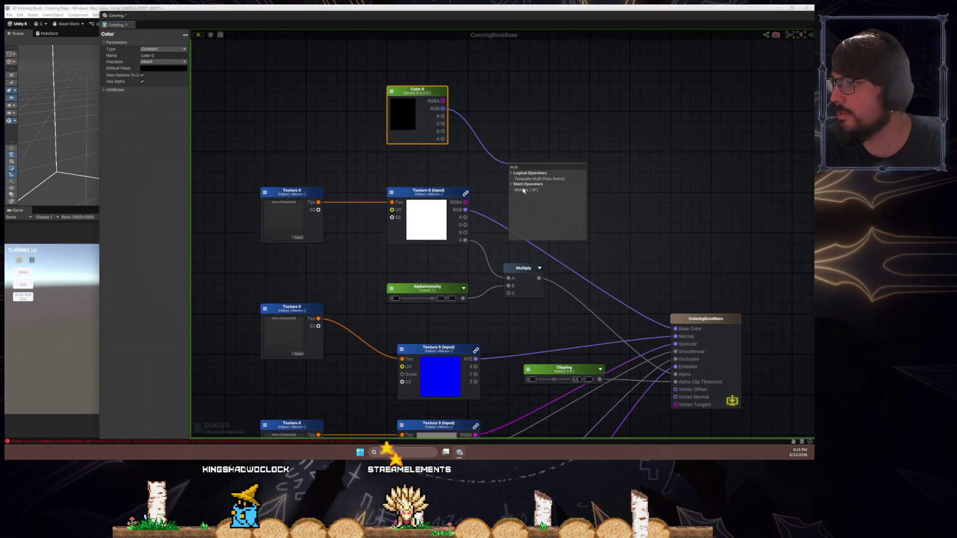
click(524, 189)
mouse_move(466, 210)
mouse_down()
mouse_move(529, 194)
mouse_move(525, 182)
mouse_up()
- Rename the colour to ColorTint, make it a Property, and set its default to white
click(414, 91)
click(169, 55)
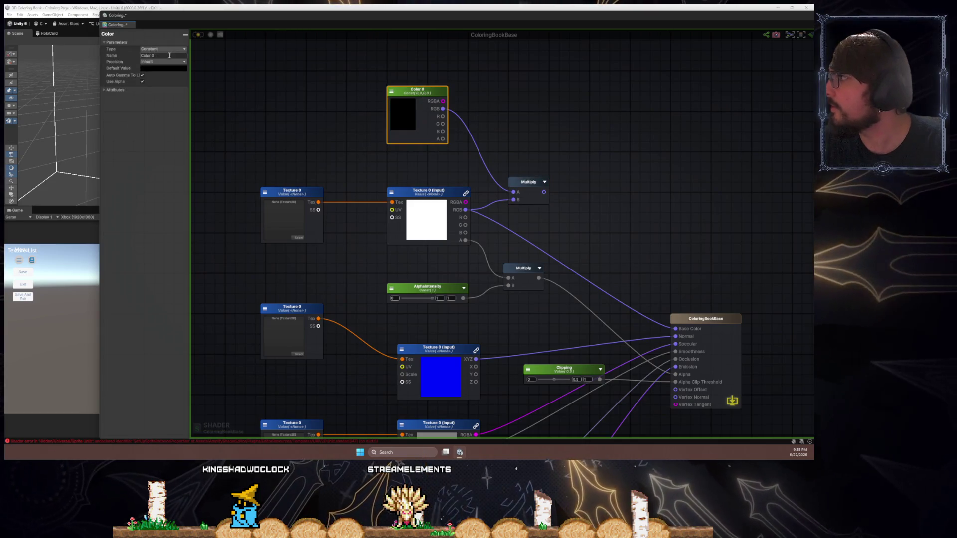
text(ColorTint)
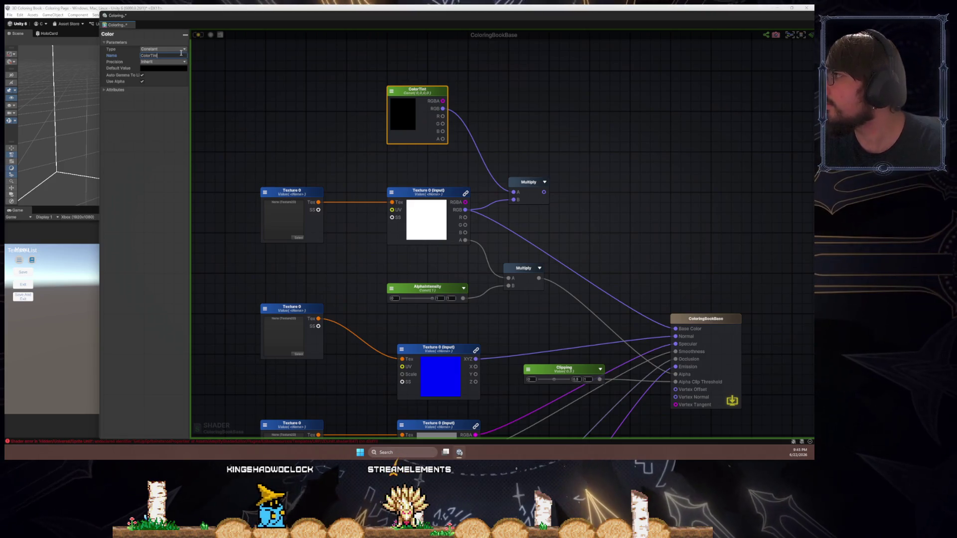
click(182, 48)
click(183, 63)
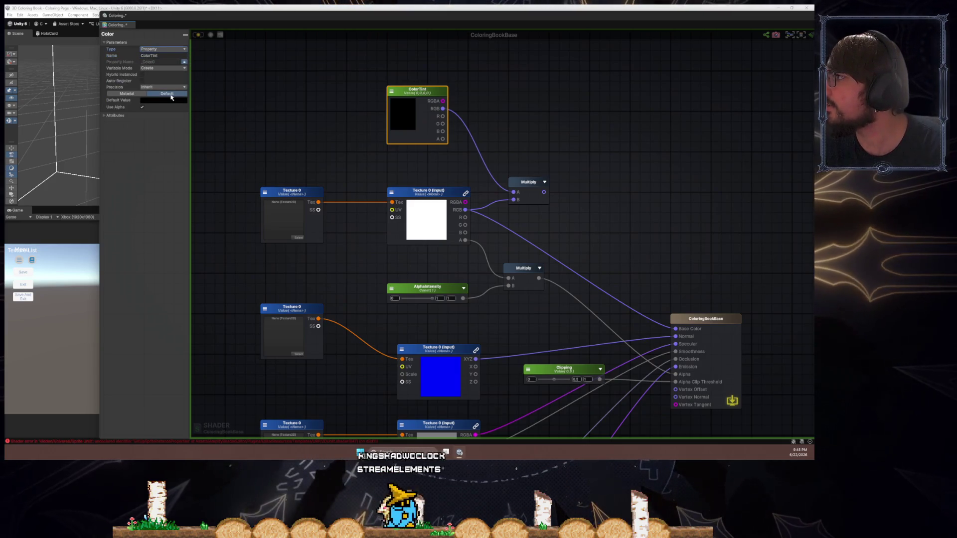
click(164, 100)
click(202, 149)
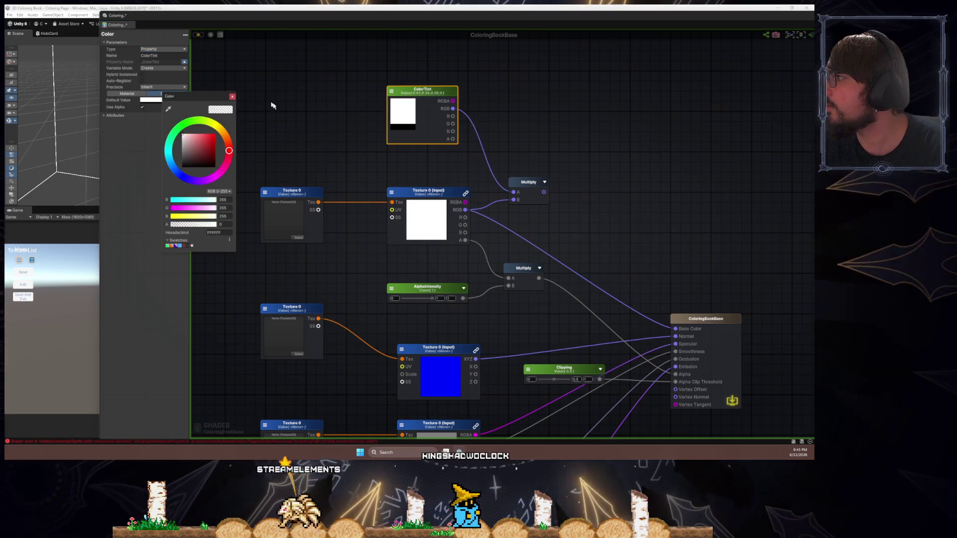
click(269, 103)
click(401, 109)
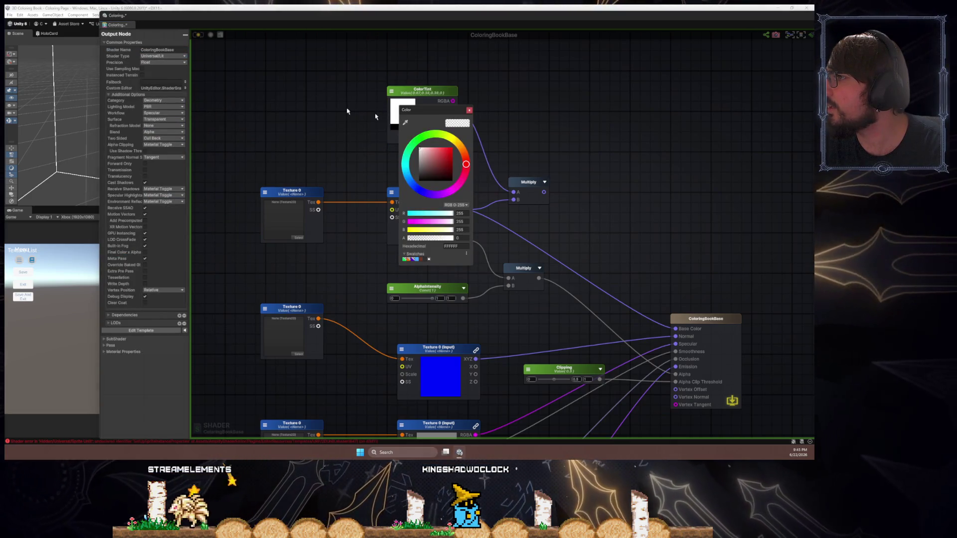
click(355, 141)
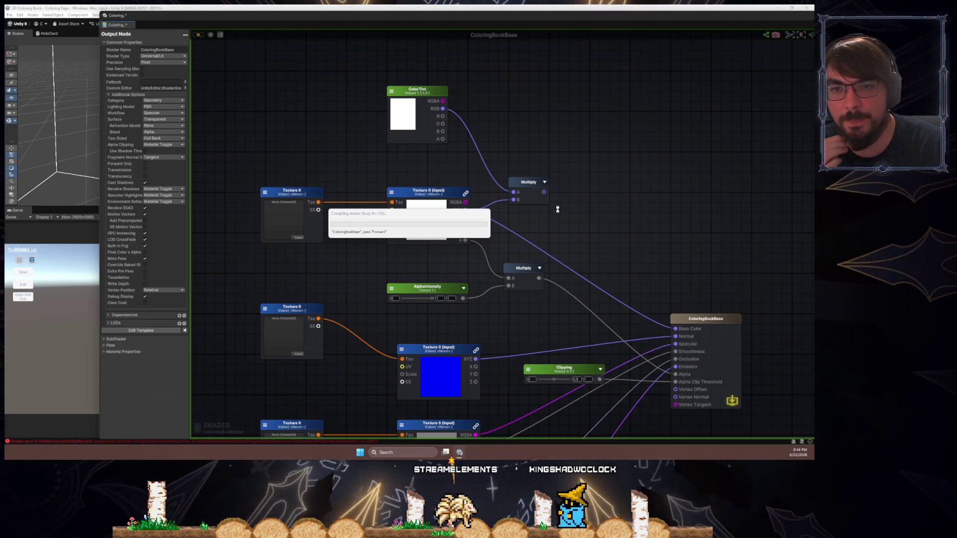
scroll(557, 210, down, 2)
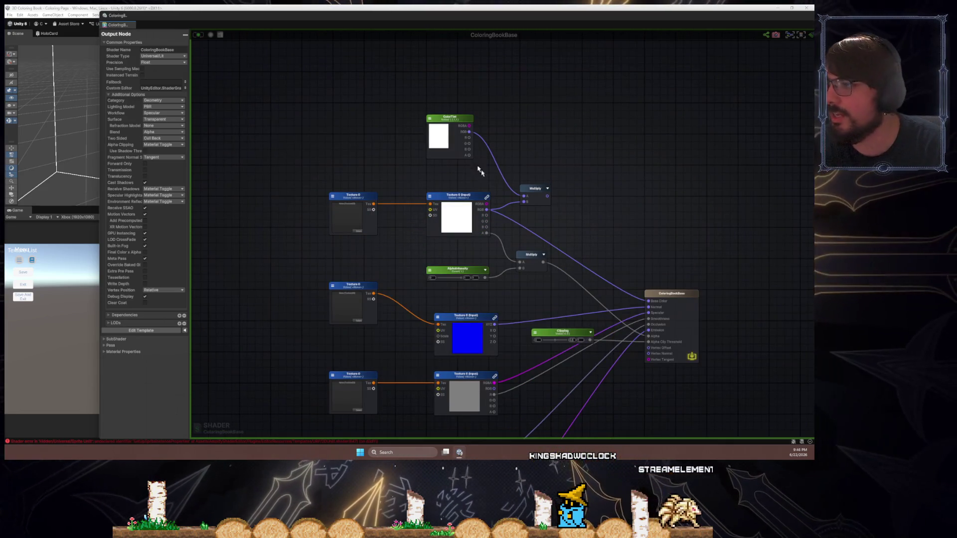
- Delete the ColorTint node and its Multiply node
click(459, 122)
key(Delete)
click(529, 196)
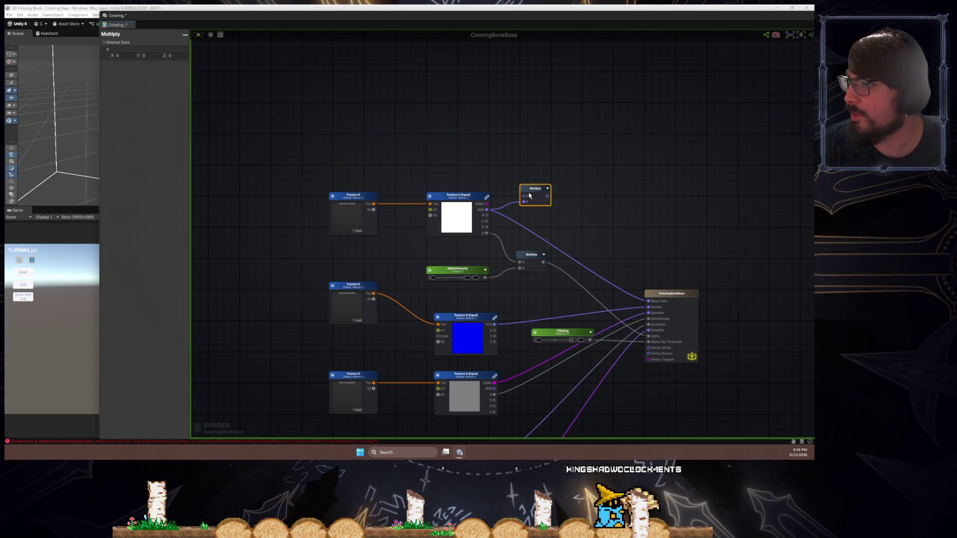
key(Delete)
mouse_move(569, 329)
mouse_down()
mouse_move(535, 208)
mouse_move(559, 215)
mouse_up()
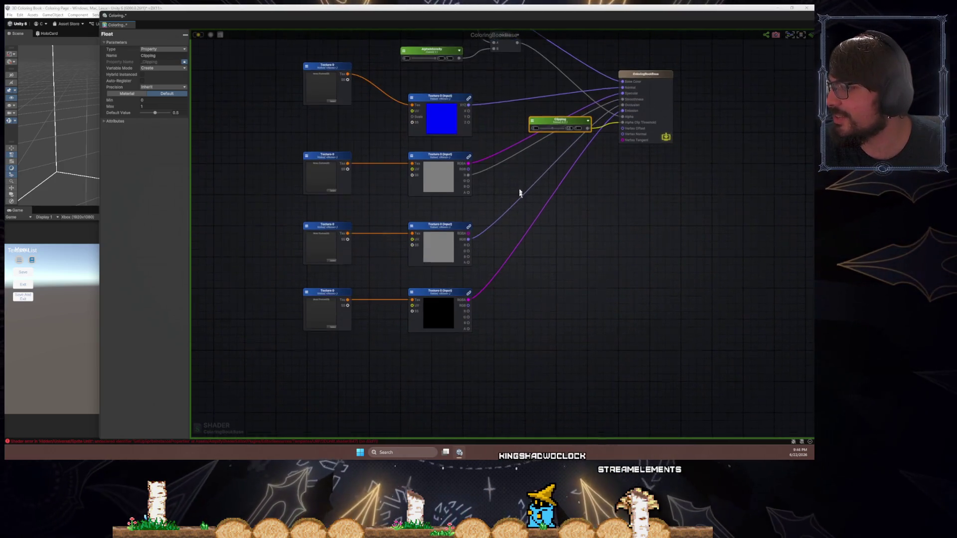
- Select the black emission texture sample, cancelling a stray node search
click(446, 314)
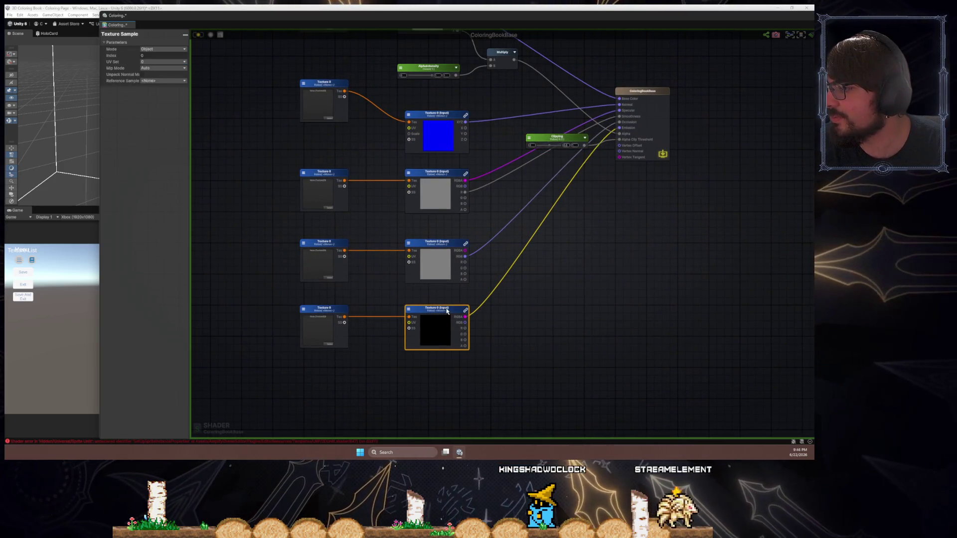
scroll(367, 344, up, 2)
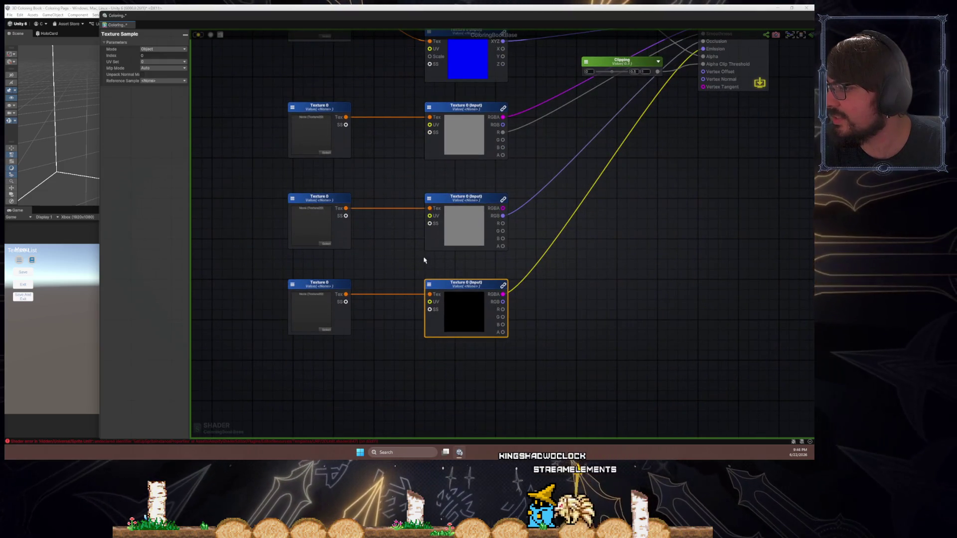
drag(328, 295, 307, 301)
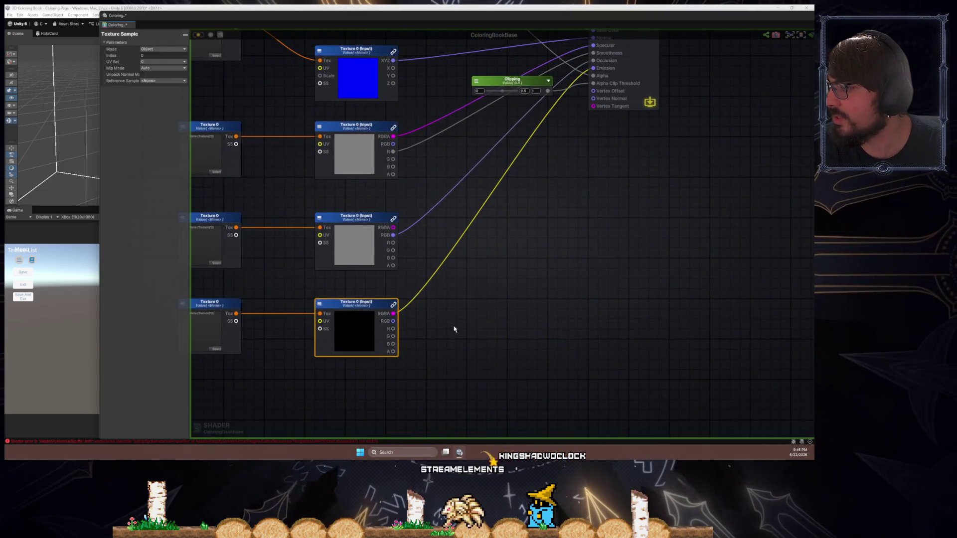
scroll(452, 327, down, 3)
click(412, 348)
right_click(413, 348)
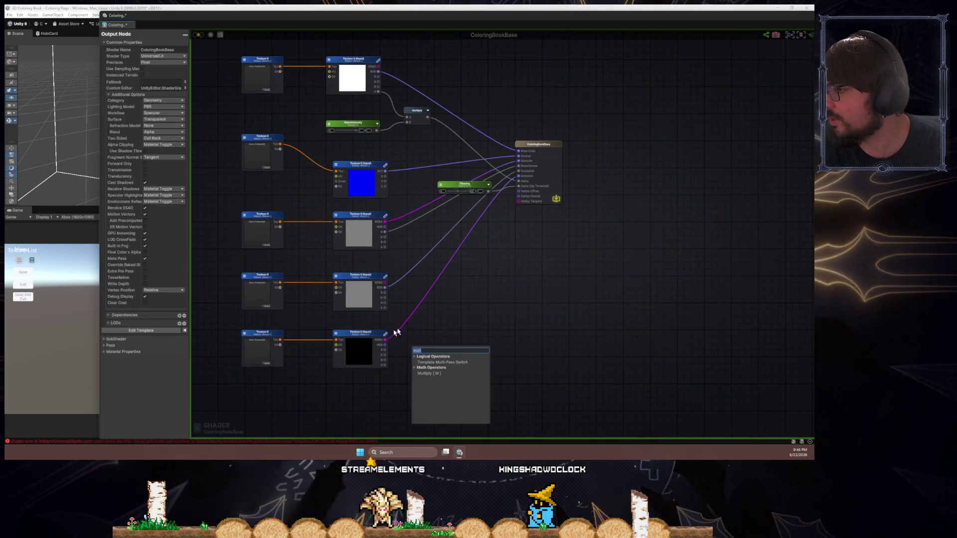
text(hdr)
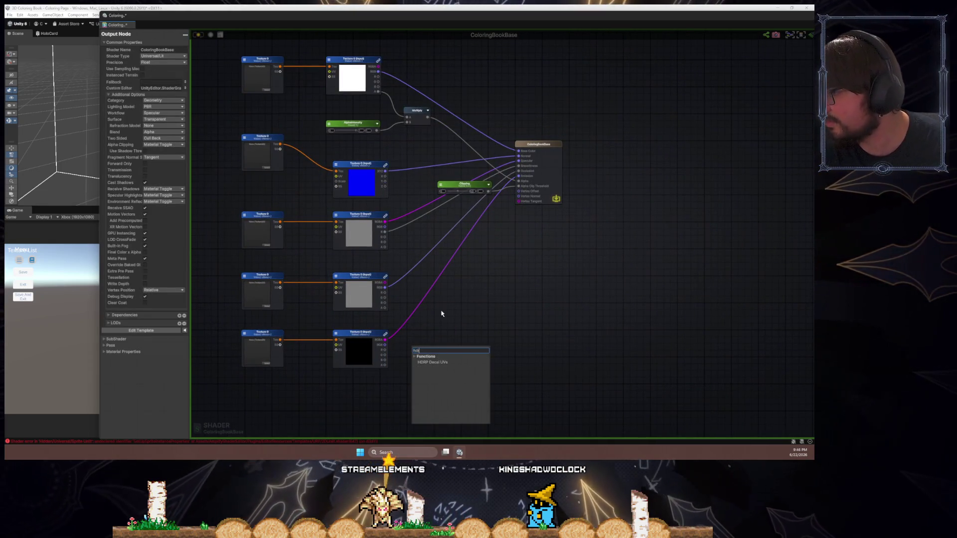
key(Escape)
key(ctrl+z)
scroll(424, 353, up, 5)
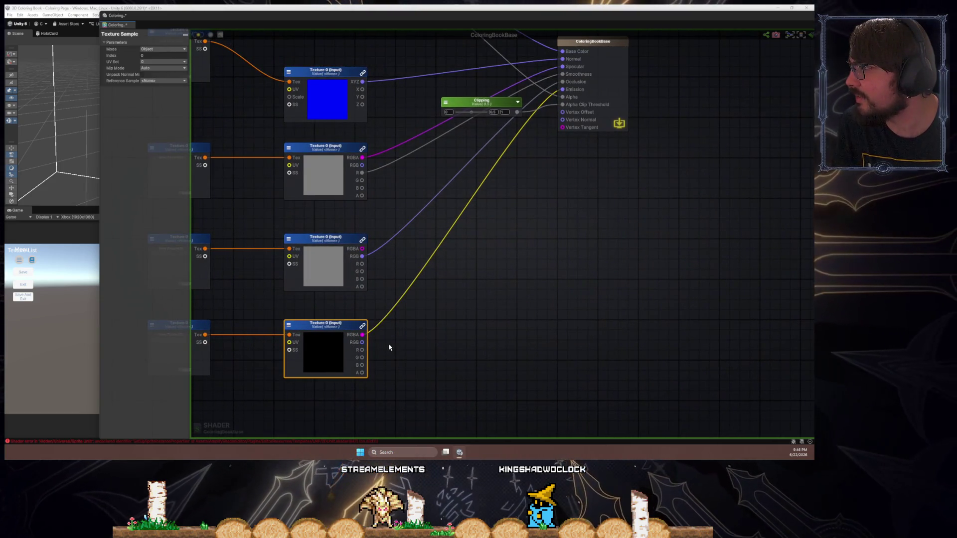
- Review the emission texture sample's reference sampler, UV set and mode options
click(162, 81)
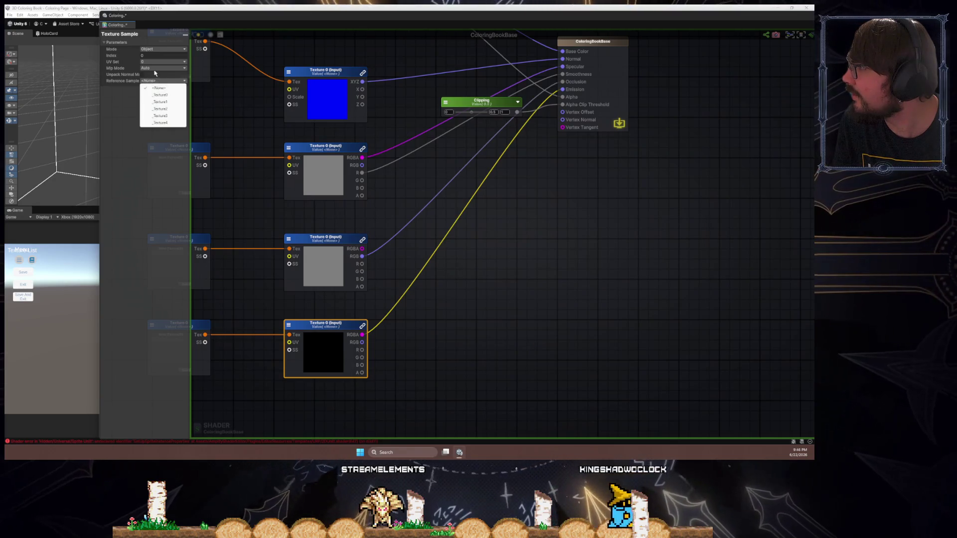
click(159, 67)
click(159, 62)
click(148, 50)
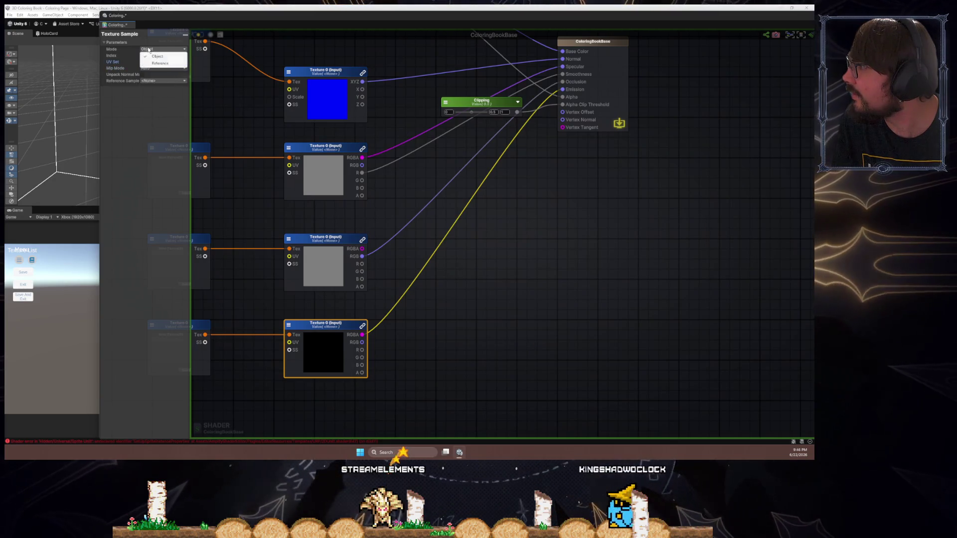
click(420, 310)
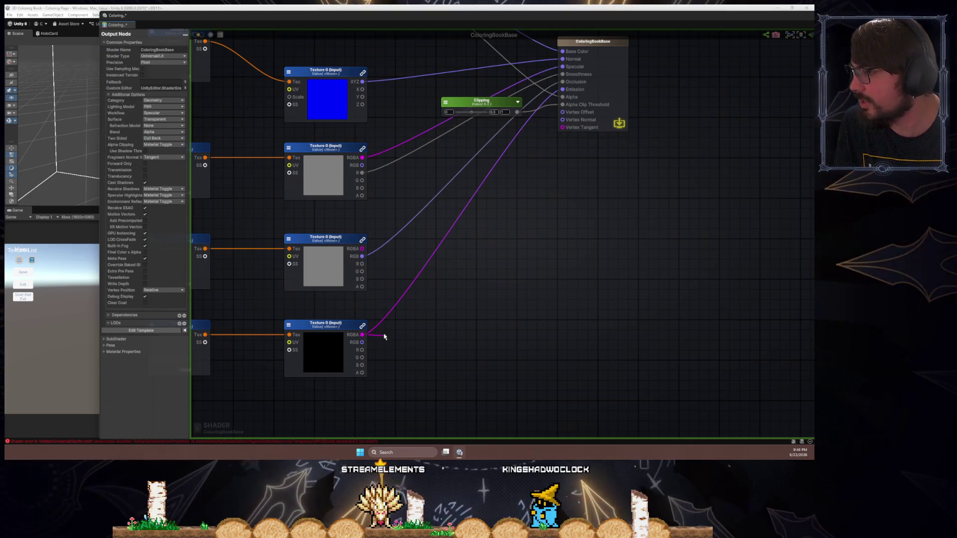
- Add a Multiply node fed by the emission texture's RGBA output
drag(383, 336, 387, 337)
text(multiply)
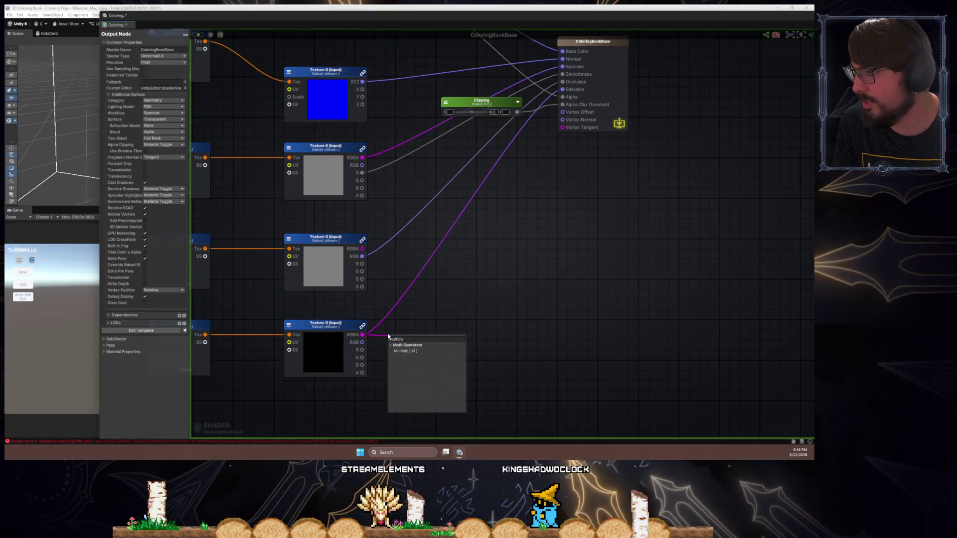
key(Return)
mouse_move(405, 335)
mouse_down()
mouse_move(422, 319)
mouse_move(420, 304)
mouse_up()
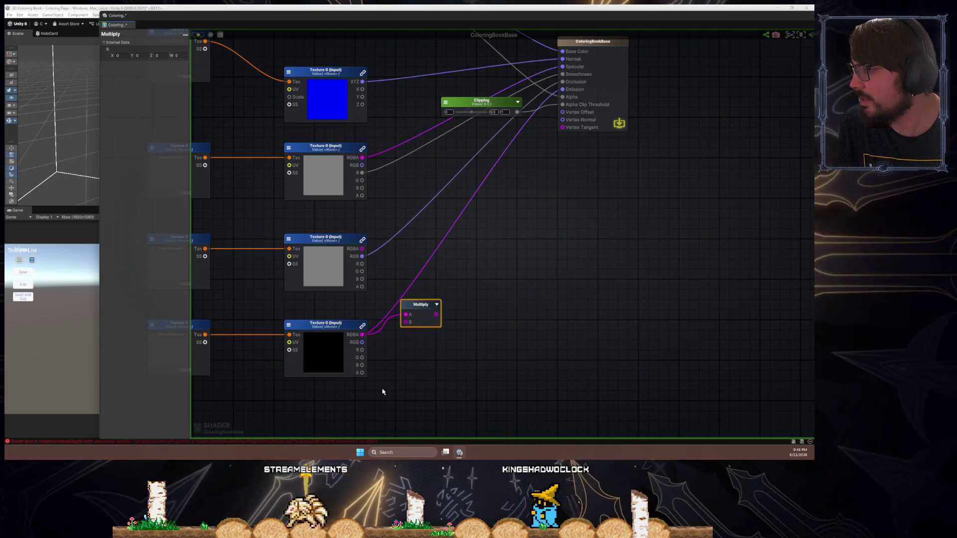
- Add a Float named EmissionIntensity and make it an exposed material property
click(383, 391)
right_click(368, 402)
text(float)
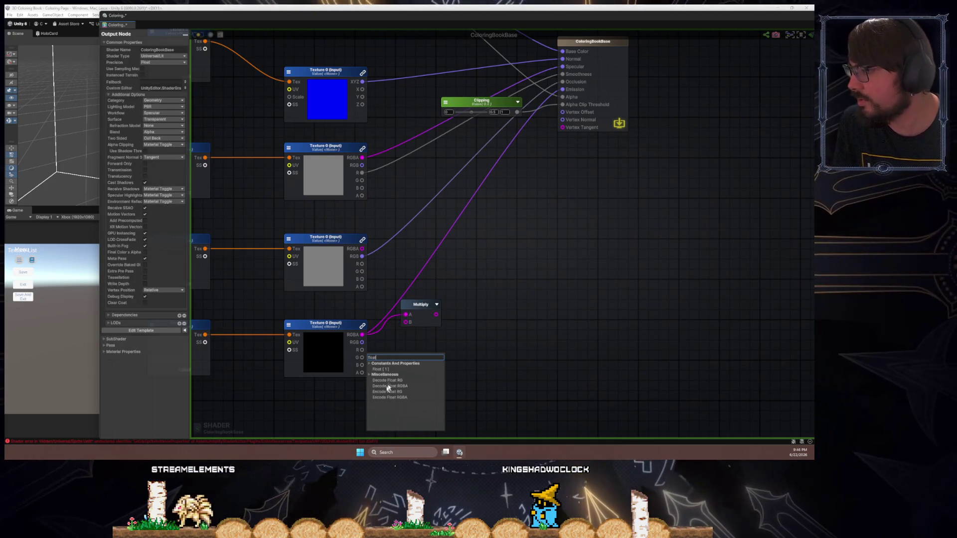
click(383, 369)
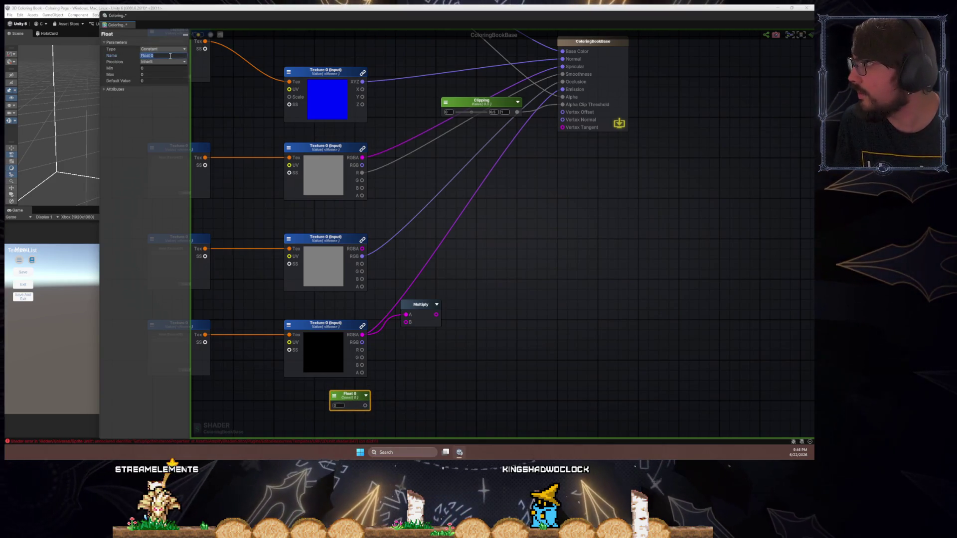
text(Intens)
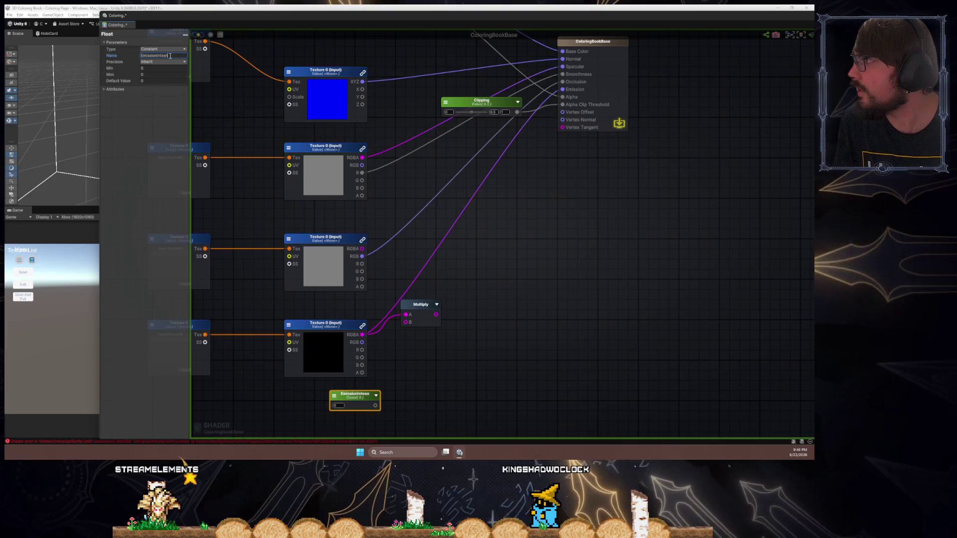
text(ity)
click(169, 49)
click(167, 62)
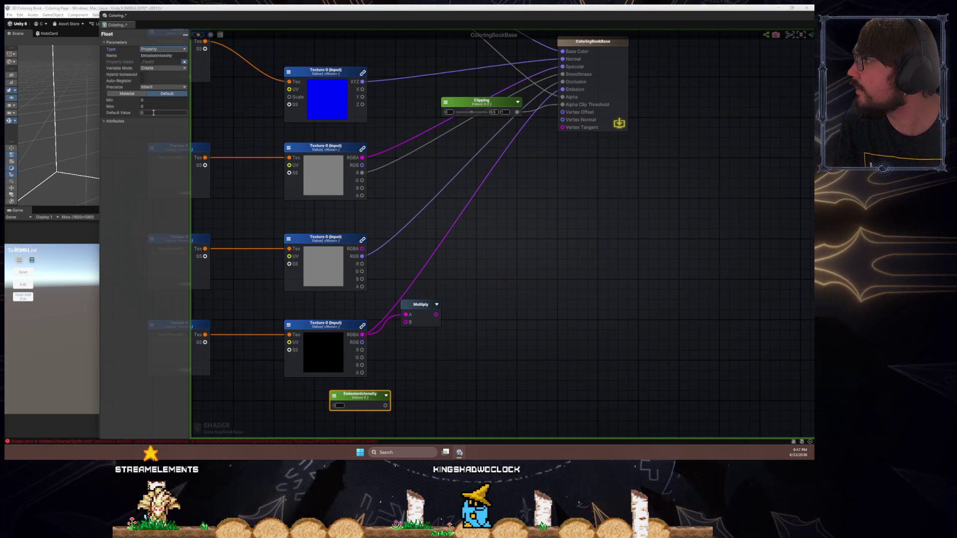
click(369, 309)
- Wire EmissionIntensity into Multiply B and the Multiply result into Emission
drag(385, 405, 406, 322)
drag(369, 396, 345, 396)
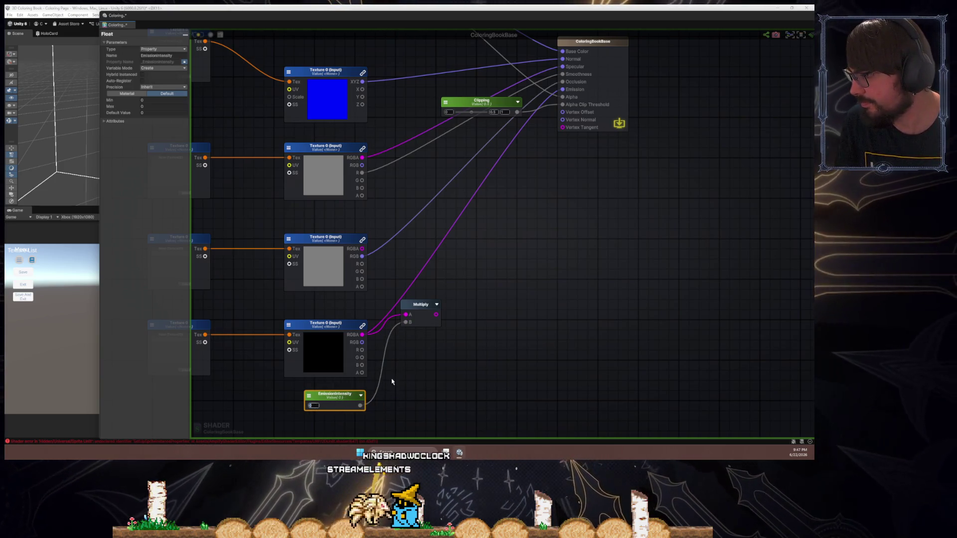
text(1)
click(447, 331)
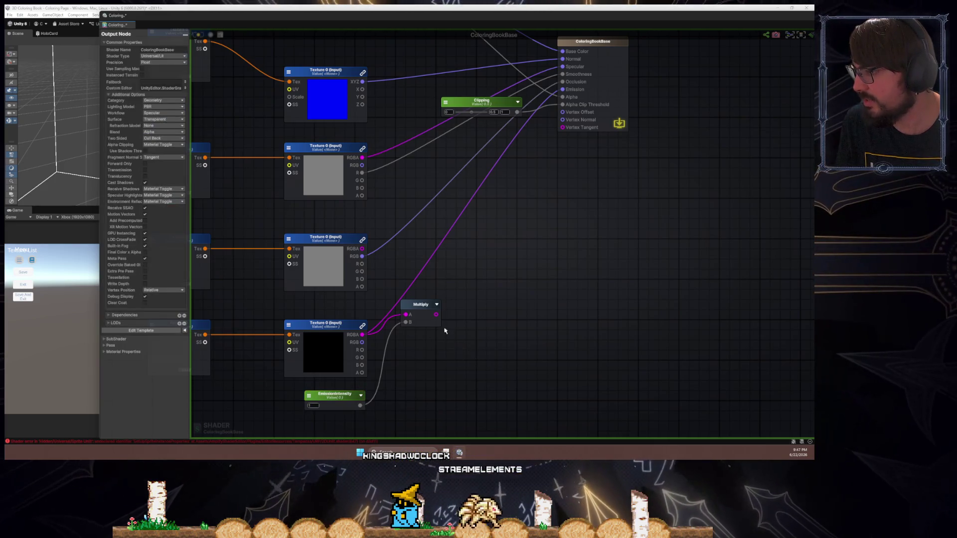
drag(436, 315, 555, 94)
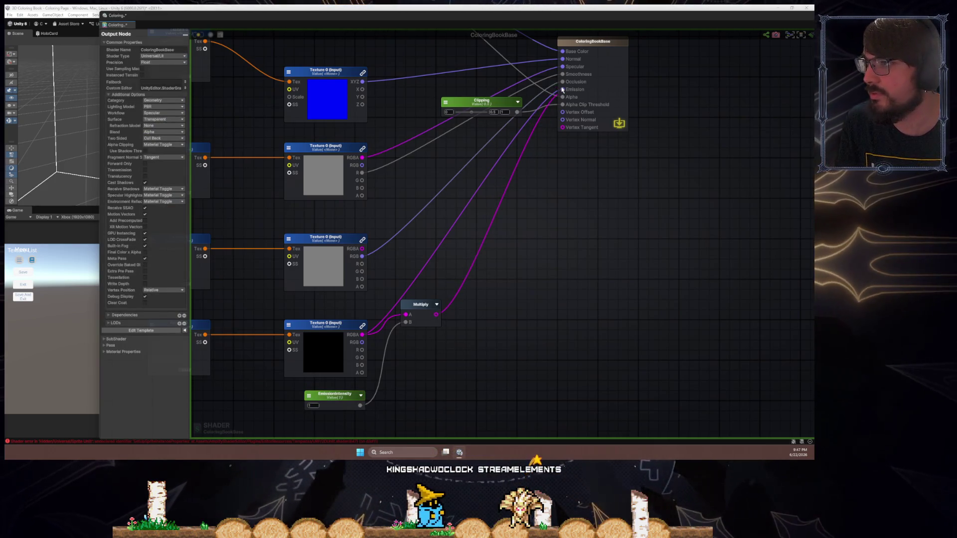
mouse_move(542, 239)
mouse_down()
mouse_move(567, 278)
mouse_move(664, 328)
mouse_move(520, 299)
mouse_move(519, 331)
mouse_move(466, 333)
mouse_move(470, 277)
mouse_move(497, 281)
mouse_up()
key(Return)
- Add a Float named AOIntensity beside the Multiply node and make it a material property
click(470, 325)
click(471, 326)
drag(487, 333, 465, 342)
drag(498, 275, 513, 280)
drag(468, 339, 463, 339)
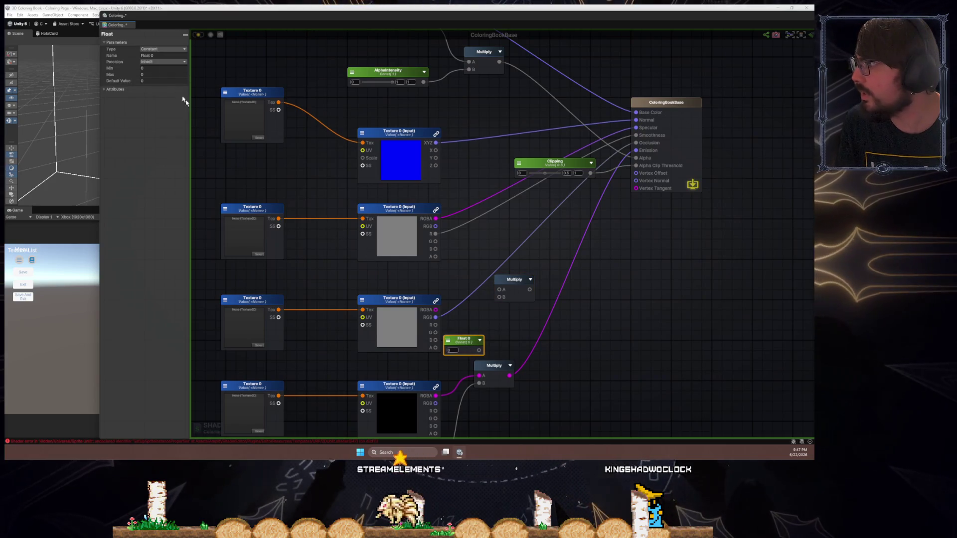
click(161, 55)
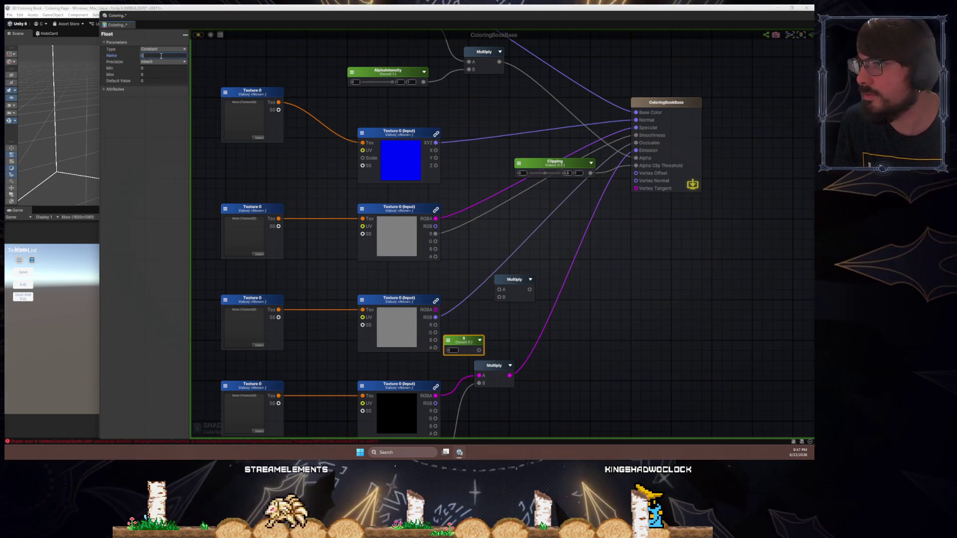
text(OIntensi)
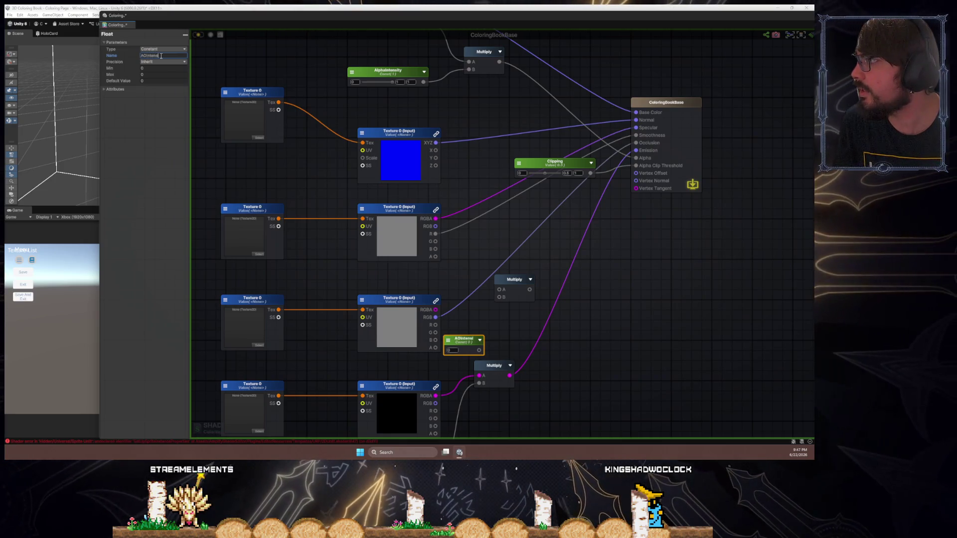
text(ty)
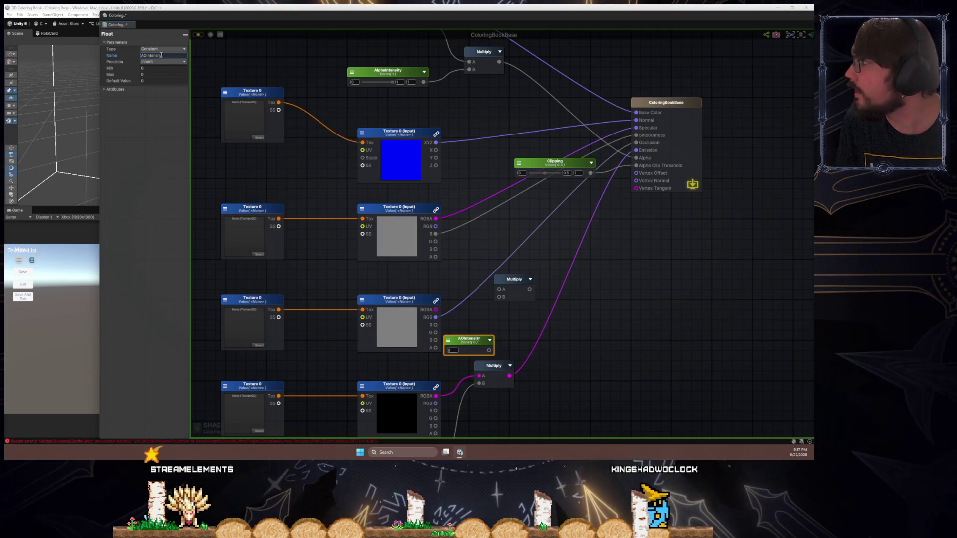
click(163, 49)
click(169, 63)
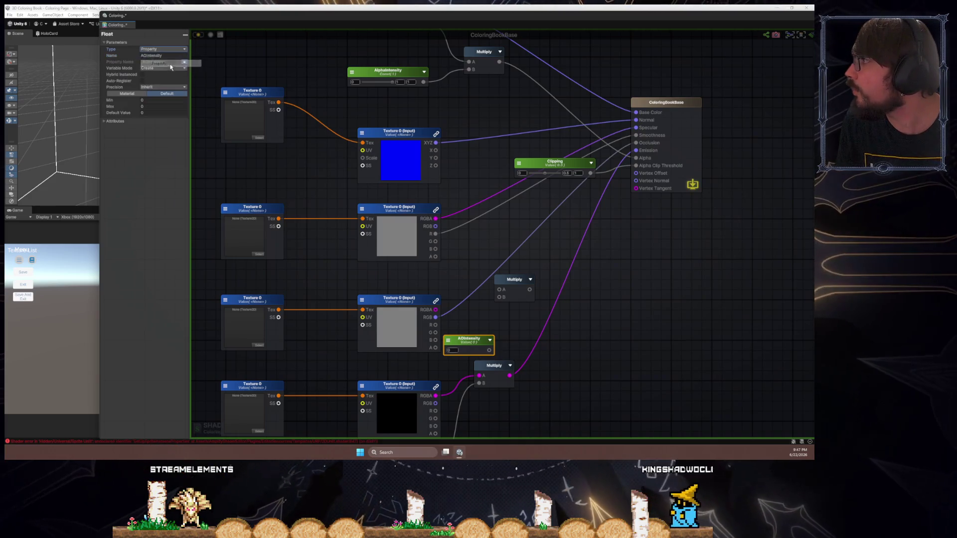
click(159, 113)
- Multiply the third texture's red channel by AOIntensity and feed the product into Occlusion
drag(489, 350, 499, 297)
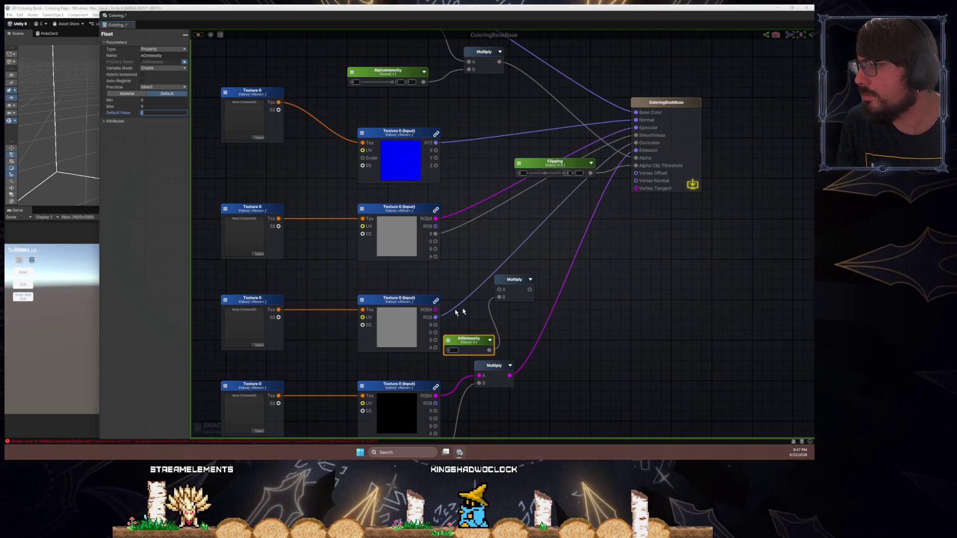
mouse_move(436, 317)
mouse_down()
mouse_move(499, 289)
mouse_move(636, 143)
mouse_up()
drag(436, 324, 513, 276)
drag(468, 340, 459, 339)
drag(398, 303, 388, 297)
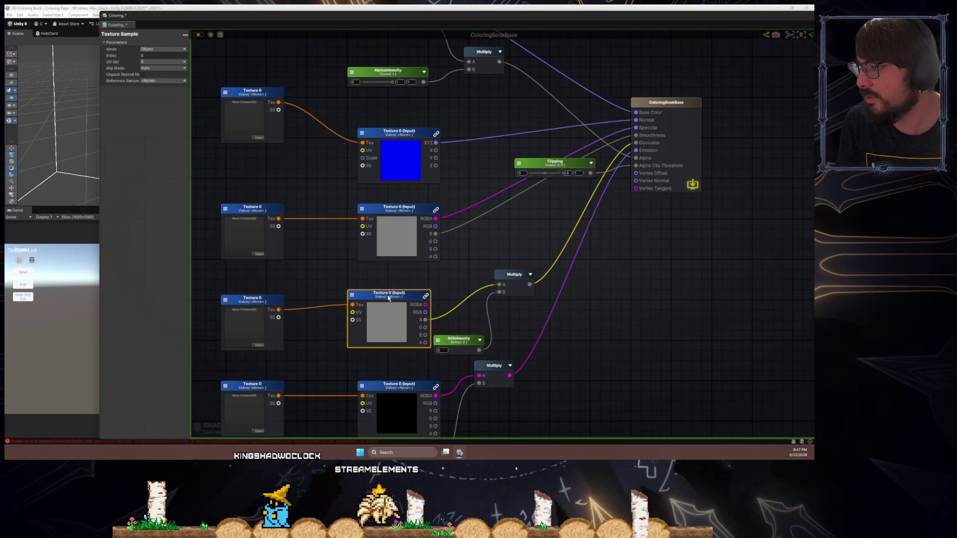
click(256, 305)
mouse_move(472, 284)
mouse_down()
mouse_move(435, 299)
mouse_move(434, 268)
mouse_up()
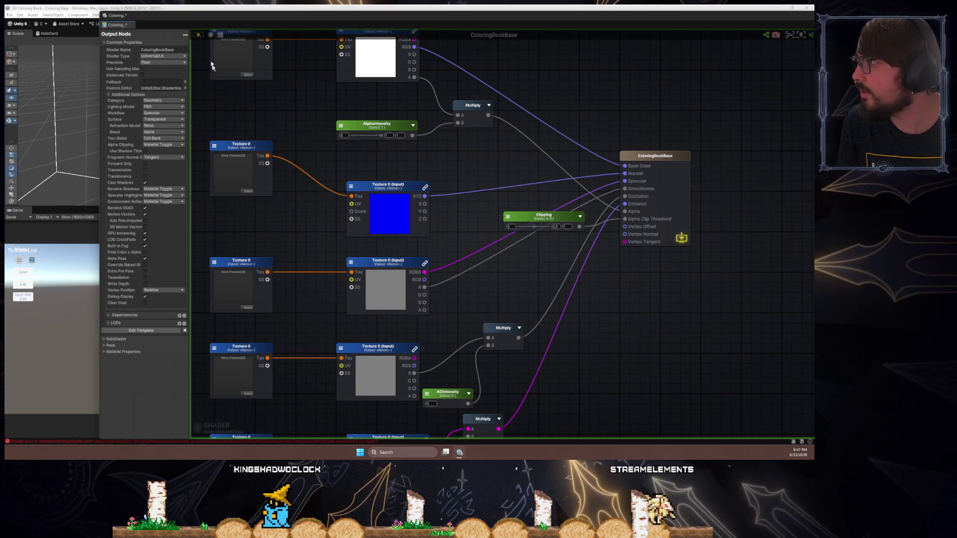
- Add a SmoothnessIntensity float multiplying the texture's red channel through a new Multiply node
click(454, 304)
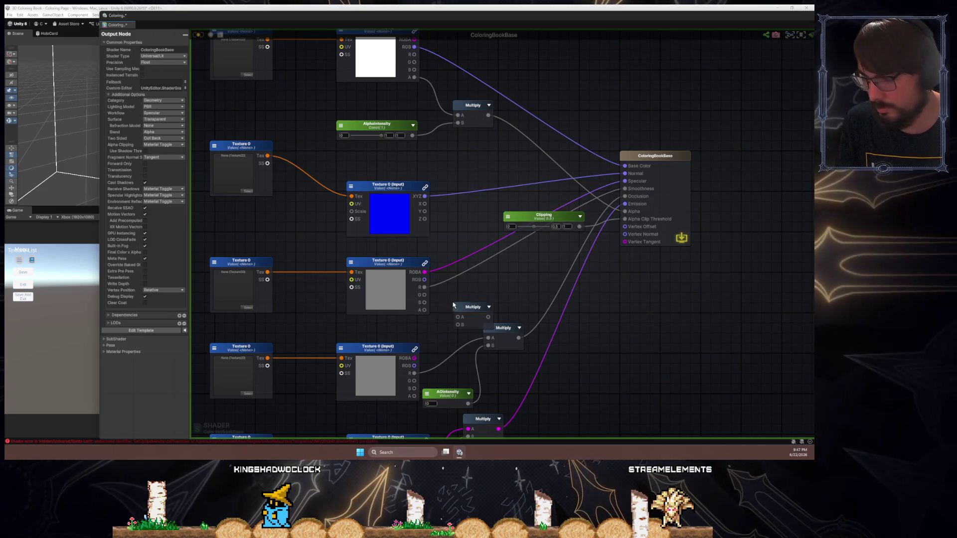
click(495, 278)
drag(505, 284, 413, 325)
click(161, 55)
text(Smoothness)
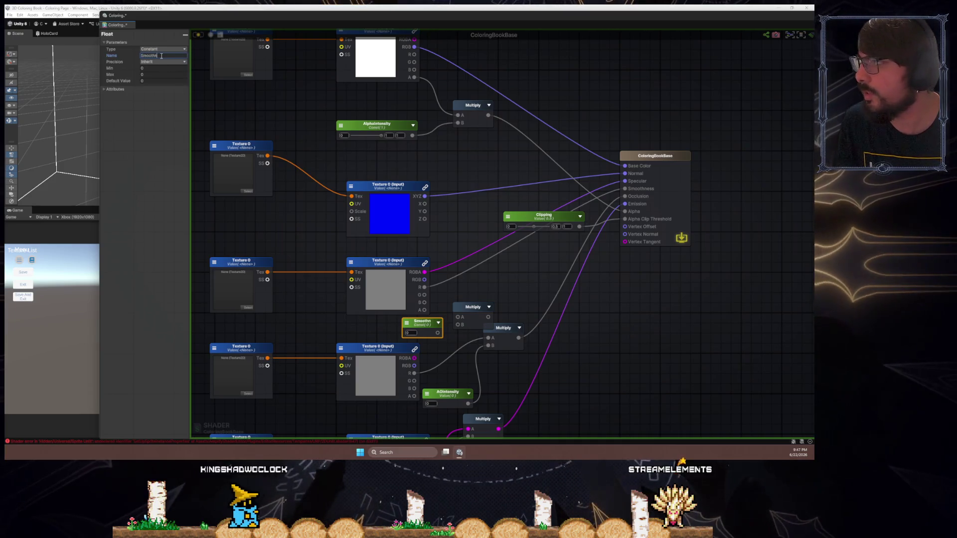
text(Intensity)
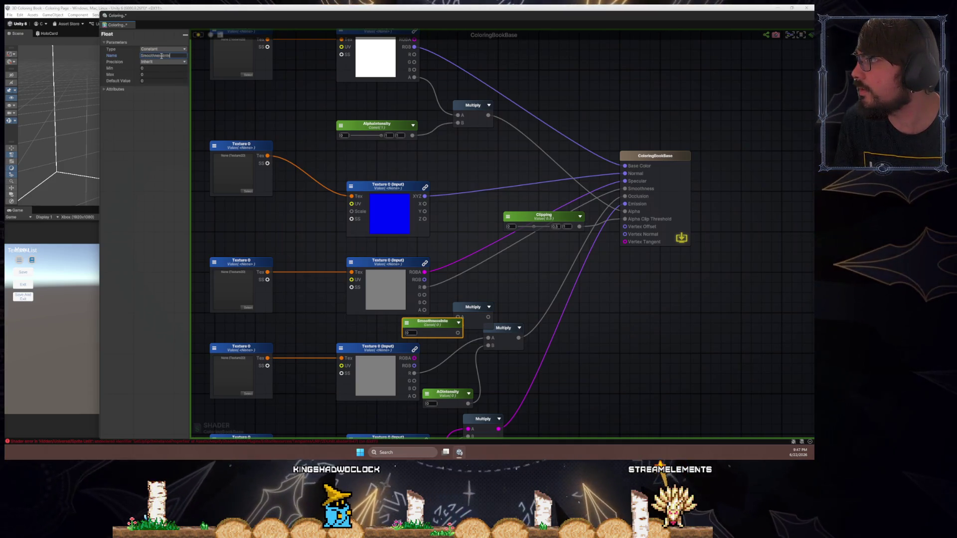
mouse_move(473, 307)
mouse_down()
mouse_move(486, 313)
mouse_move(499, 297)
mouse_up()
mouse_move(470, 334)
mouse_down()
mouse_move(445, 329)
mouse_move(482, 314)
mouse_up()
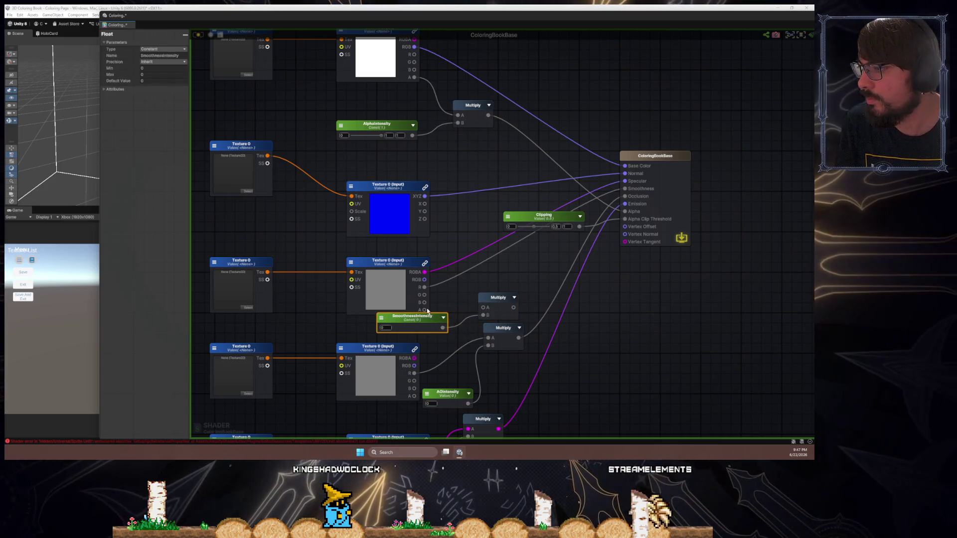
drag(418, 321, 413, 326)
mouse_move(424, 288)
mouse_down()
mouse_move(483, 308)
mouse_move(487, 287)
mouse_move(630, 180)
mouse_move(627, 188)
mouse_up()
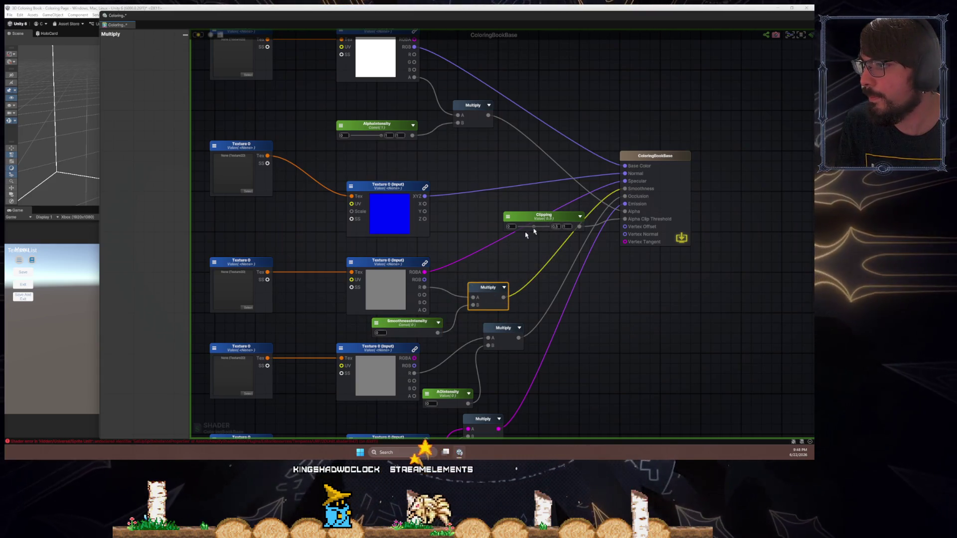
- Add another Multiply node and Float 0 node beside the specular texture sample
click(453, 239)
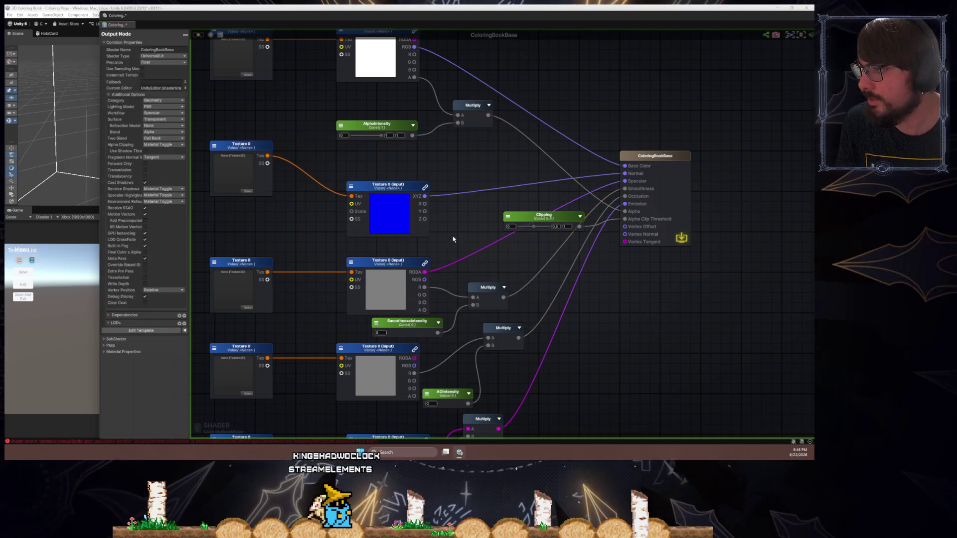
click(447, 234)
click(440, 243)
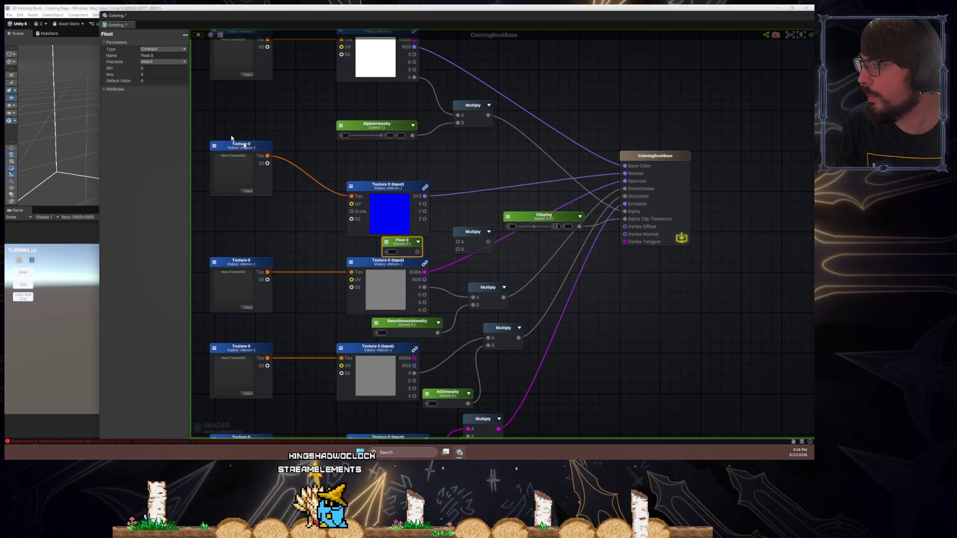
- Rename the Float node to SpecIntensity and set its type to an exposed Property
click(164, 57)
text(SpecInt)
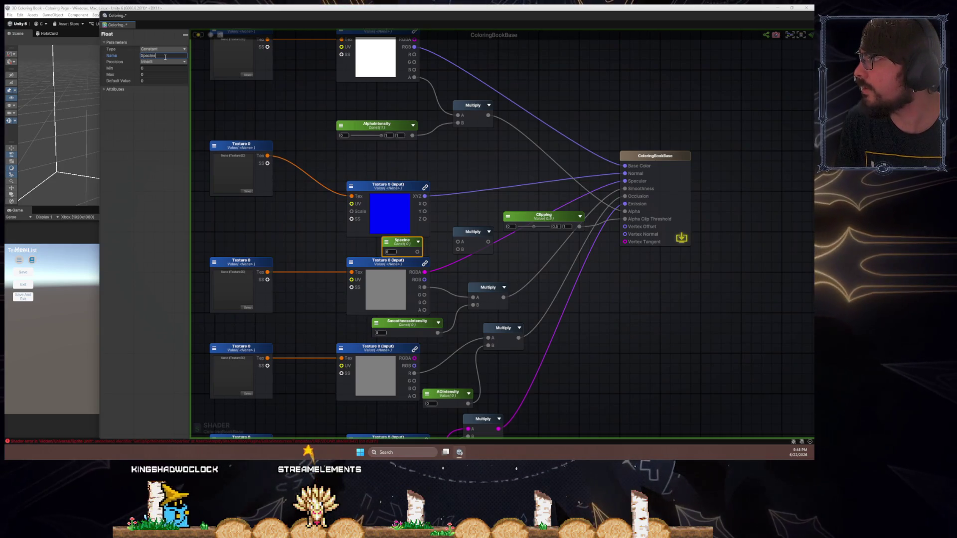
text(ensity)
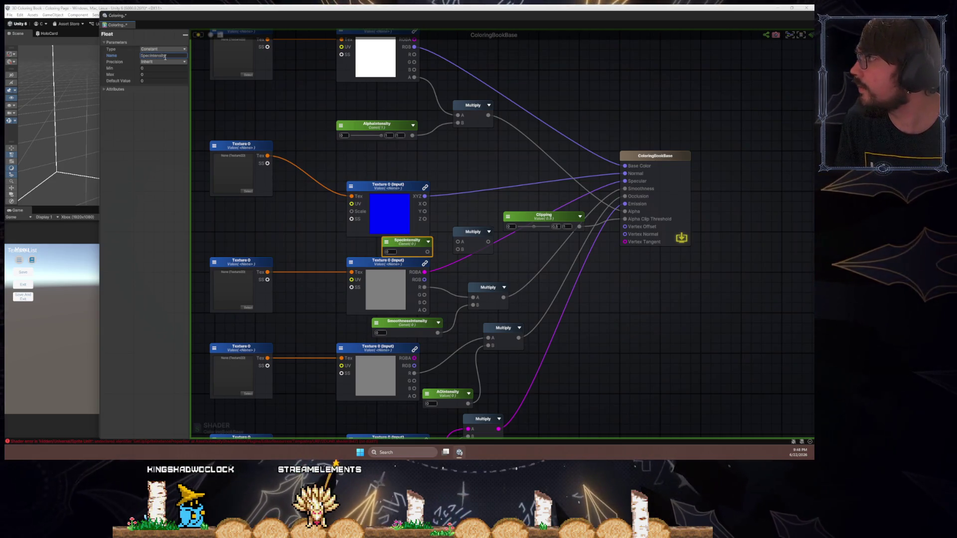
click(163, 49)
click(160, 61)
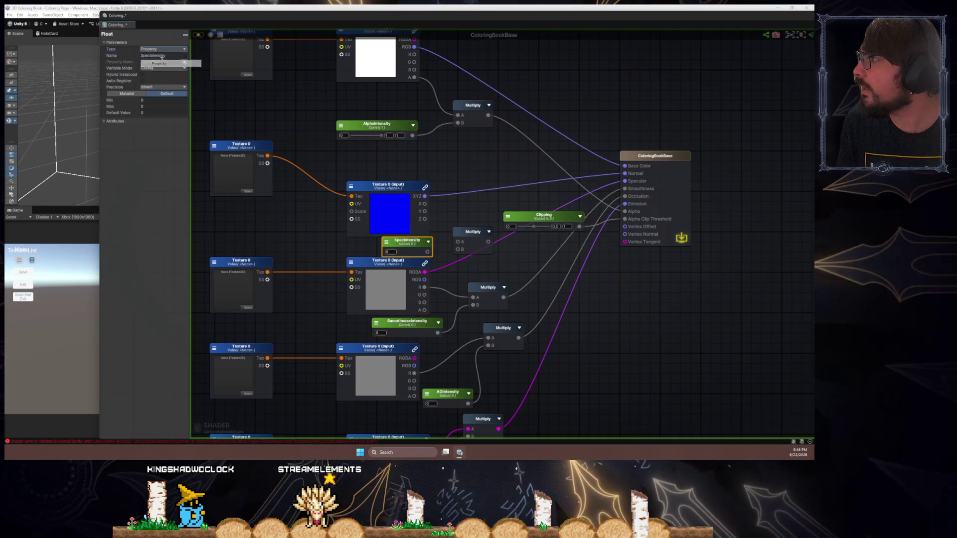
- Wire SpecIntensity into Multiply B, feed the product into Specular, and save to compile
mouse_move(427, 252)
mouse_down()
mouse_move(459, 255)
mouse_move(623, 210)
mouse_move(624, 181)
mouse_up()
drag(471, 238, 482, 243)
click(462, 217)
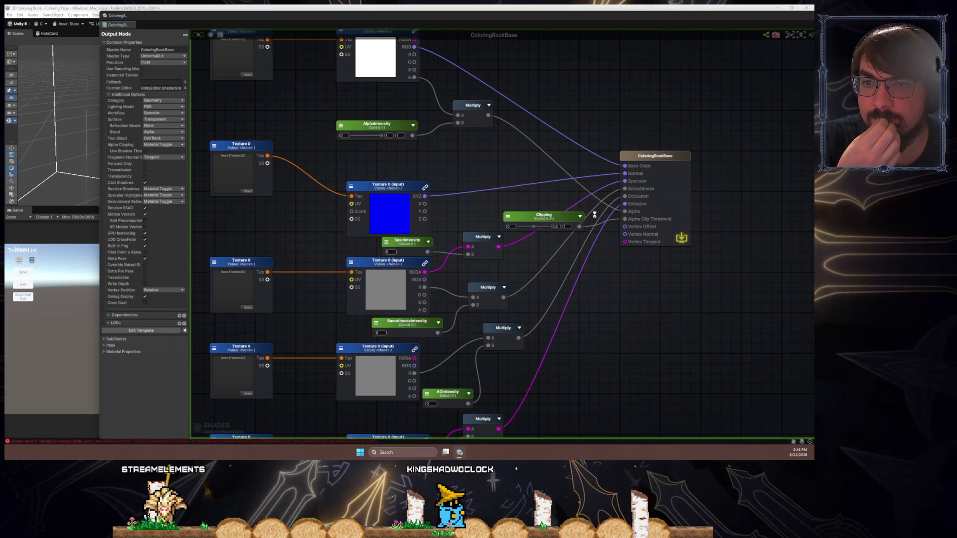
key(ctrl+s)
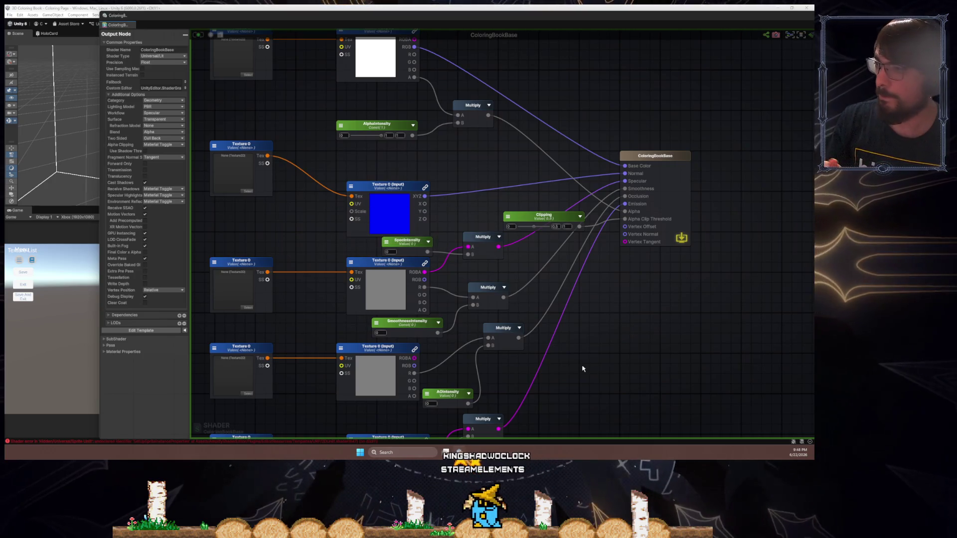
mouse_move(582, 369)
mouse_down()
mouse_move(613, 329)
mouse_move(627, 262)
mouse_up()
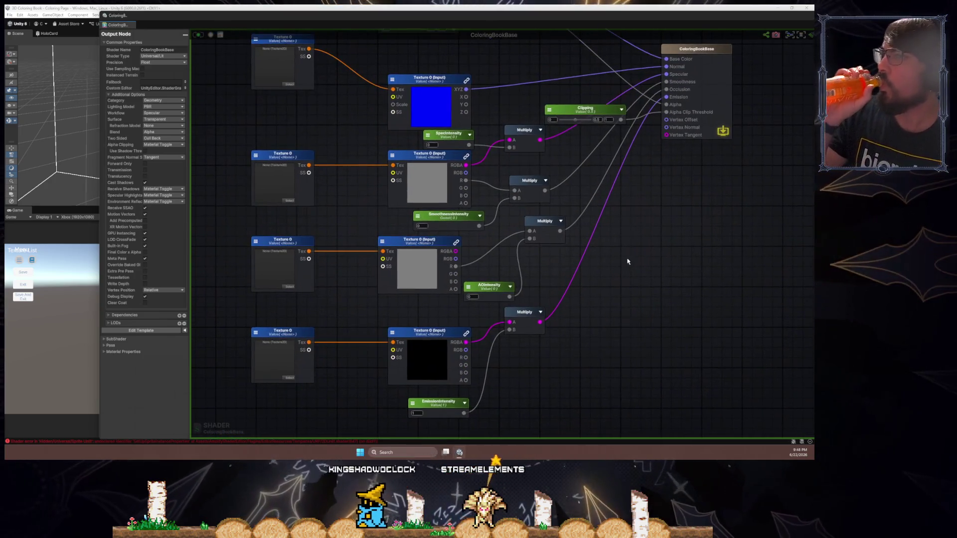
- Toggle the editor maximize off and on, then expand Material Properties in the Output Node panel
key(shift+space)
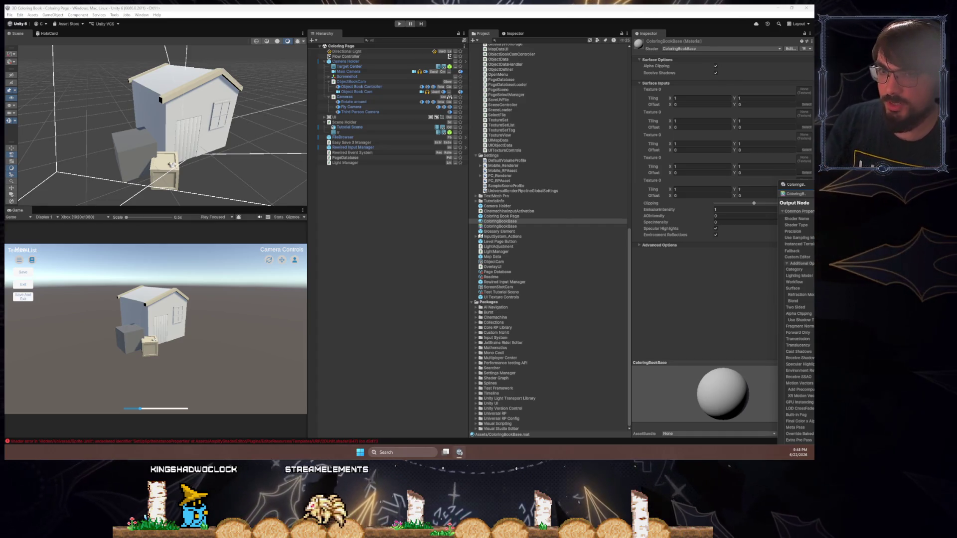
key(shift+space)
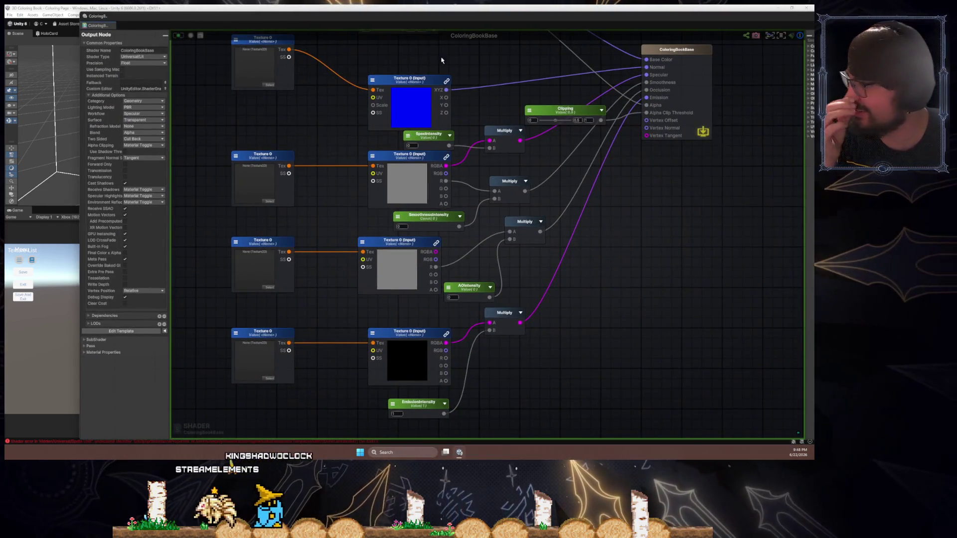
click(86, 352)
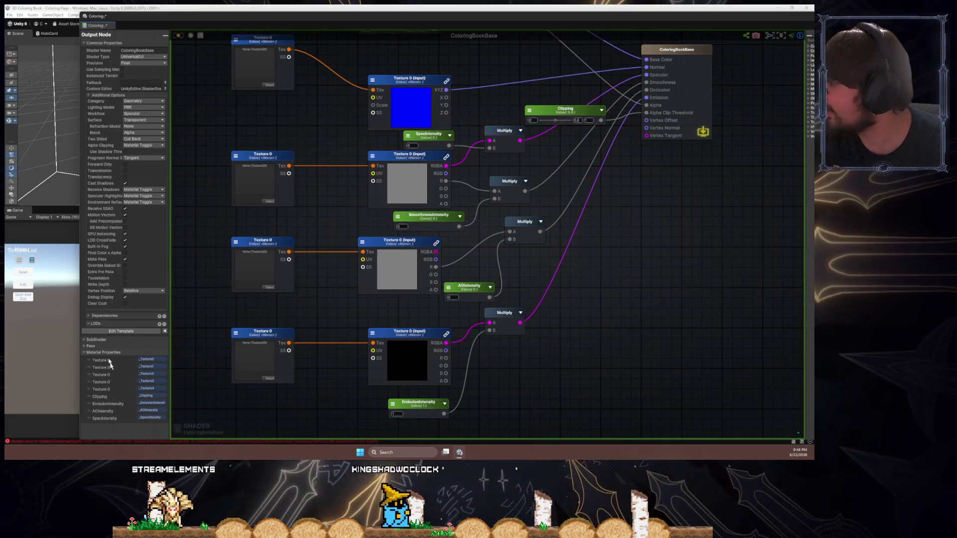
- Rename the first two texture objects to ColorMap and NormalMap, then verify the ColorMap name
scroll(225, 284, up, 10)
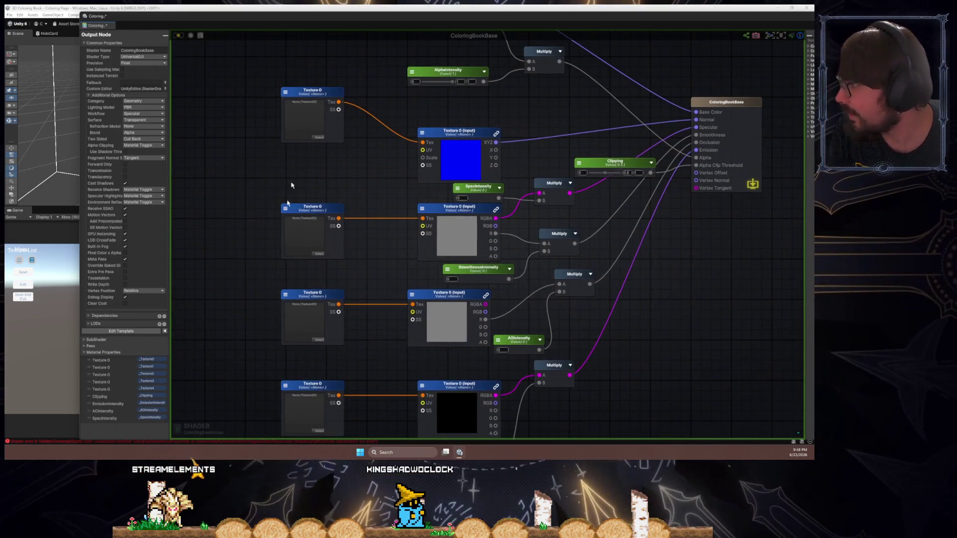
click(325, 145)
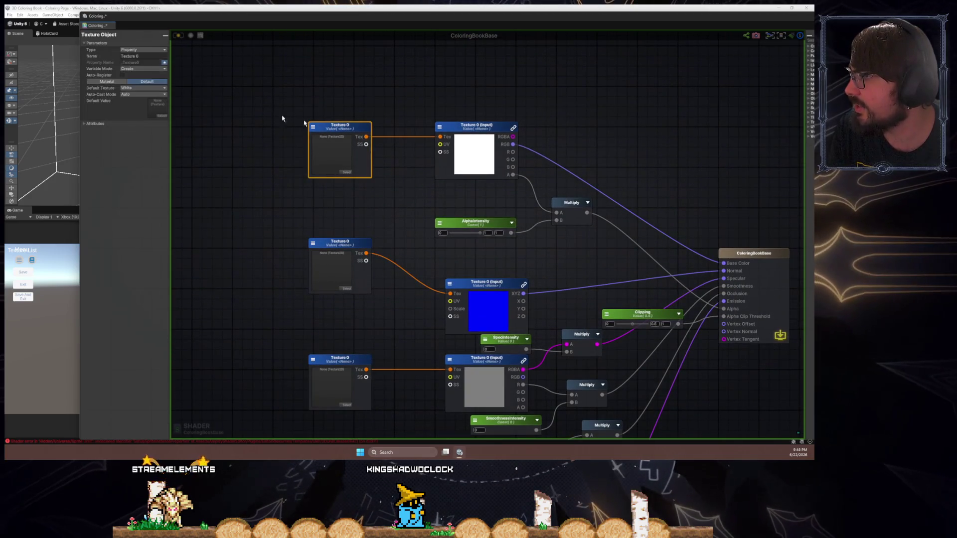
text(ColorMap)
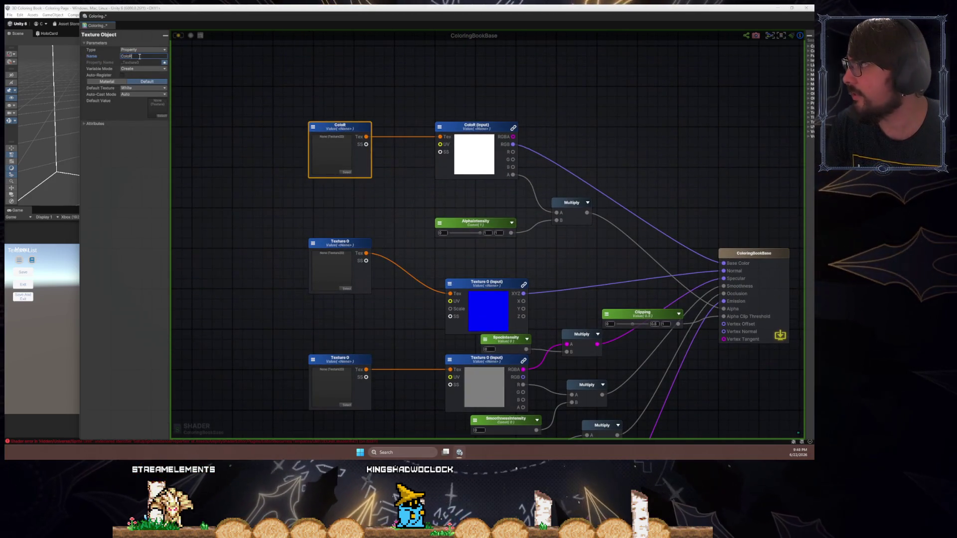
click(327, 244)
click(140, 56)
text(Norma)
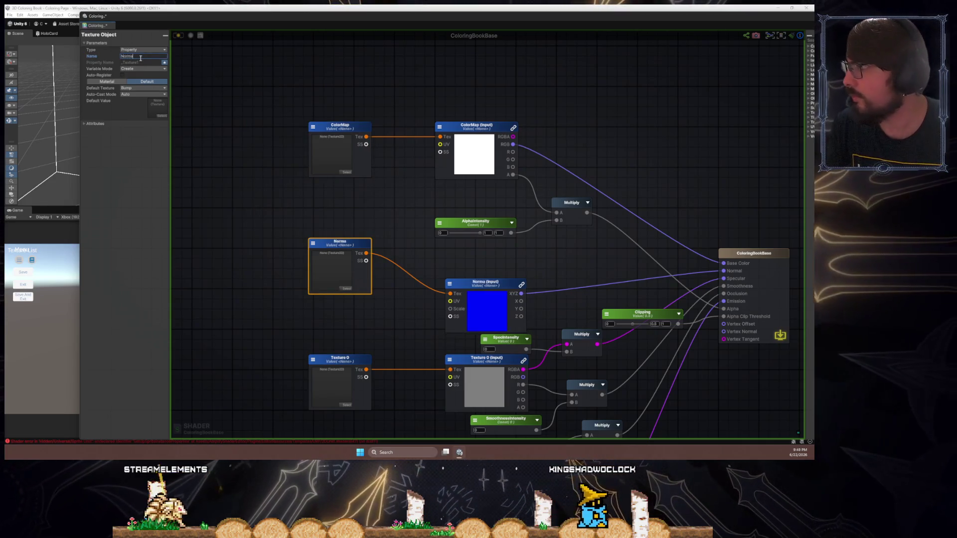
text(lMap)
scroll(299, 294, down, 3)
click(342, 292)
click(352, 50)
click(147, 56)
click(147, 56)
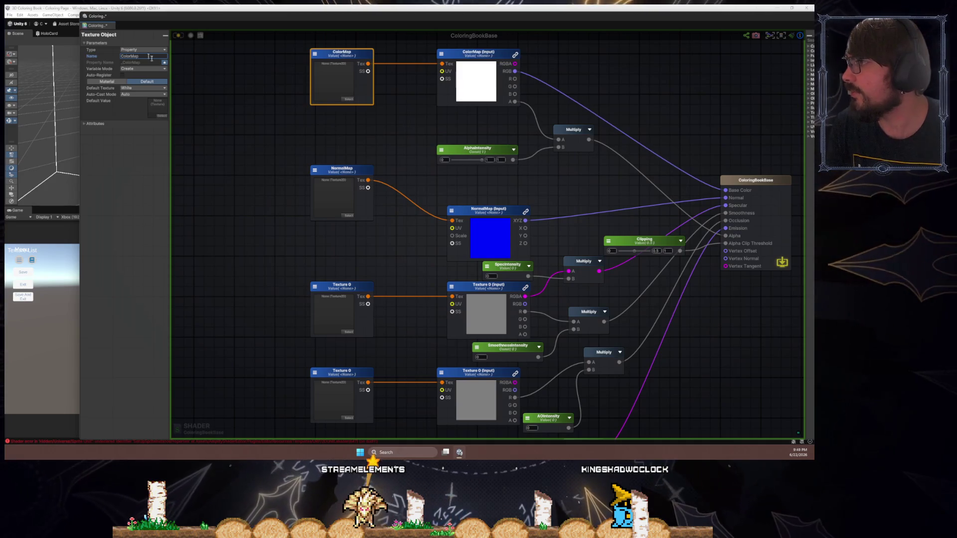
click(320, 267)
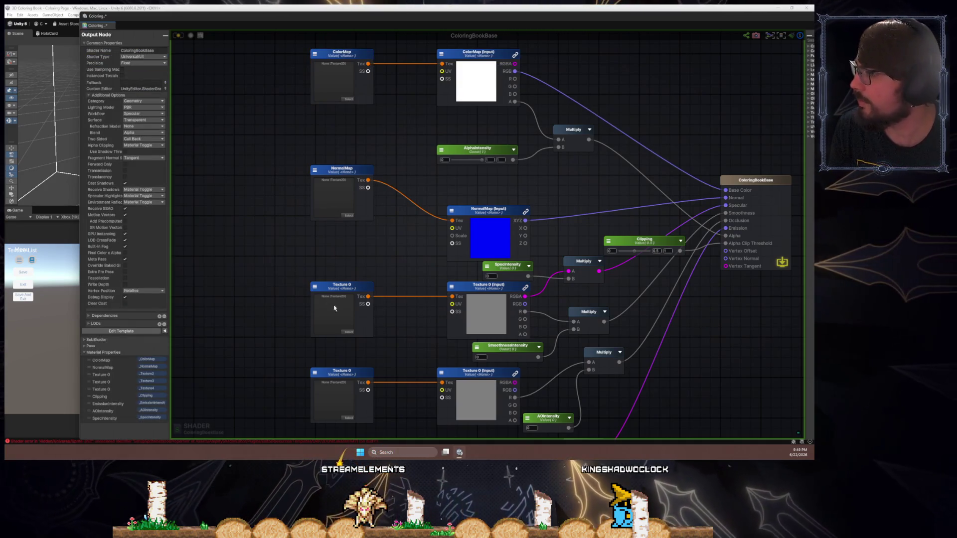
- Rename the third and fourth texture objects to SpecMap and AOMap
click(330, 306)
click(154, 57)
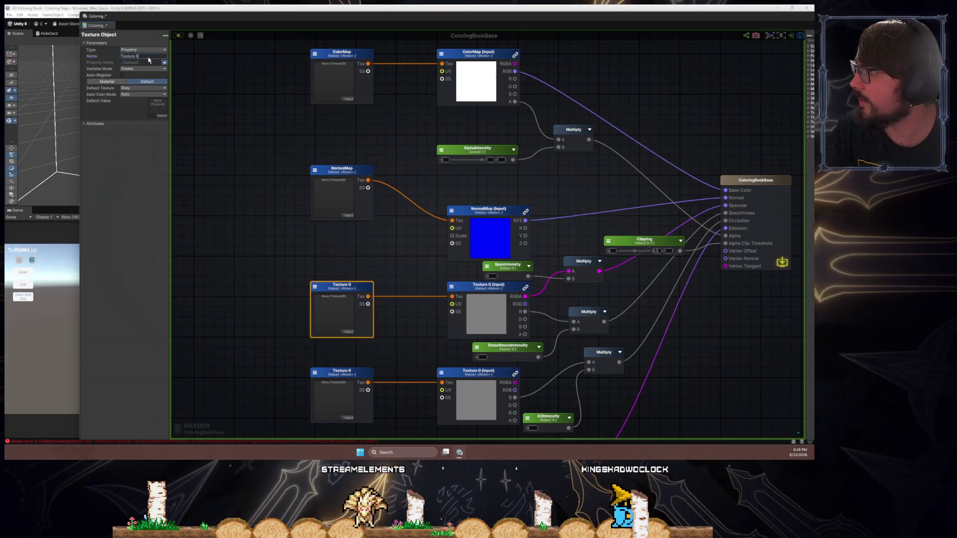
text(SpecMap)
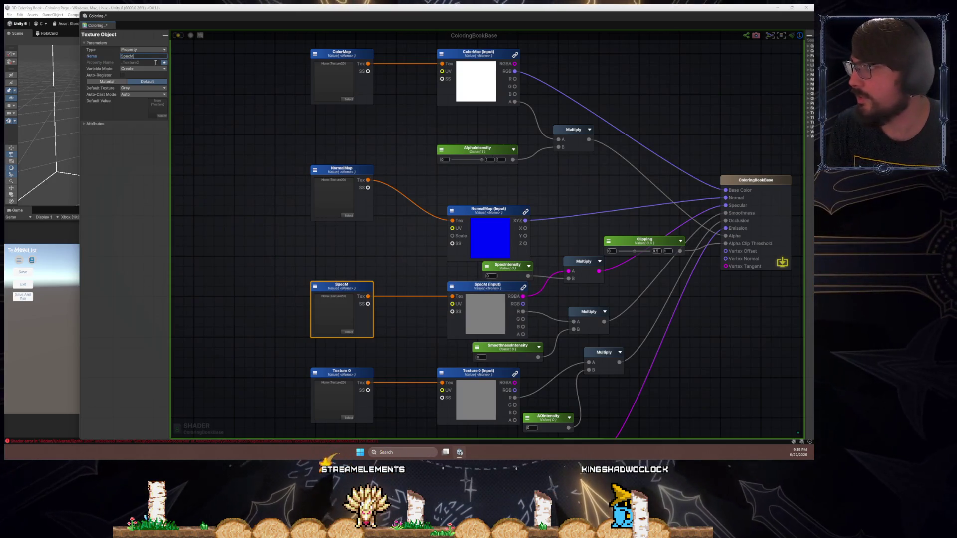
scroll(234, 129, down, 3)
click(324, 304)
click(145, 55)
text(AOMap)
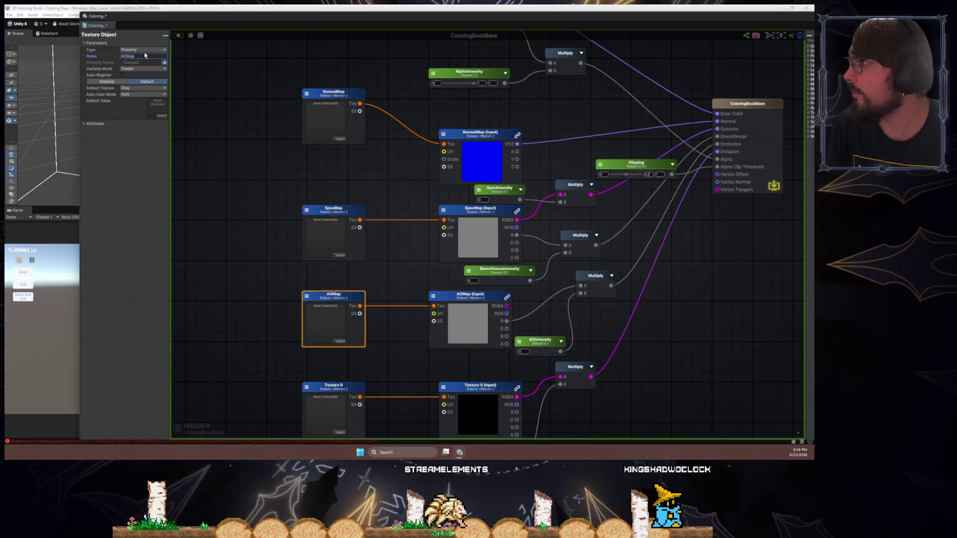
- Rename the last texture object to EmissionMap and nudge its sample node slightly left
click(322, 393)
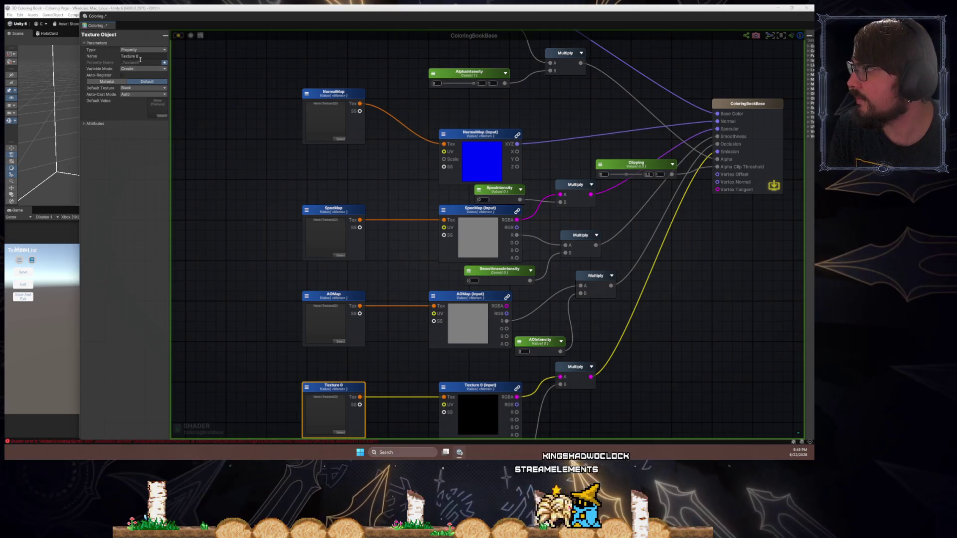
text(Emission)
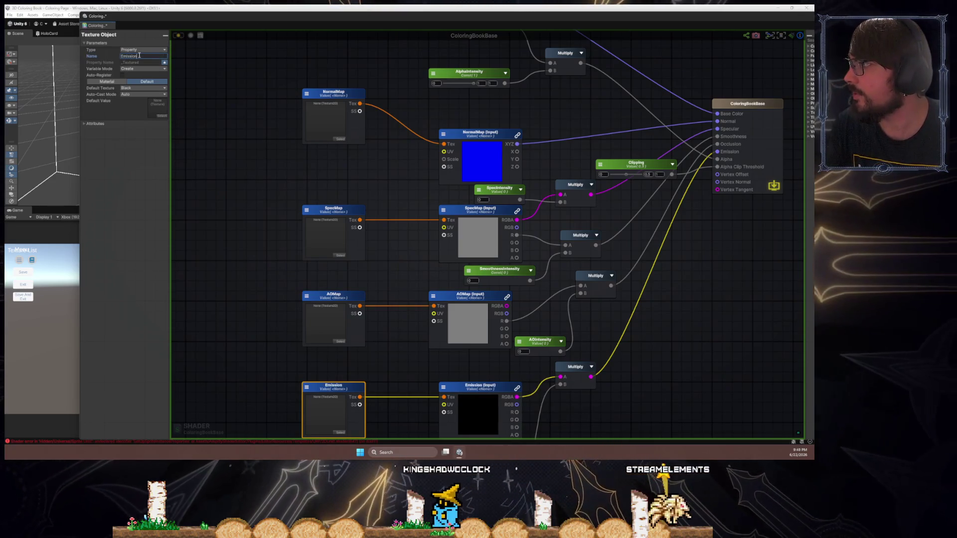
text(Map)
key(Return)
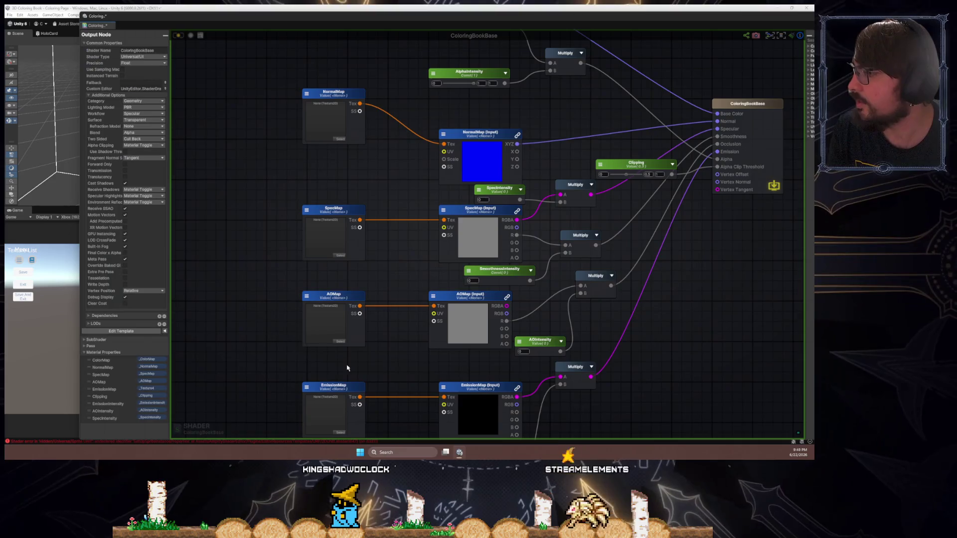
scroll(327, 359, down, 5)
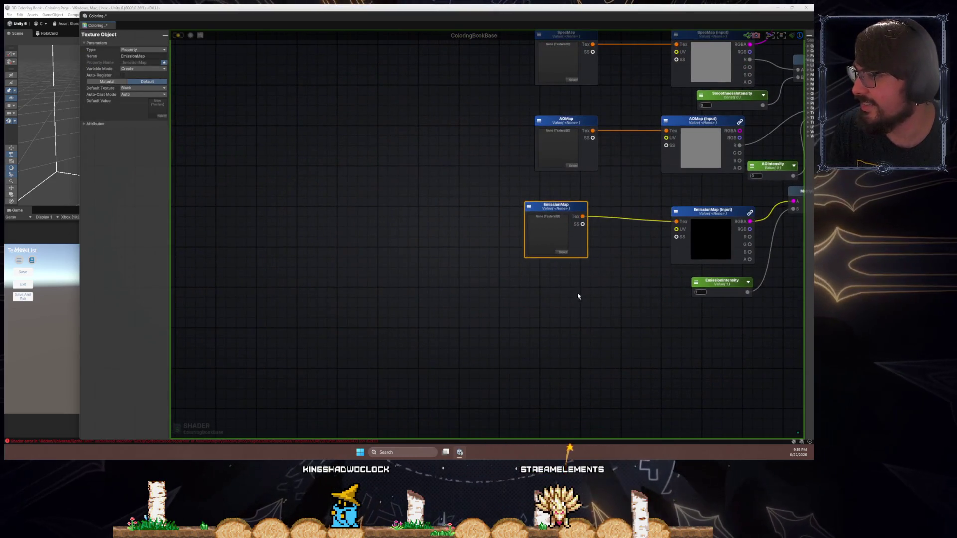
click(603, 303)
drag(564, 220, 553, 221)
click(440, 224)
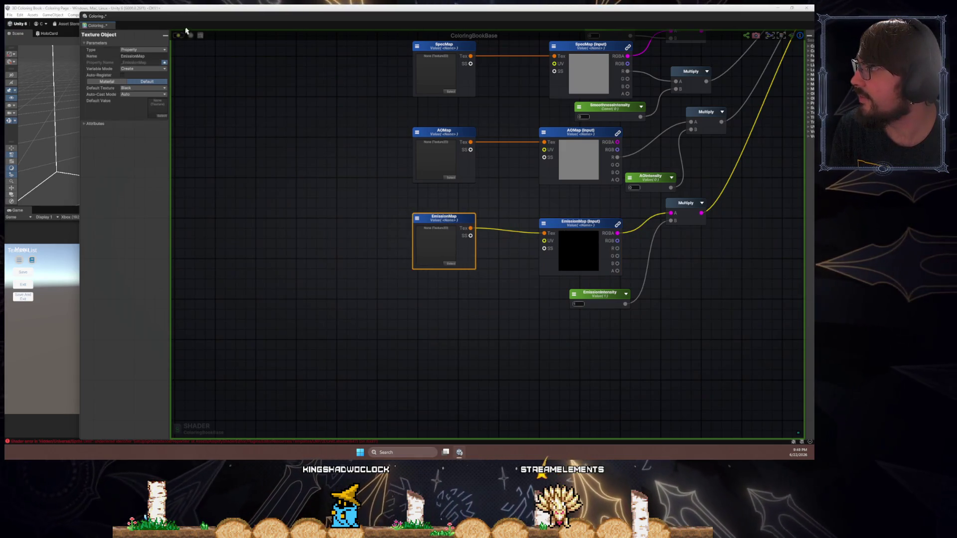
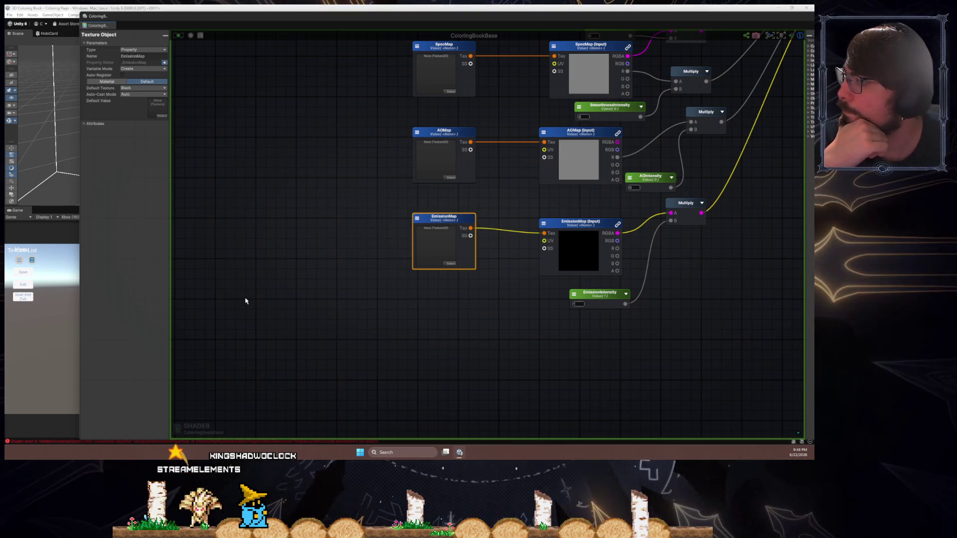
- Reorder the material properties: Clipping after ColorMap, AOIntensity after AOMap, SpecIntensity after SpecMap
click(246, 298)
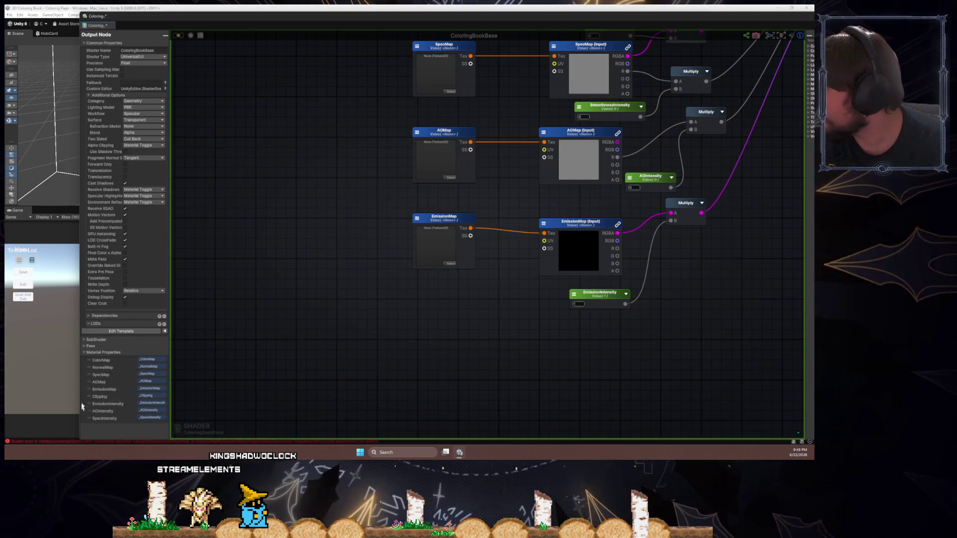
drag(88, 398, 87, 369)
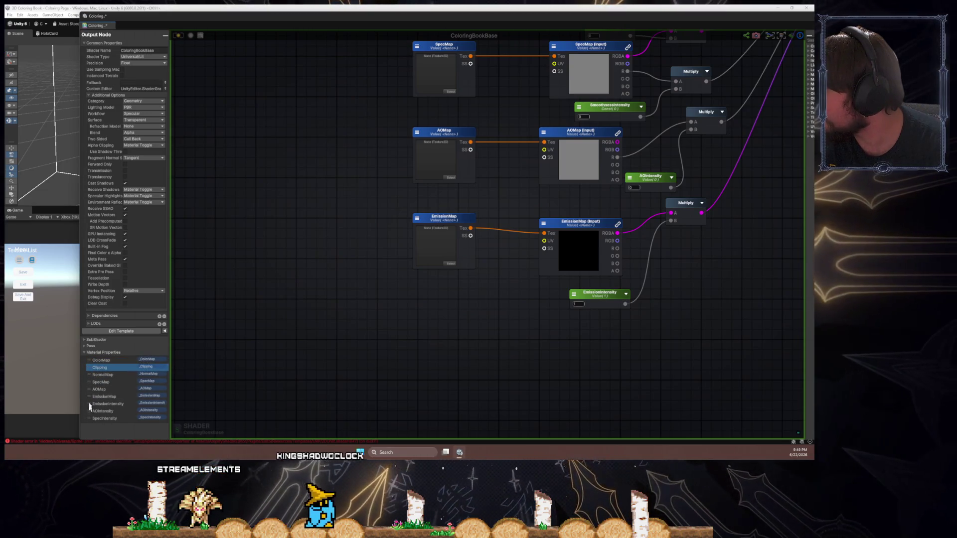
drag(88, 410, 91, 391)
click(94, 375)
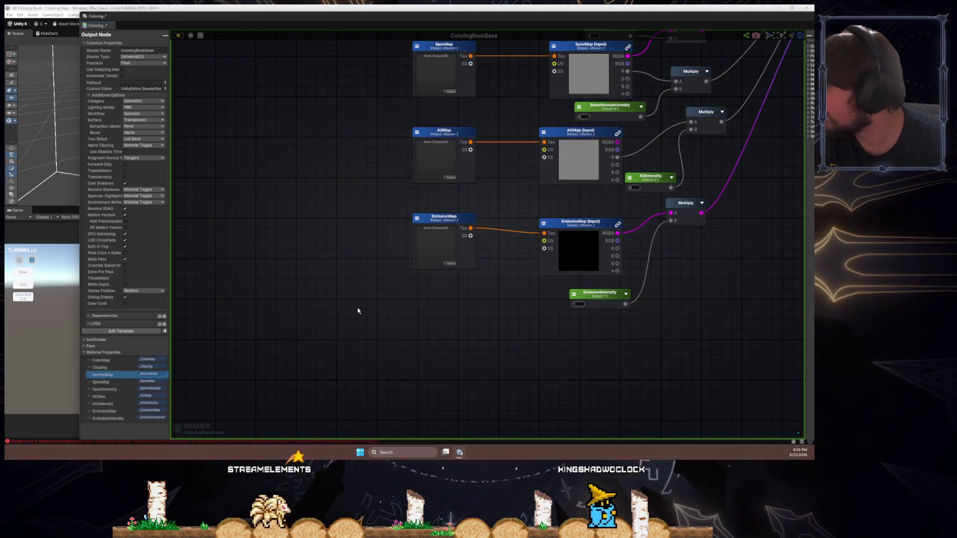
drag(463, 129, 464, 109)
- Add Float and Multiply nodes, wiring NormalMap XYZ × Float into the Normal input
click(488, 154)
click(487, 153)
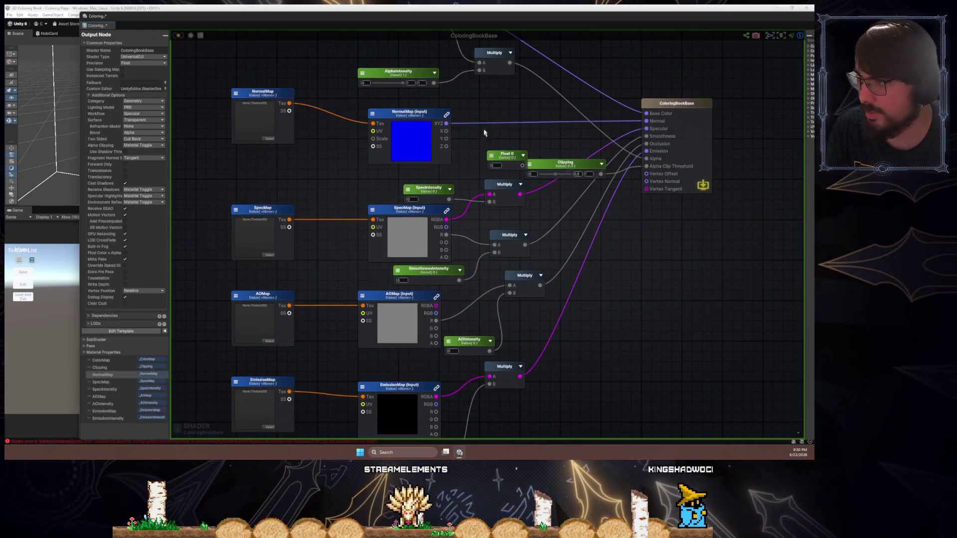
mouse_move(509, 154)
mouse_down()
mouse_move(459, 162)
mouse_move(505, 156)
mouse_up()
click(503, 137)
mouse_move(446, 123)
mouse_down()
mouse_move(505, 149)
mouse_move(647, 121)
mouse_up()
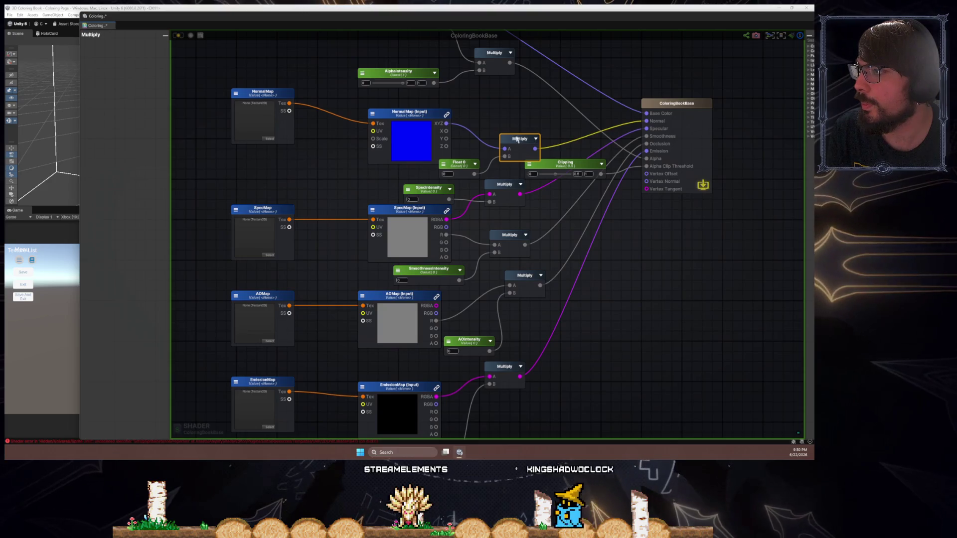
drag(518, 138, 523, 123)
drag(464, 164, 454, 169)
- Rename the float to NormalIntensity, make it a Property, and save the shader
click(141, 56)
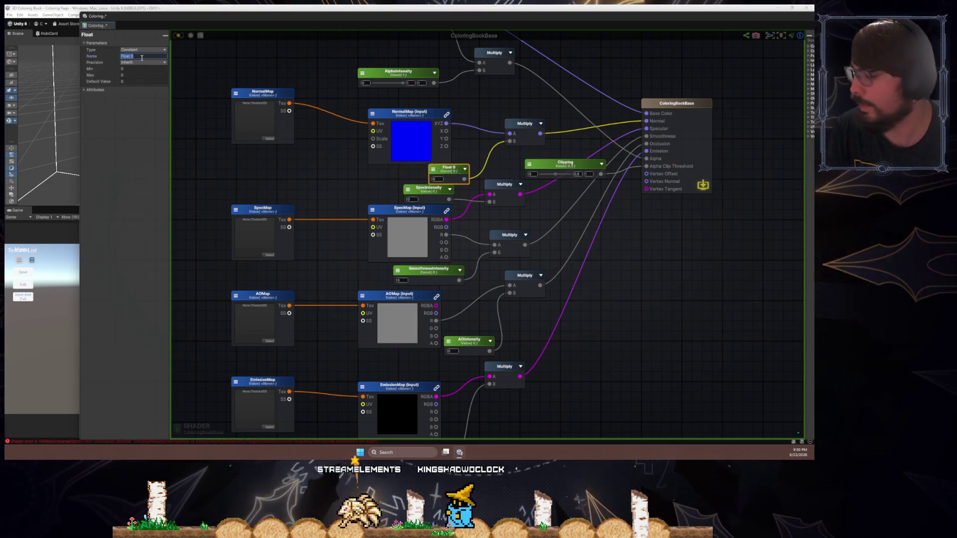
text(snity)
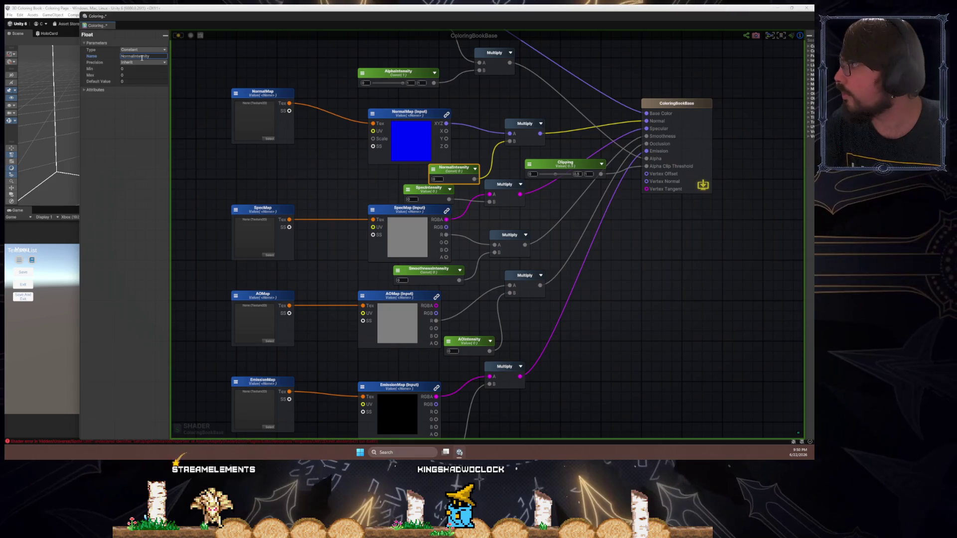
key(Return)
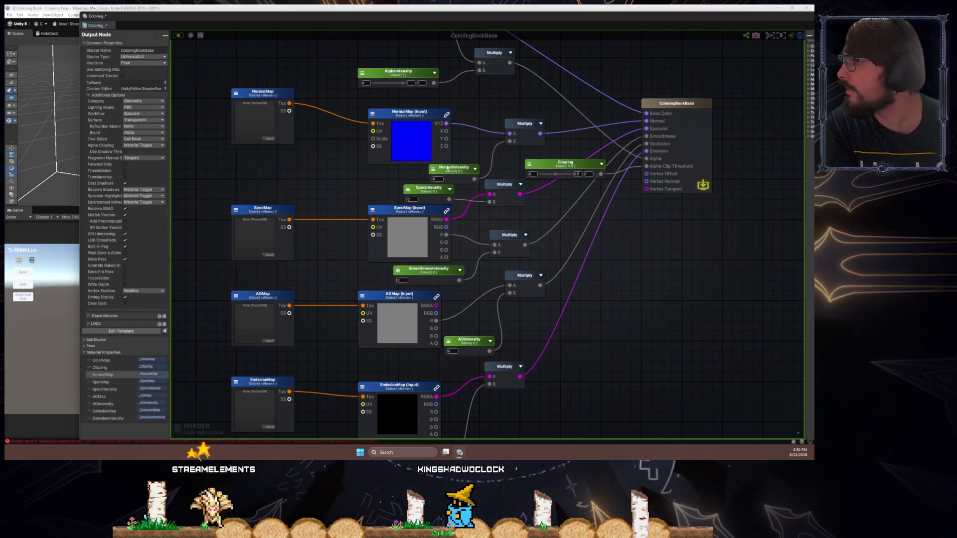
click(146, 53)
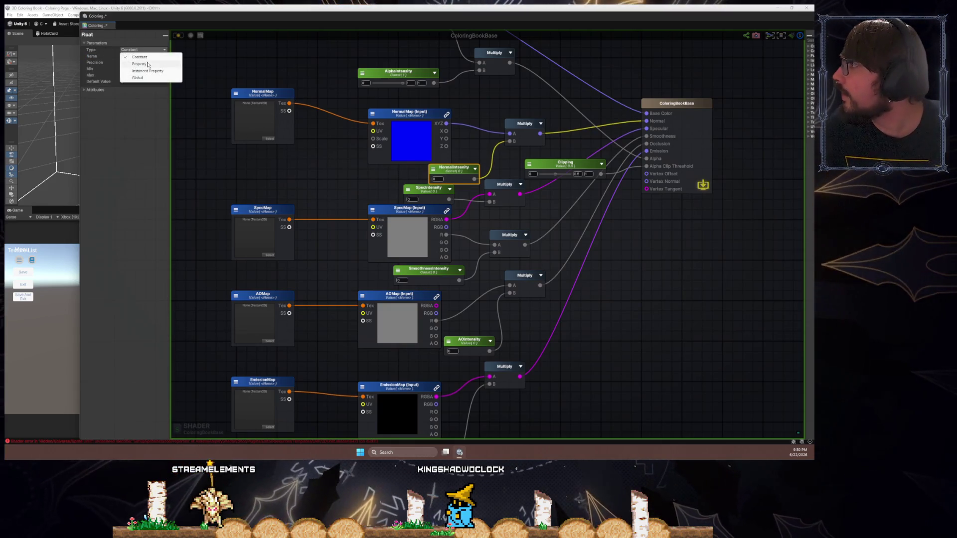
click(139, 61)
click(213, 68)
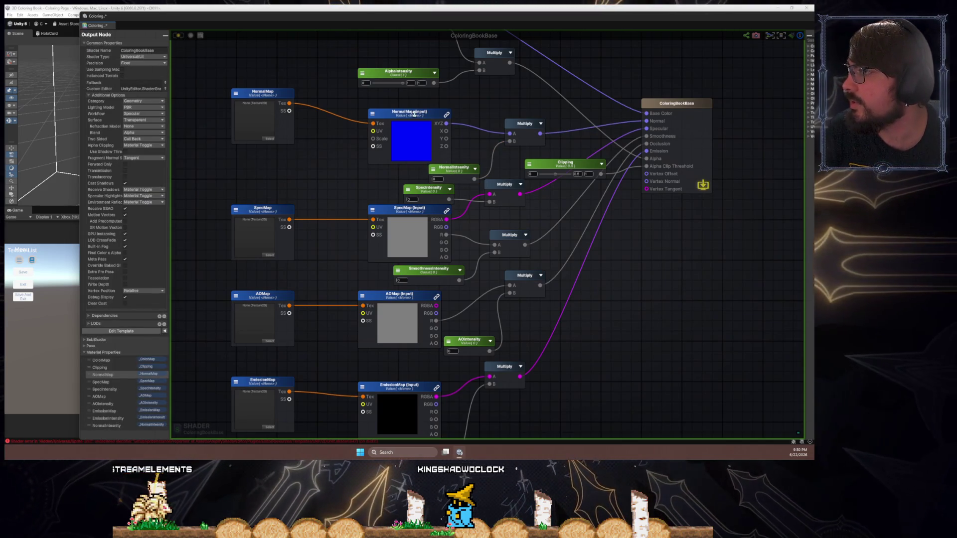
key(ctrl+s)
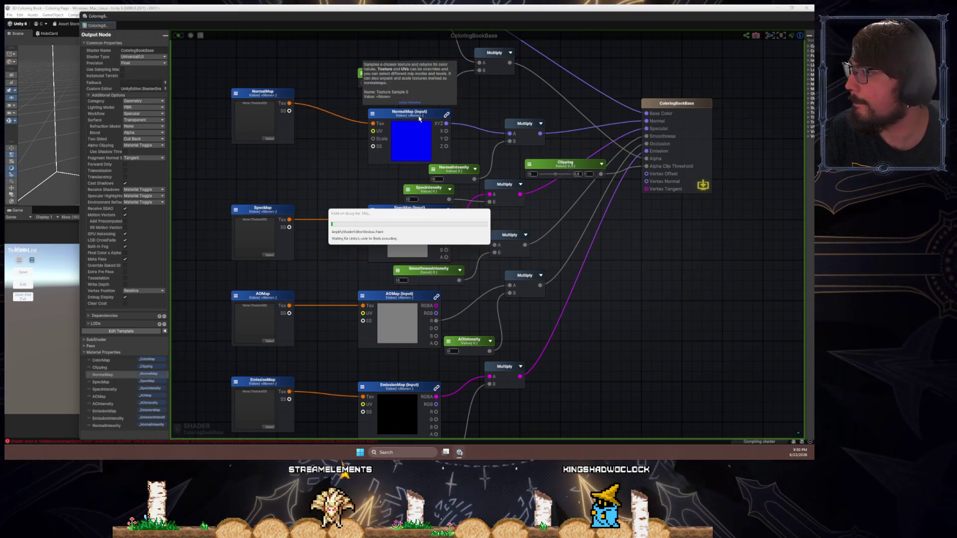
drag(419, 115, 408, 107)
- Give NormalIntensity and SmoothnessIntensity a default value of 1
drag(449, 179, 443, 174)
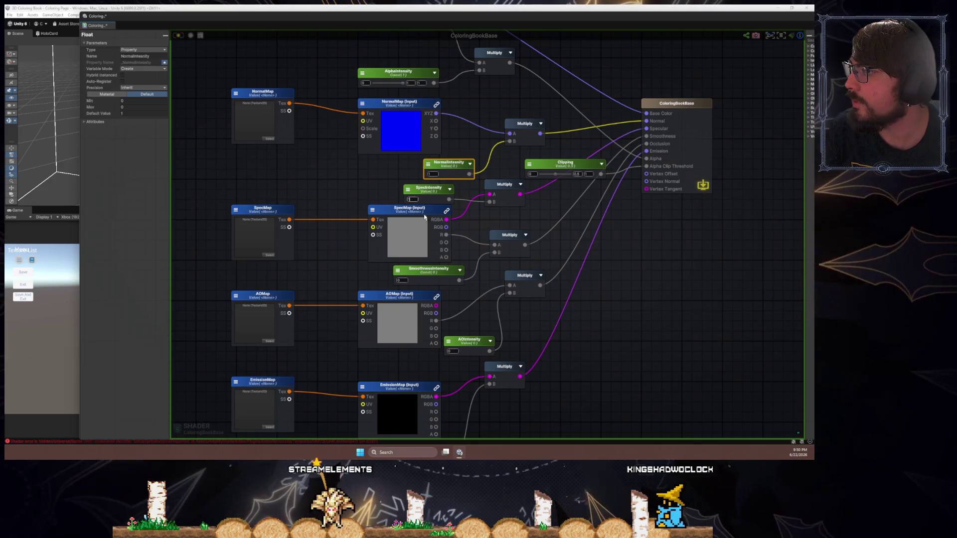
text(1)
click(454, 351)
text(1)
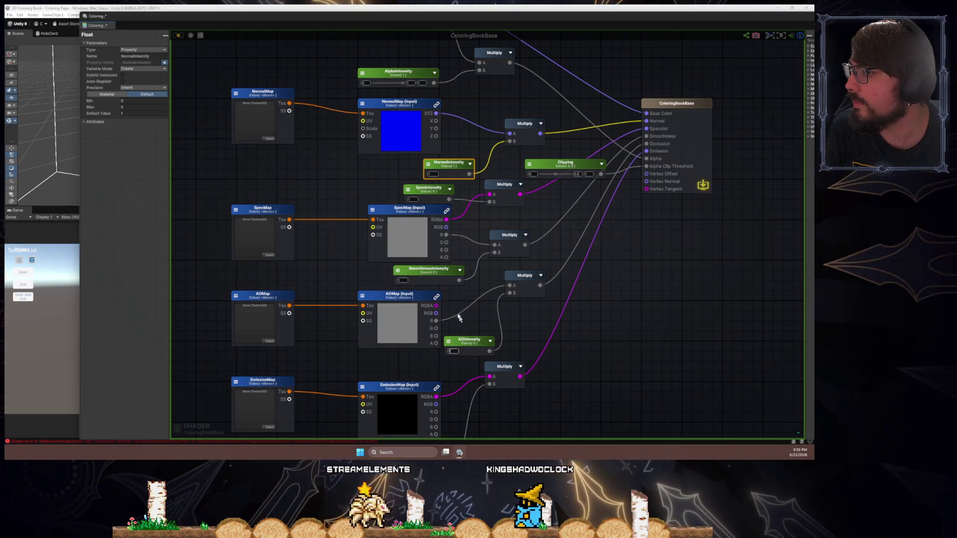
drag(459, 321, 438, 213)
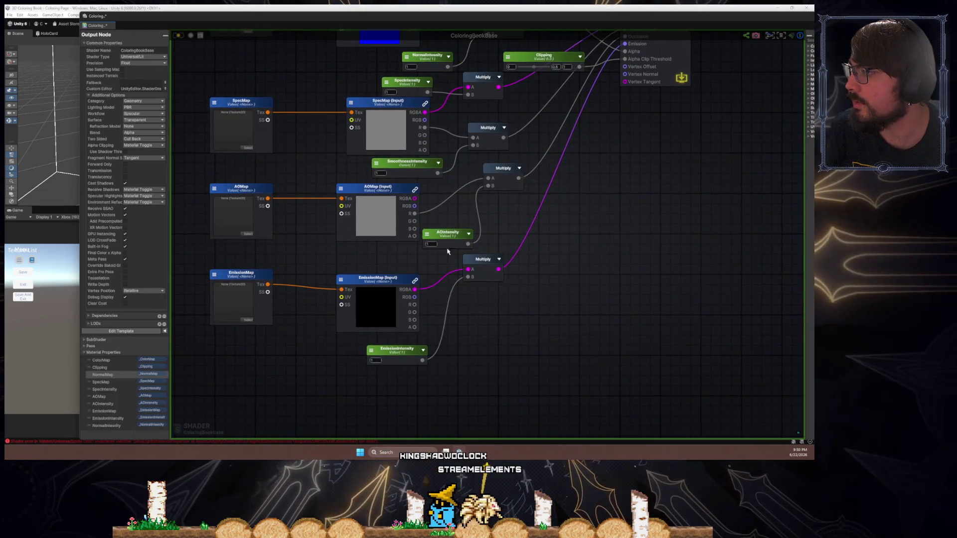
drag(378, 367, 382, 426)
click(428, 222)
drag(452, 166, 458, 212)
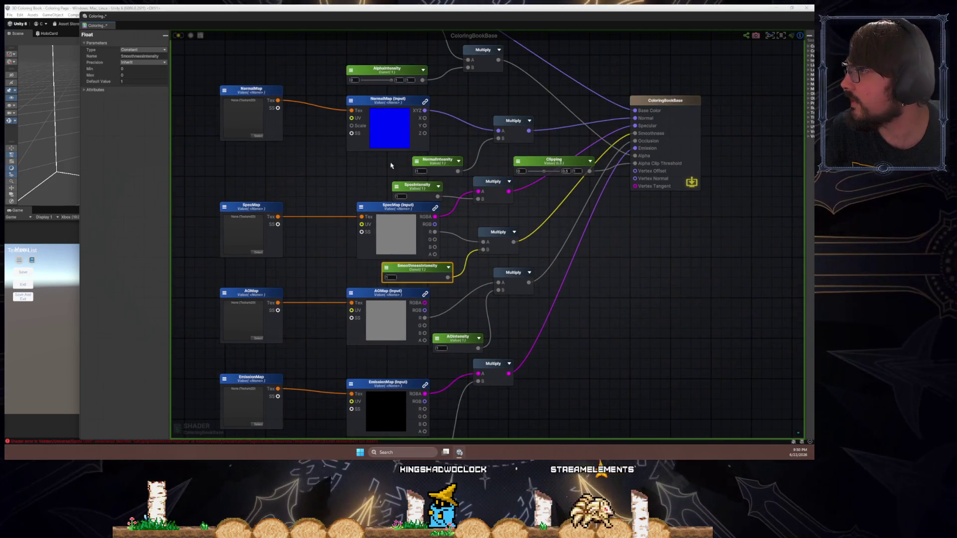
- Save the shader and move NormalIntensity directly below NormalMap
click(395, 165)
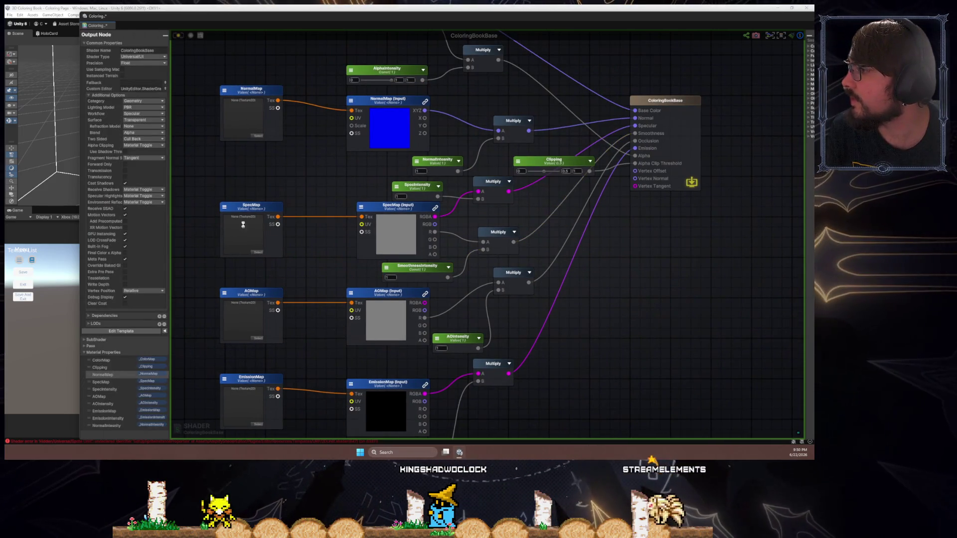
click(91, 427)
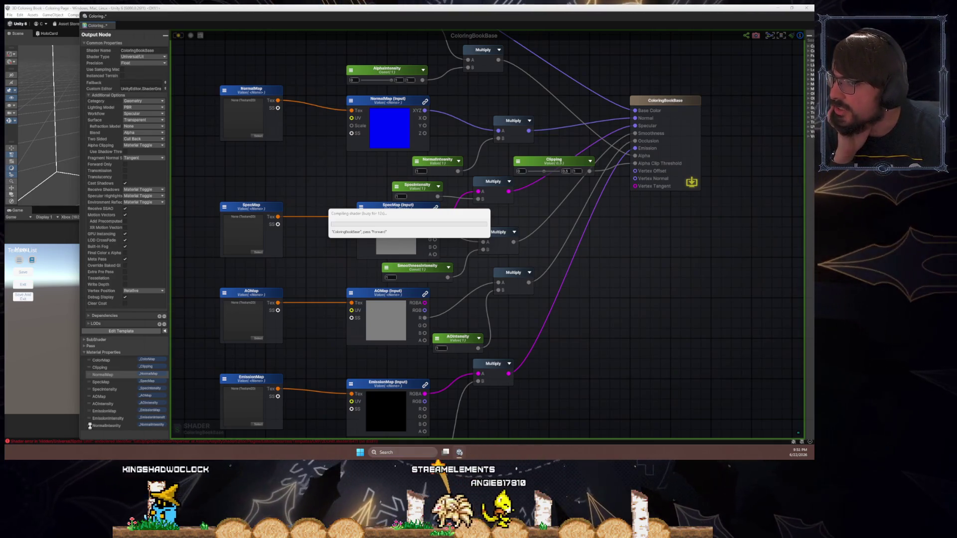
drag(90, 426, 88, 382)
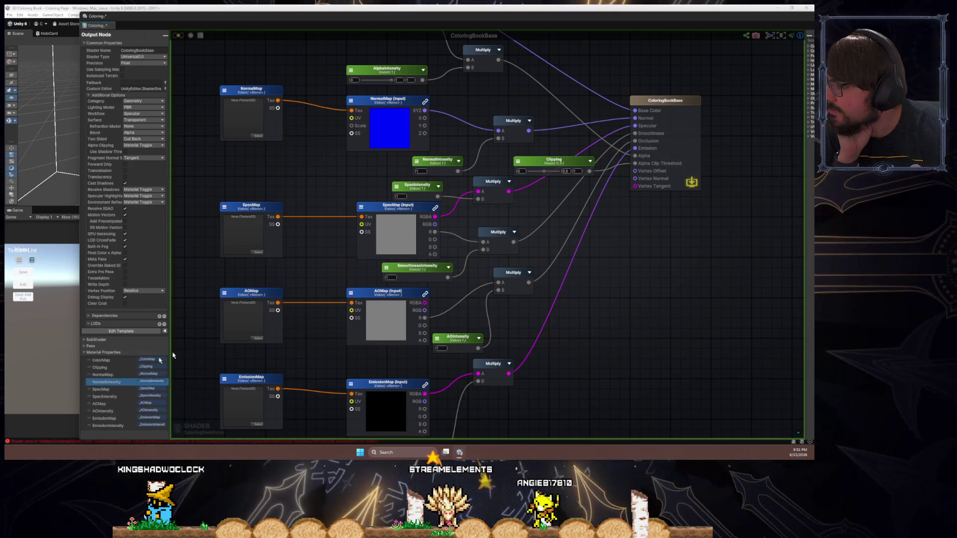
- Back in Unity, set the material's EmissionIntensity to 3.22
click(138, 18)
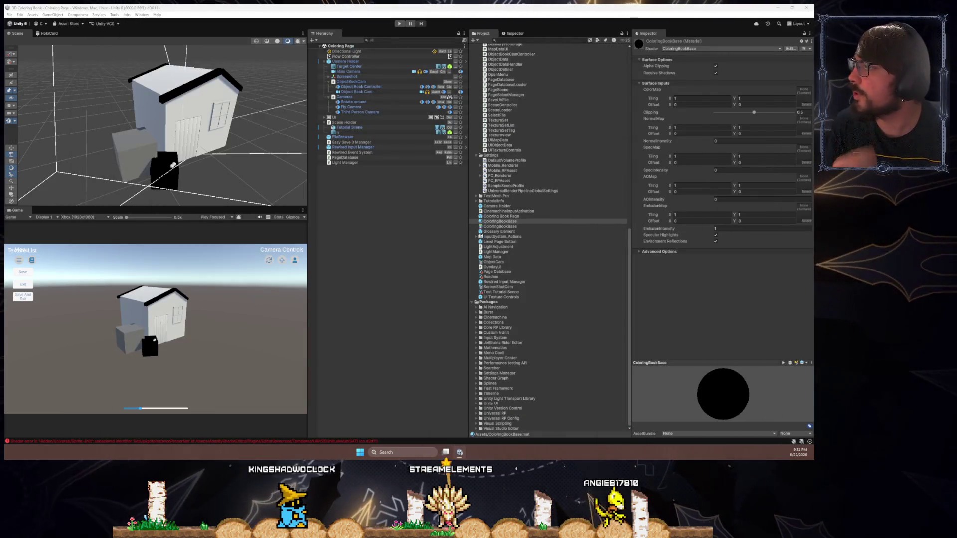
drag(167, 154, 182, 142)
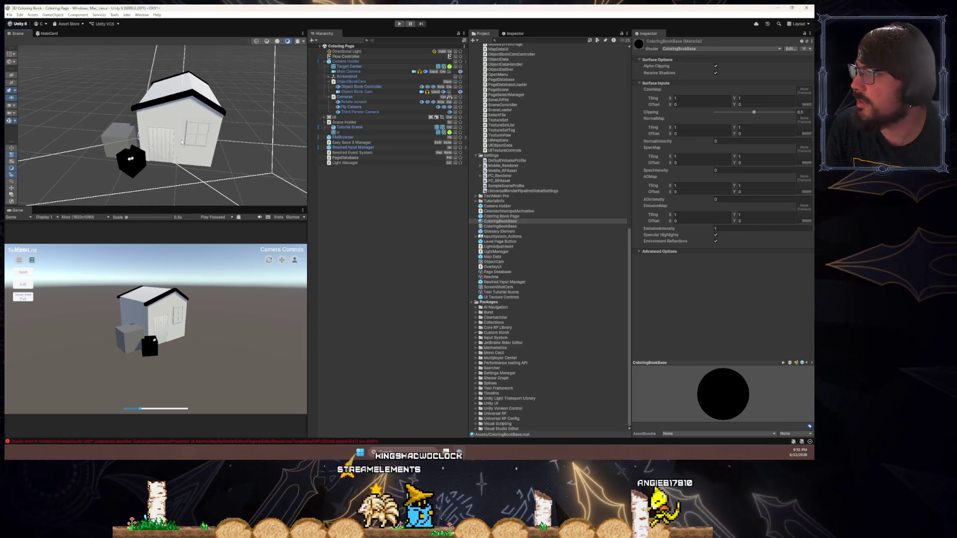
key(alt+Tab)
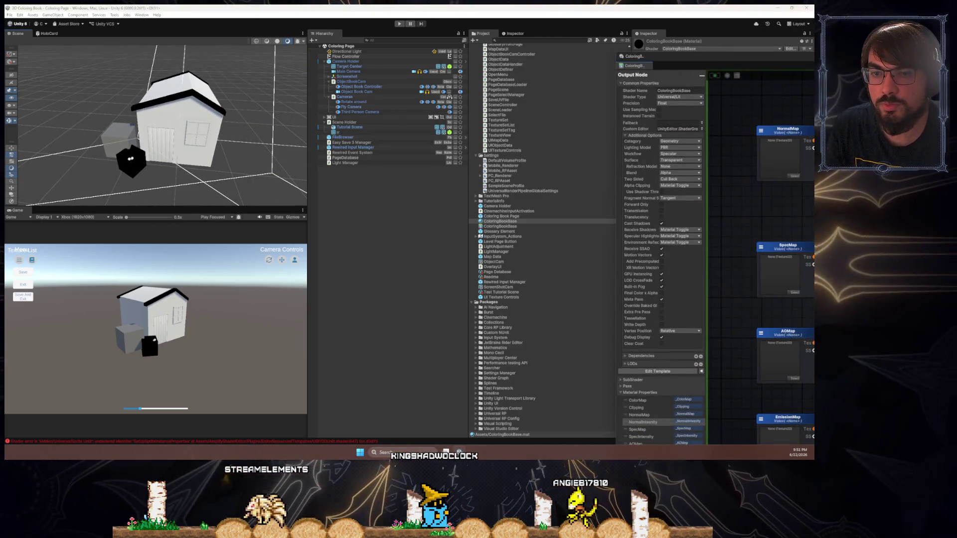
key(alt+Tab)
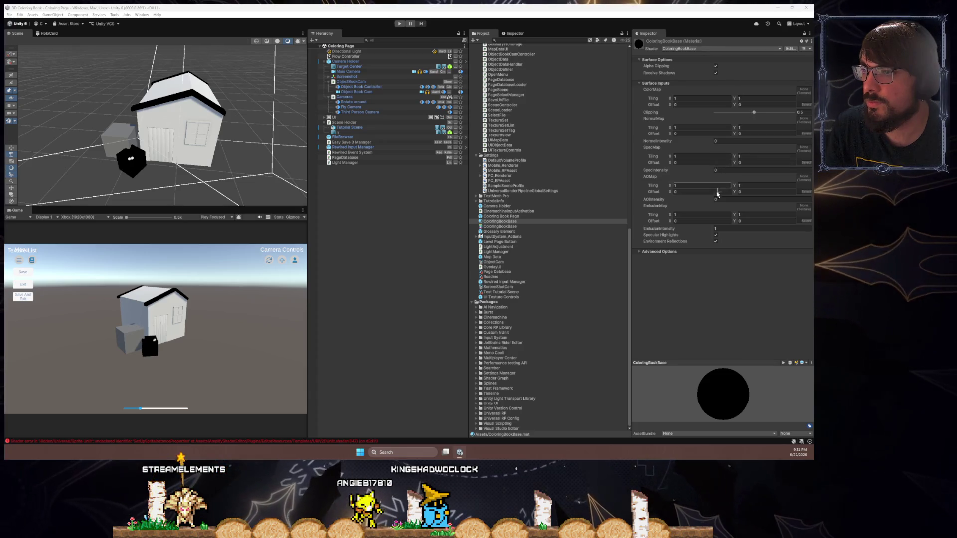
click(725, 228)
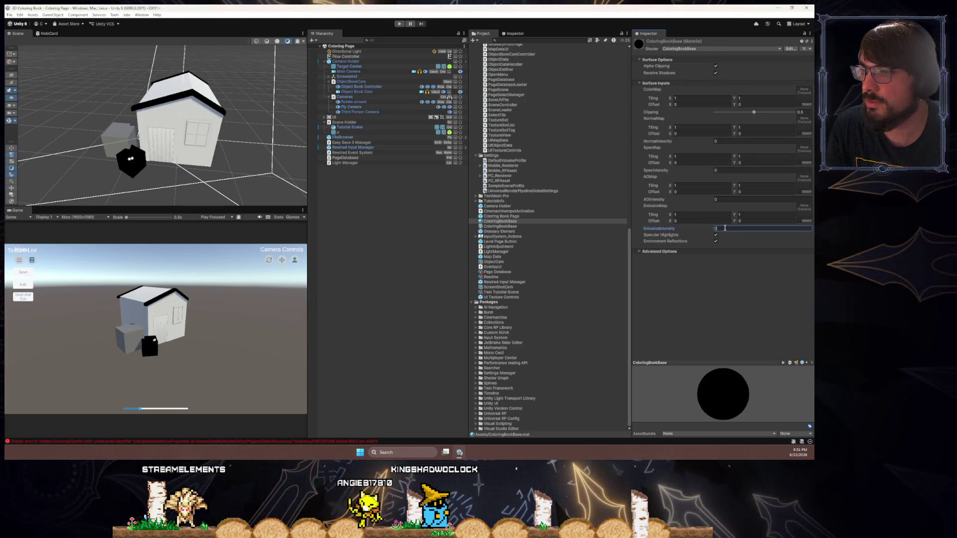
click(753, 296)
click(731, 228)
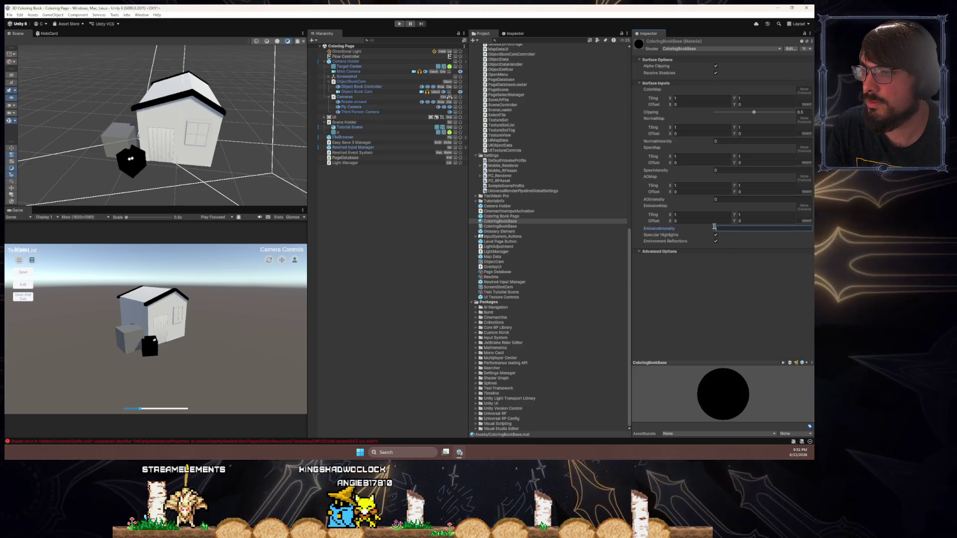
text(3.22)
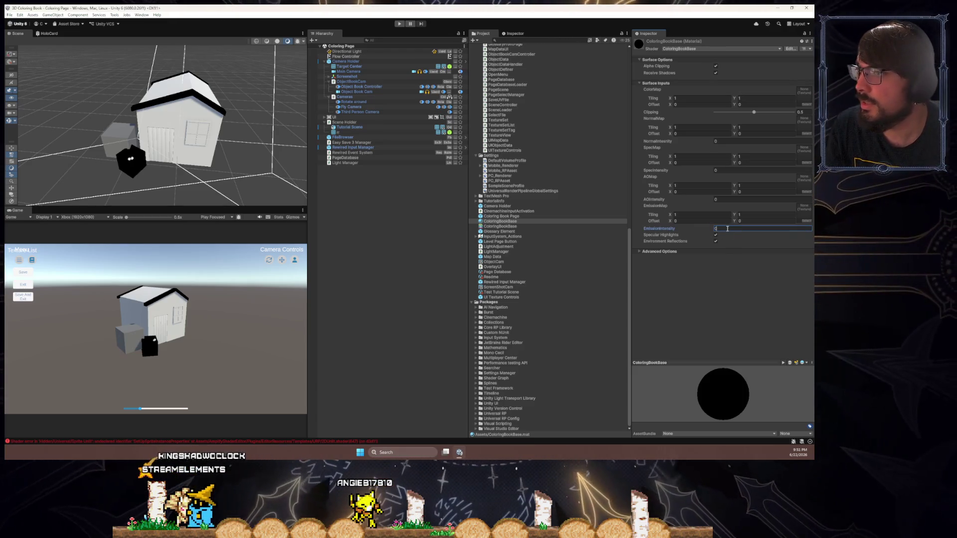
- Set NormalIntensity, SpecIntensity and AOIntensity to 1, then open the ColoringBookBase shader graph
drag(680, 142, 694, 143)
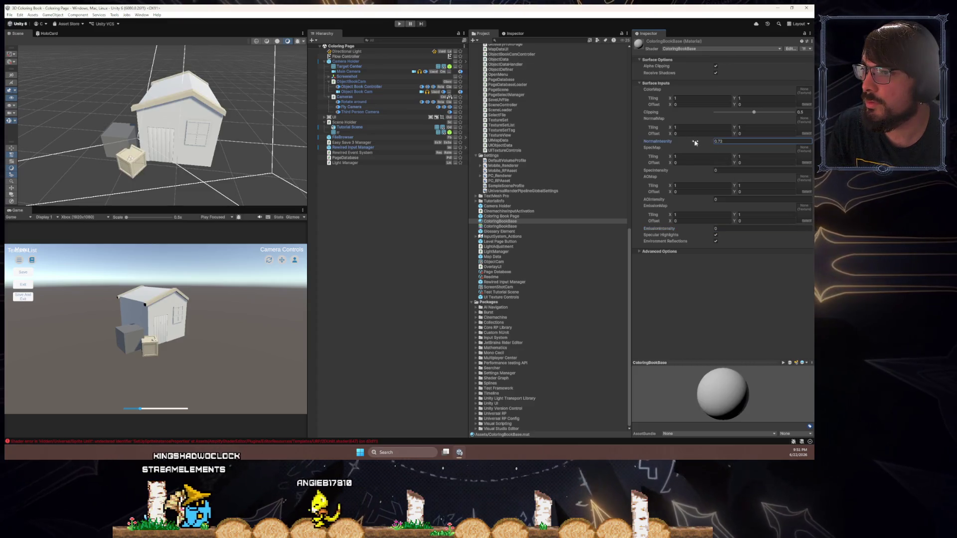
text(0)
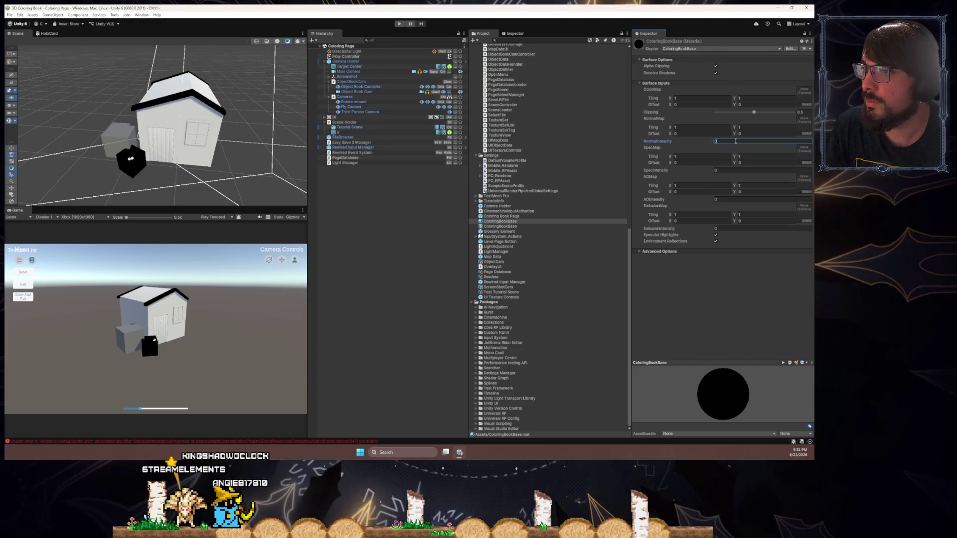
text(1)
key(Tab)
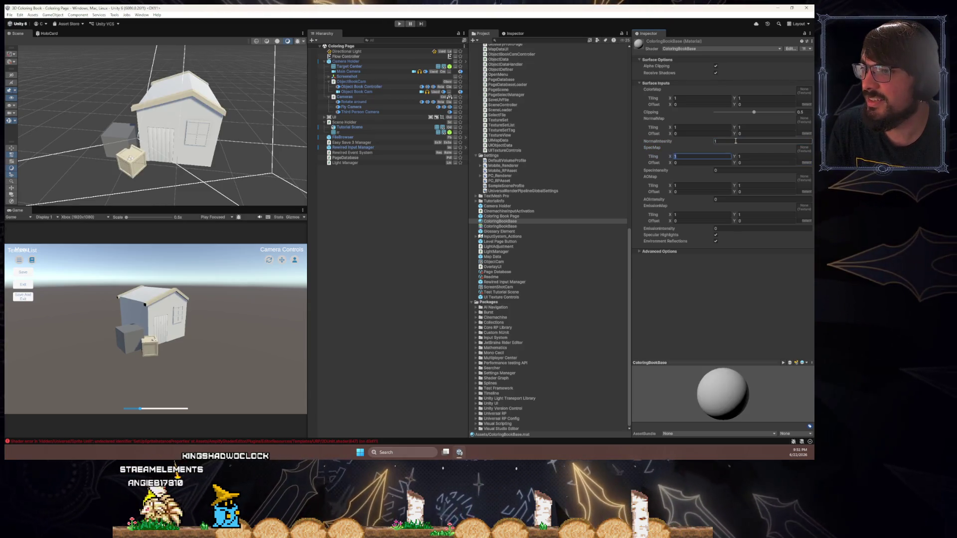
key(Tab)
key(Tab)
key(Tab)
key(Tab)
text(1)
key(Tab)
key(Tab)
key(Tab)
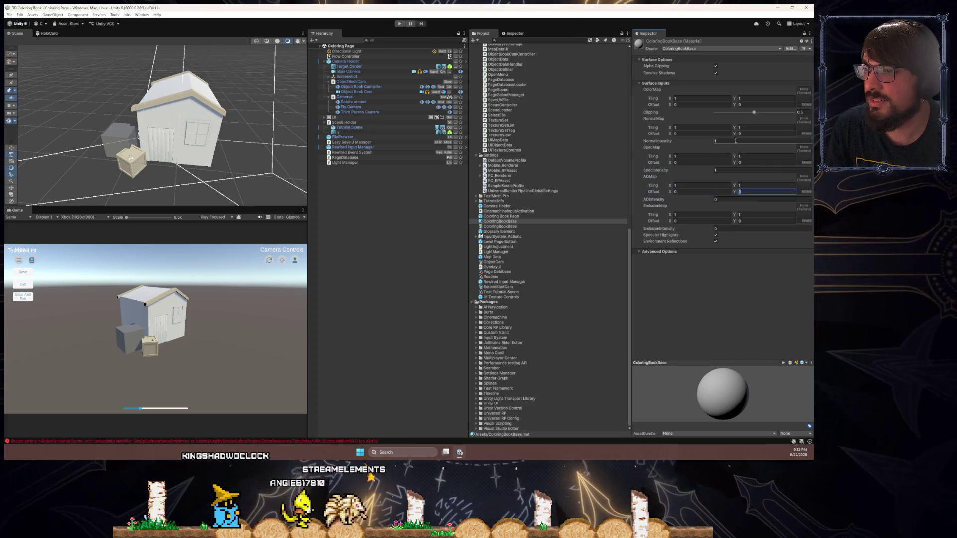
key(Tab)
text(1)
key(Tab)
key(Tab)
key(Tab)
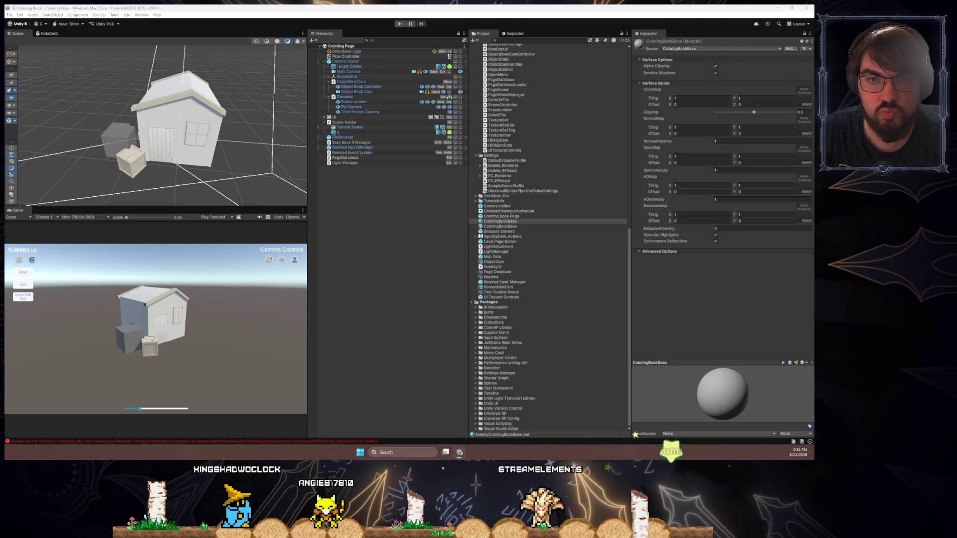
double_click(499, 226)
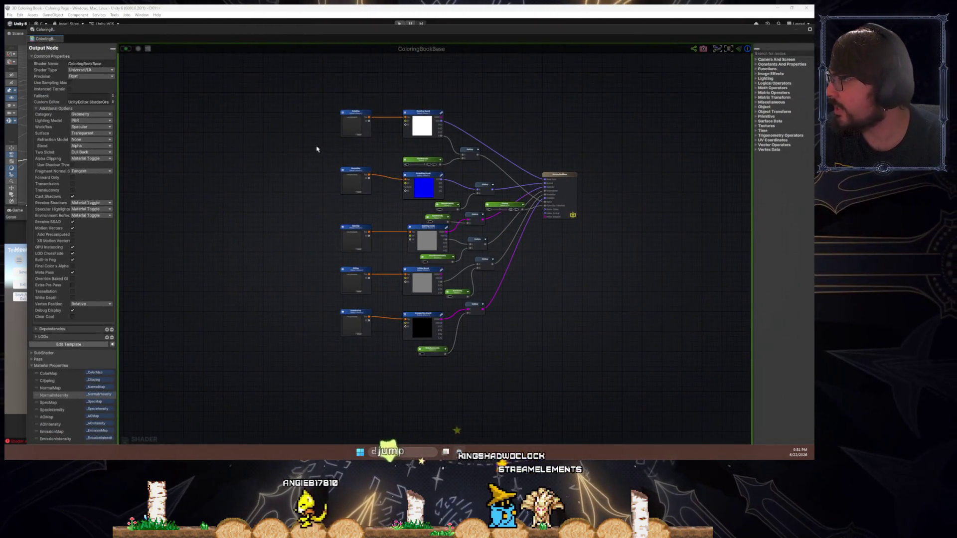
click(376, 122)
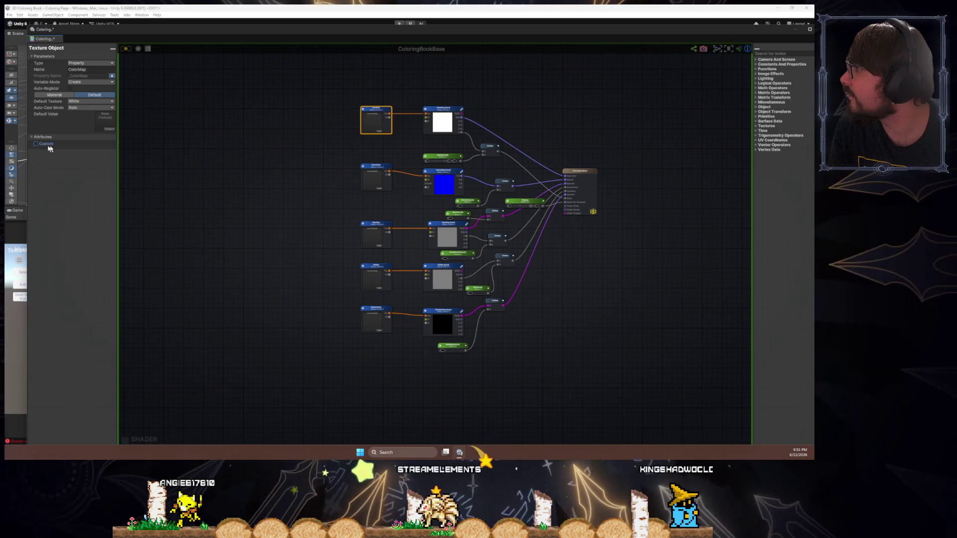
scroll(438, 114, up, 5)
click(460, 106)
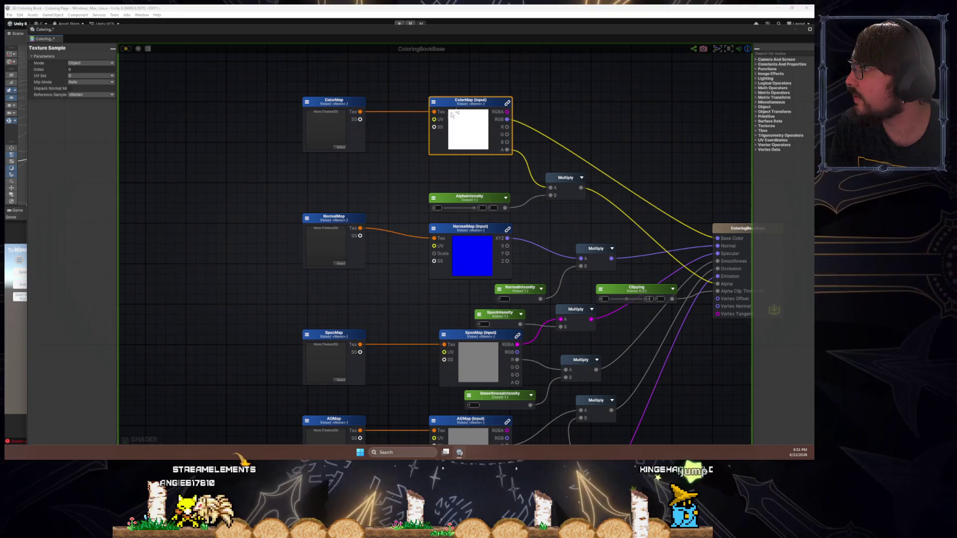
mouse_move(299, 30)
mouse_down()
mouse_move(359, 122)
mouse_move(412, 324)
mouse_up()
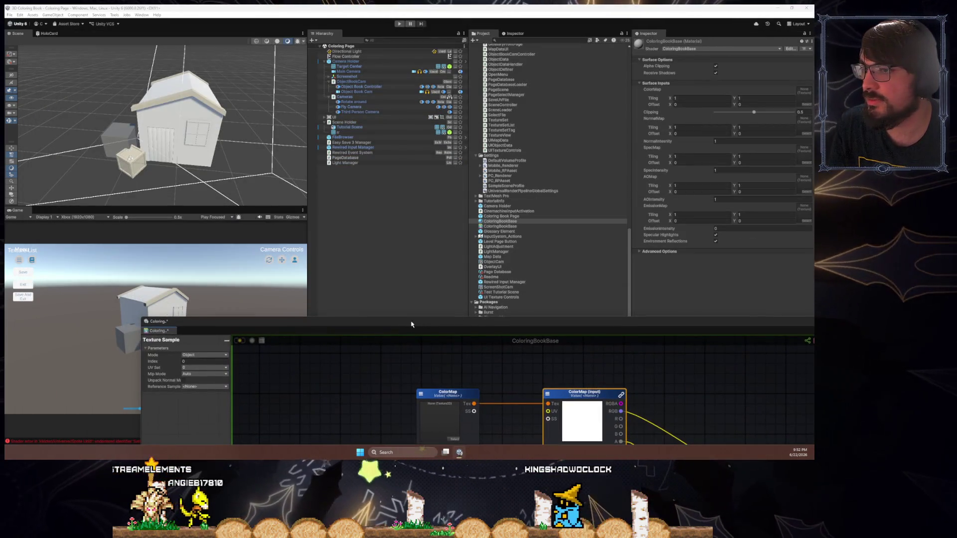
double_click(412, 325)
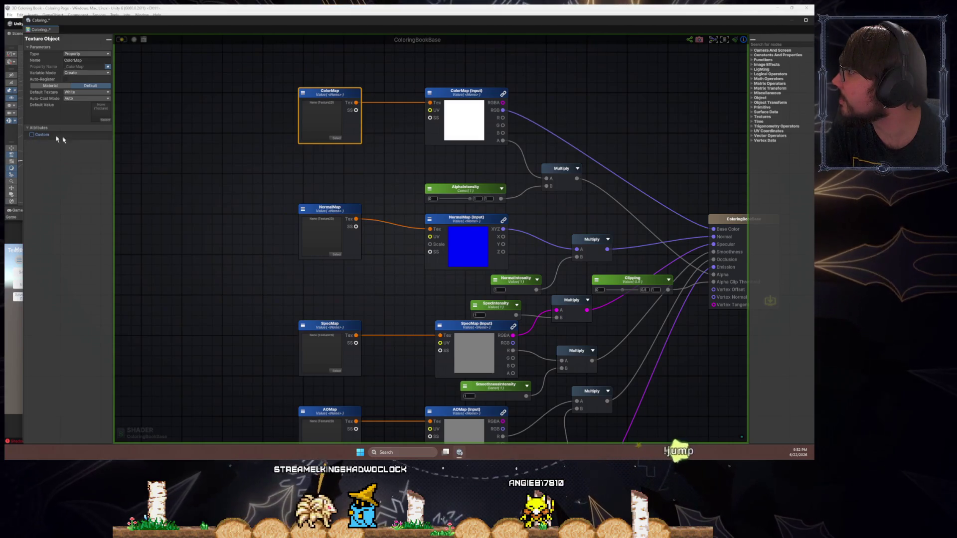
click(295, 149)
click(83, 367)
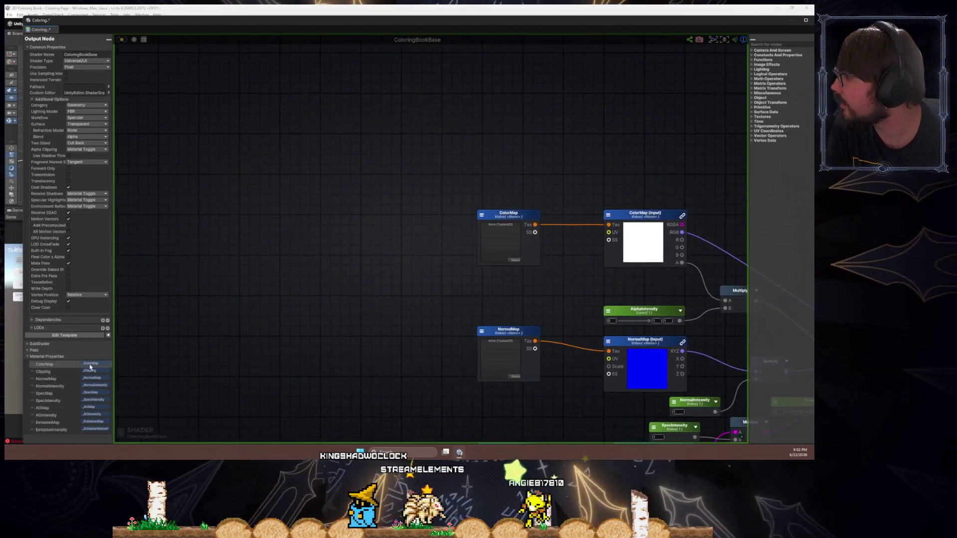
click(515, 216)
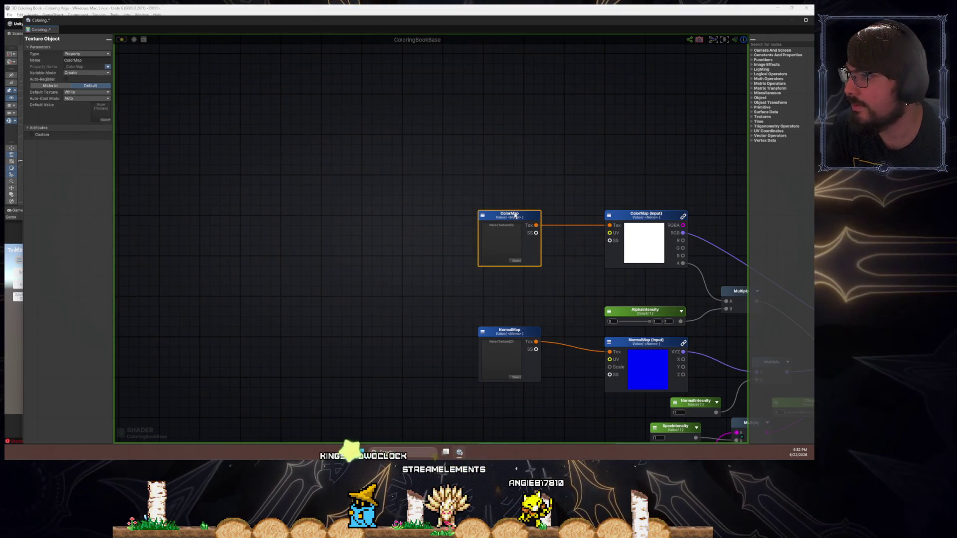
click(80, 99)
click(86, 98)
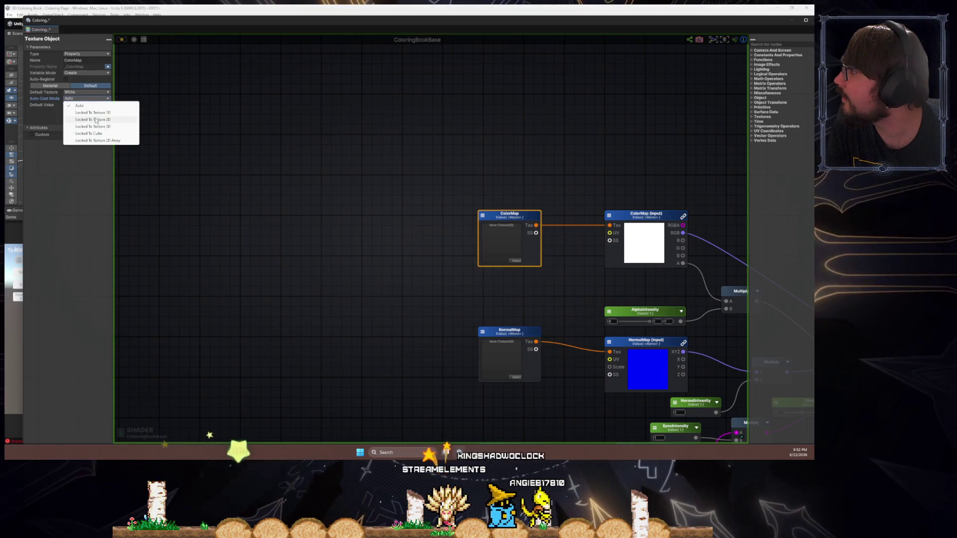
click(87, 152)
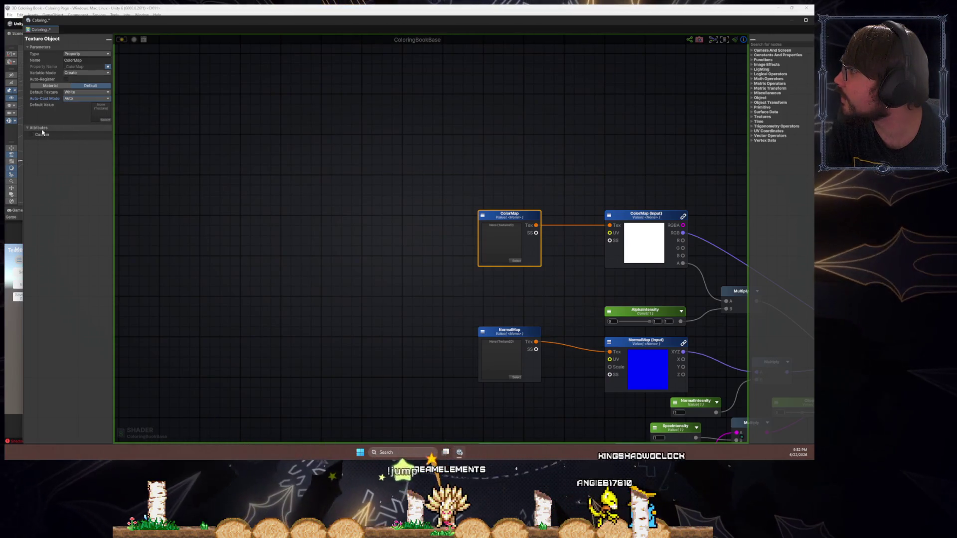
click(69, 74)
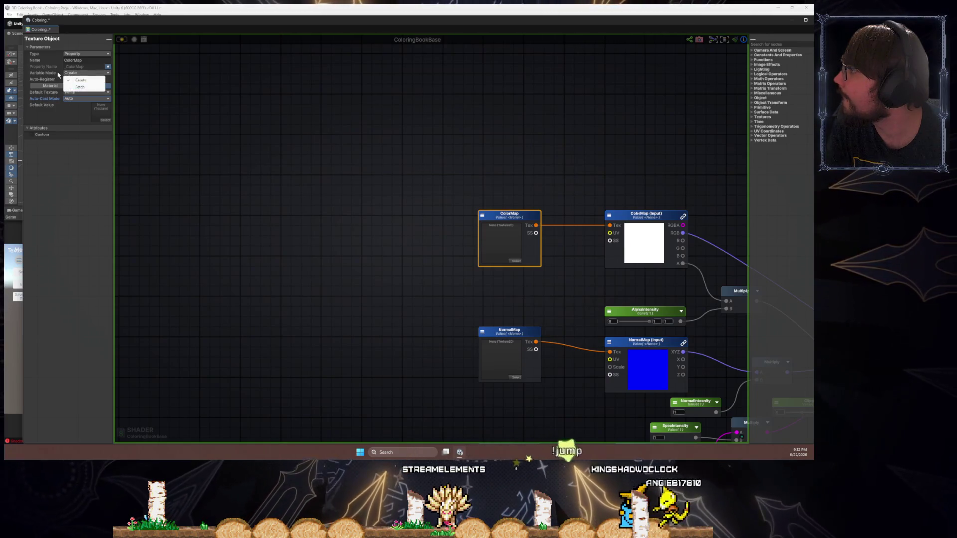
click(86, 60)
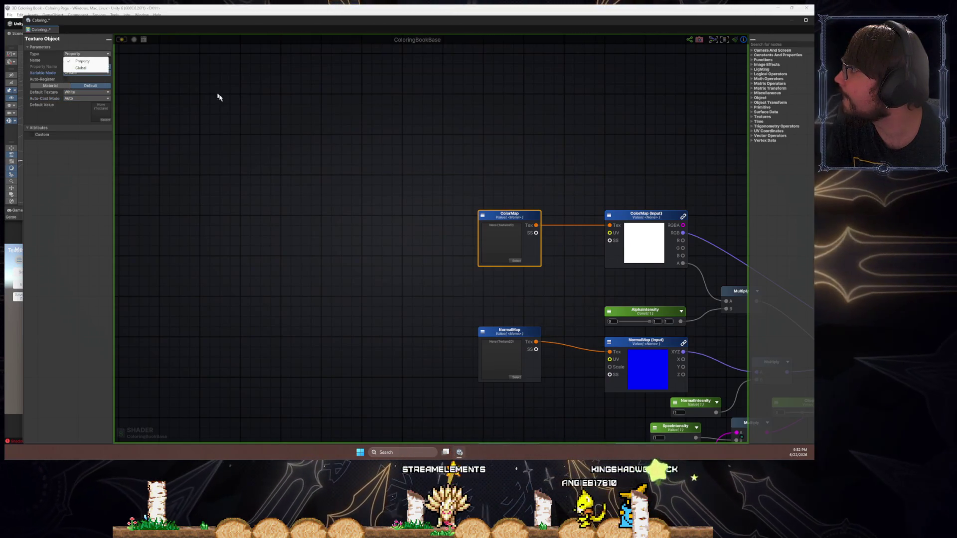
click(359, 222)
drag(359, 222, 226, 175)
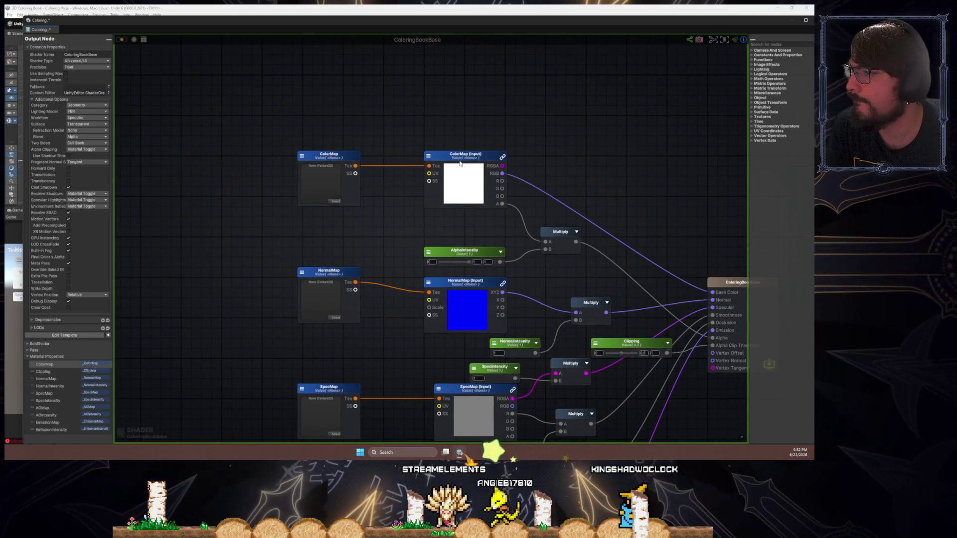
click(460, 163)
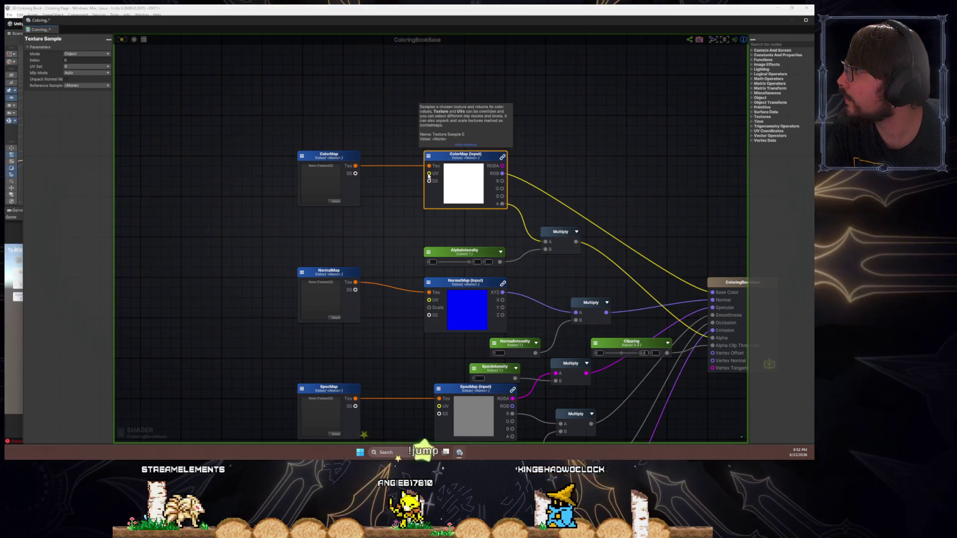
click(341, 232)
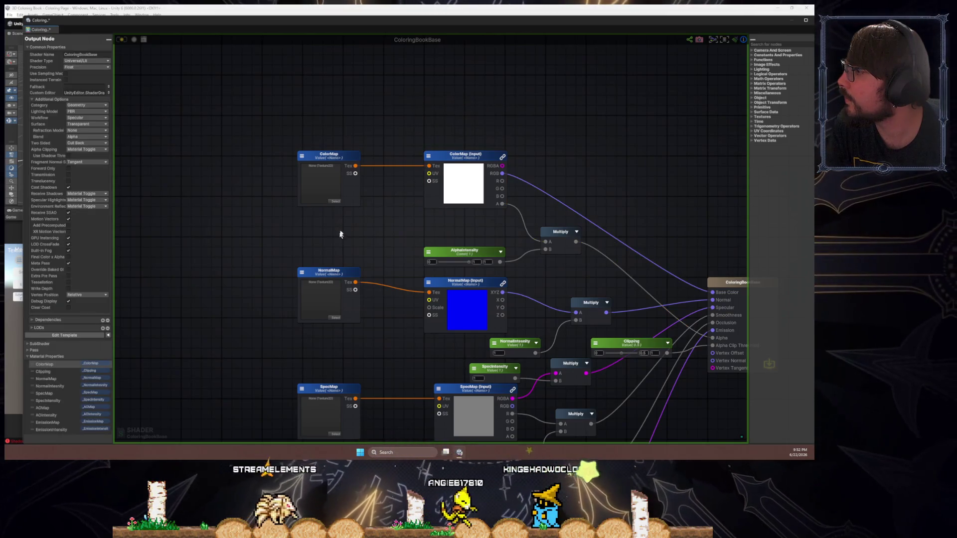
click(91, 365)
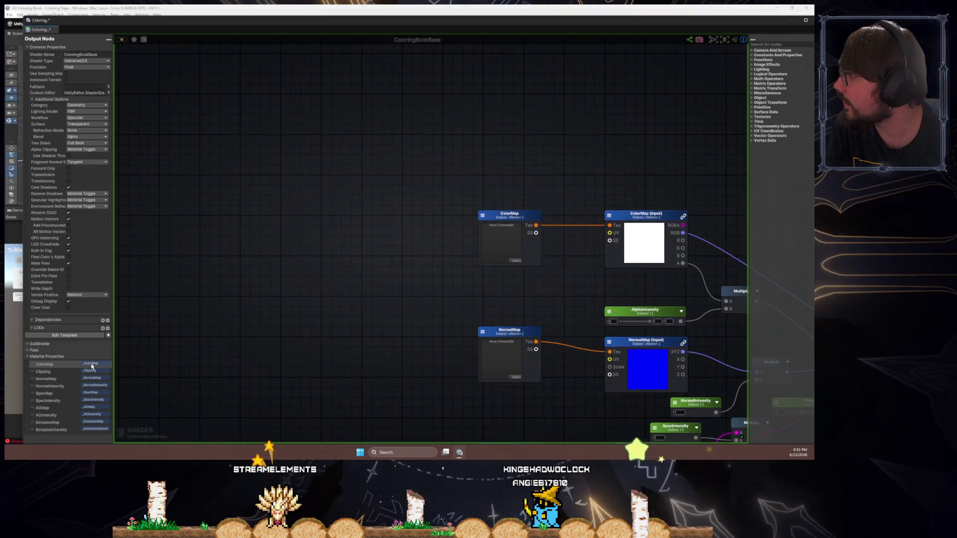
click(503, 220)
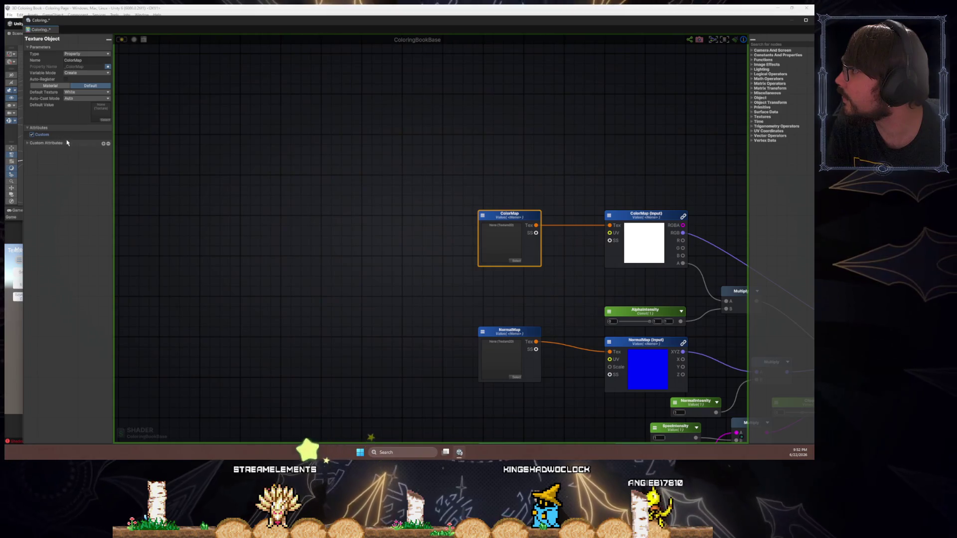
click(67, 143)
click(105, 157)
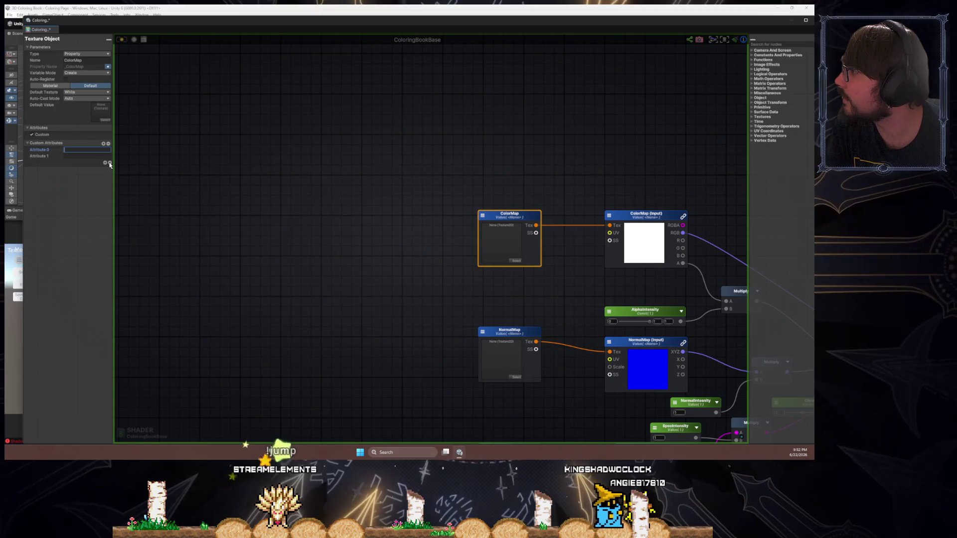
click(110, 163)
click(40, 135)
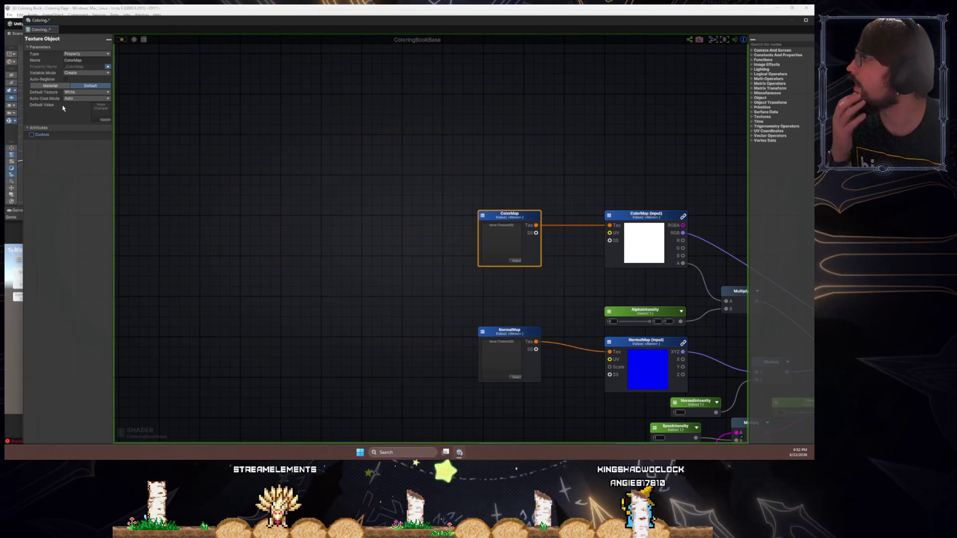
click(77, 99)
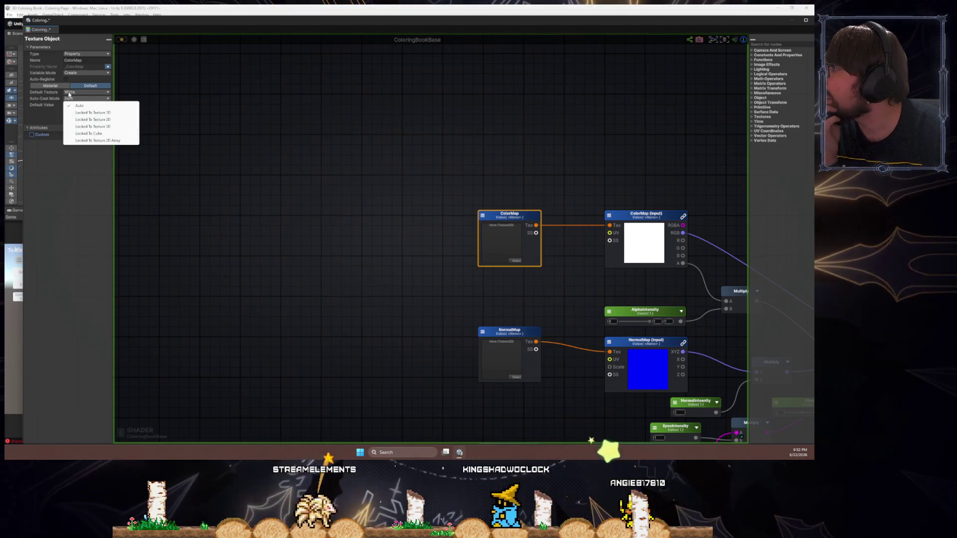
click(69, 93)
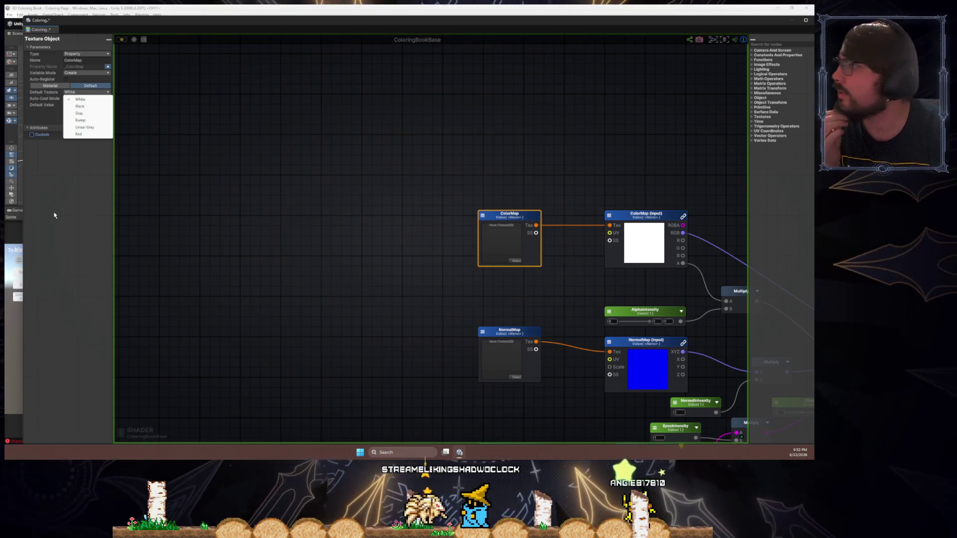
click(88, 100)
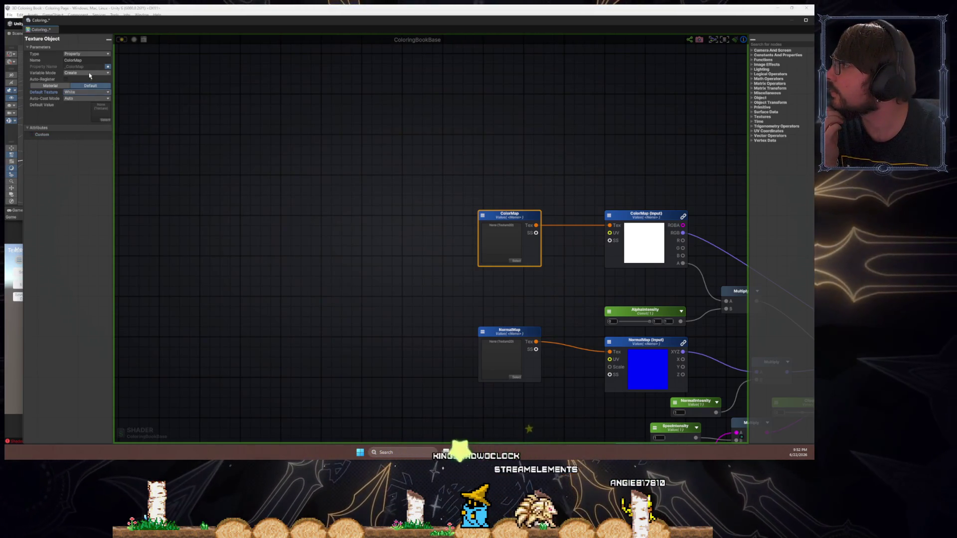
mouse_move(397, 231)
mouse_down()
mouse_move(222, 174)
mouse_move(210, 125)
mouse_up()
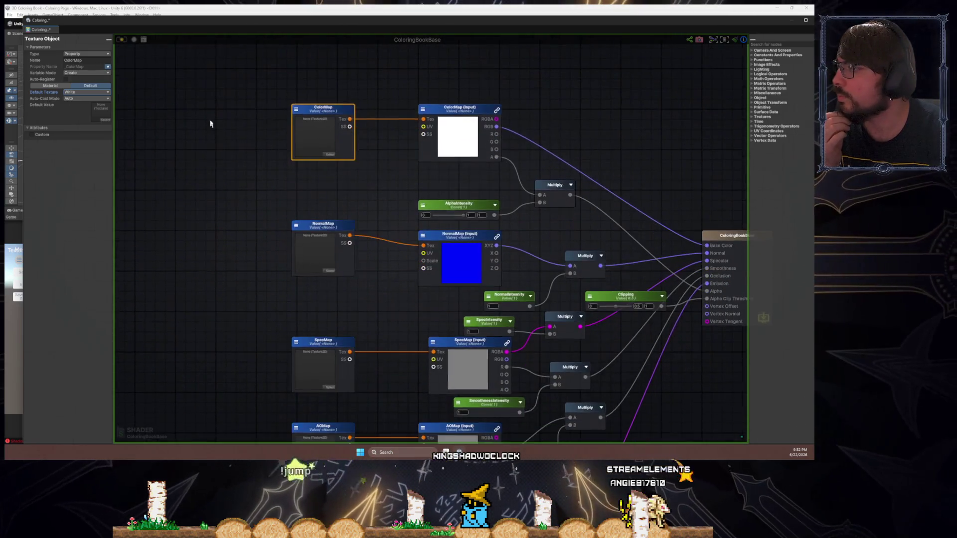
- Inspect the ColorMap sampler node, setting its reference to ColorMap and checking mip and sample modes
click(278, 182)
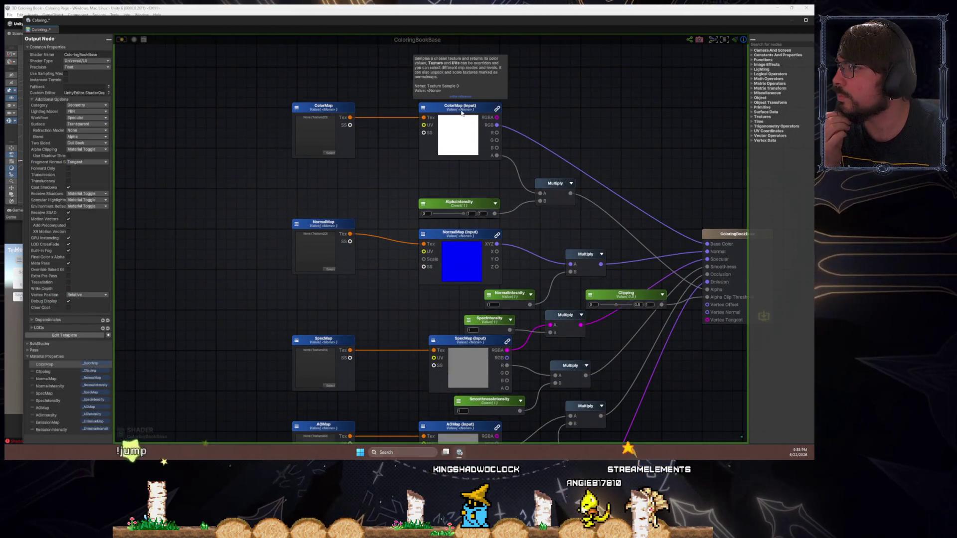
click(462, 112)
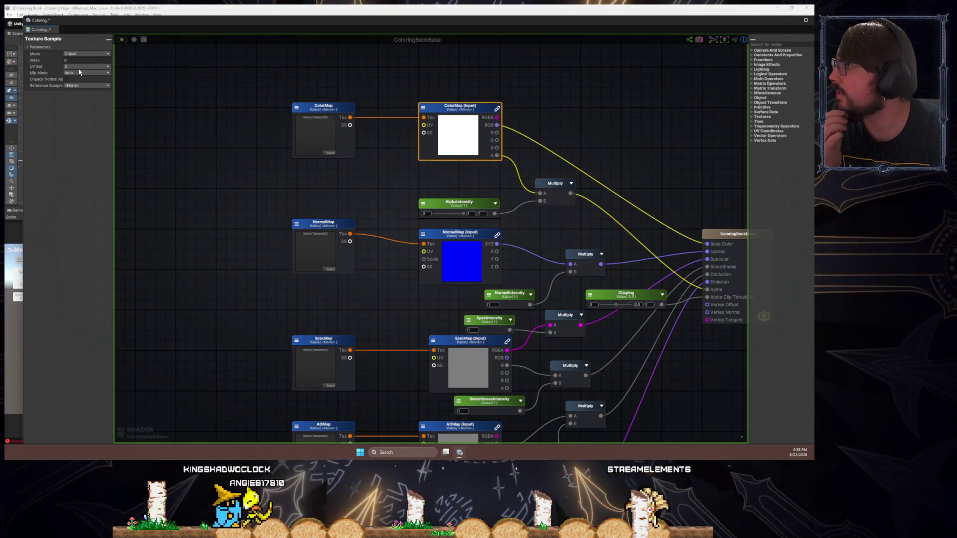
click(83, 86)
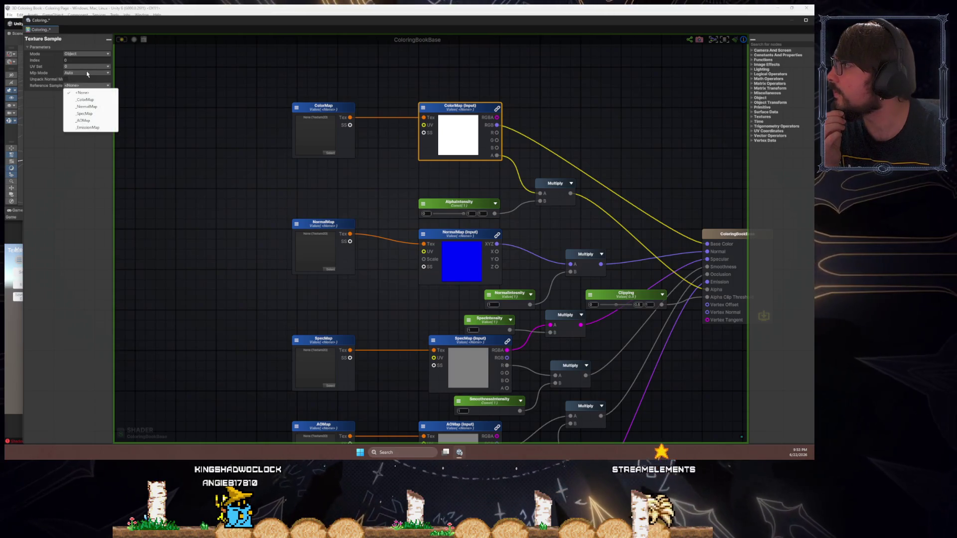
click(100, 100)
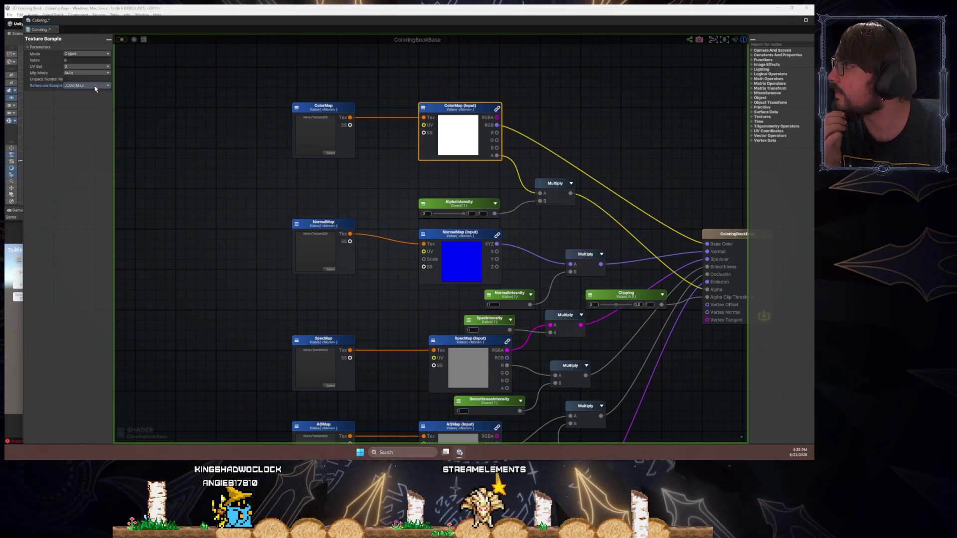
click(92, 86)
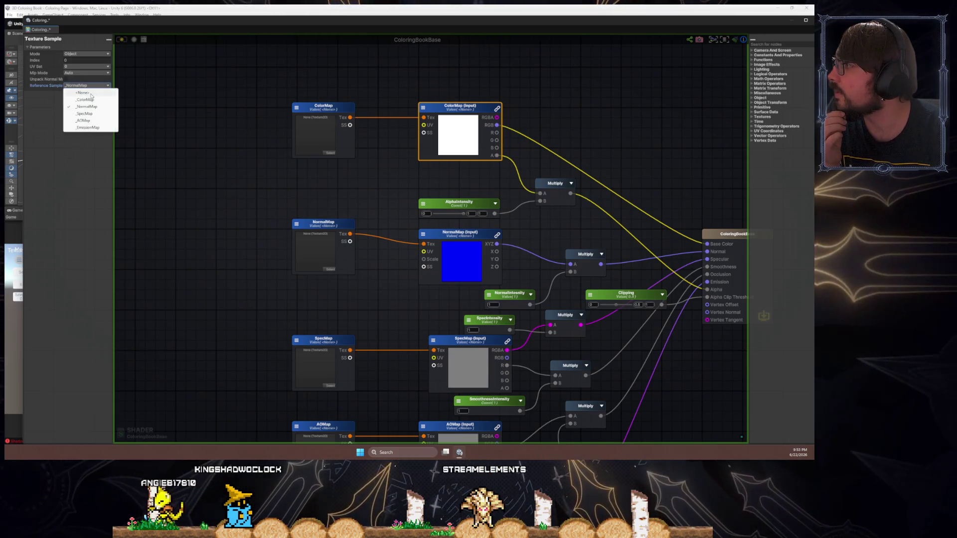
click(83, 73)
click(83, 74)
click(83, 76)
click(85, 66)
click(84, 64)
click(84, 54)
click(47, 60)
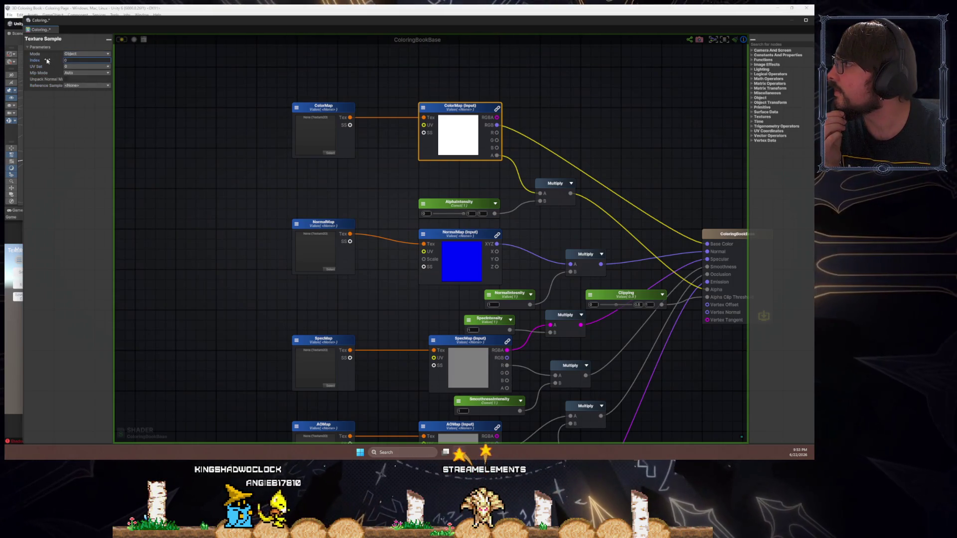
click(81, 54)
click(82, 60)
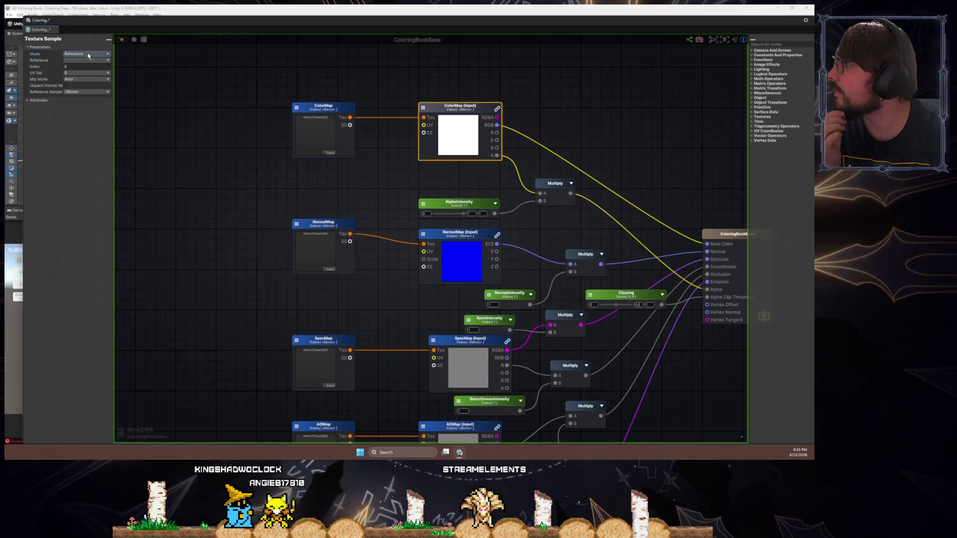
click(81, 54)
click(82, 61)
- View the ColorMap property node's Type and Name, then close the shader editor
click(335, 109)
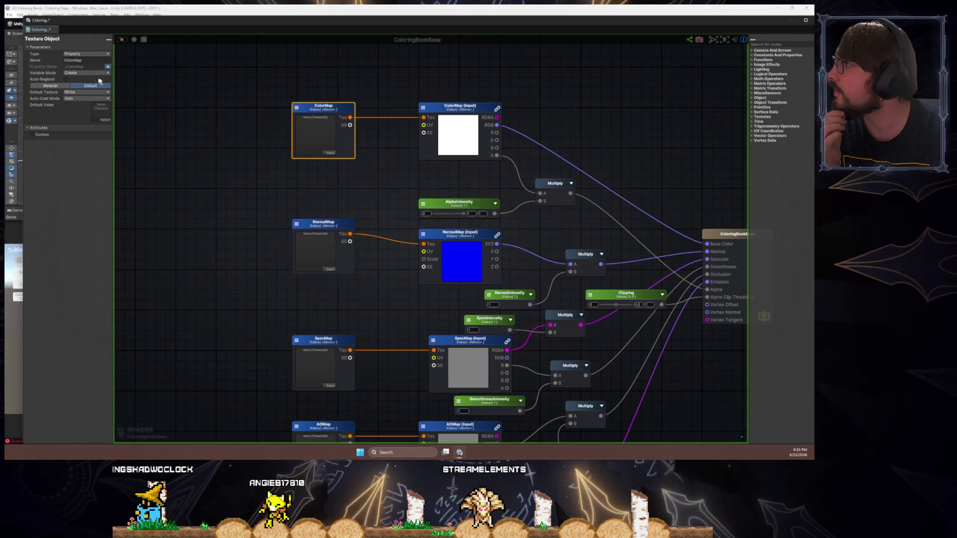
click(86, 53)
click(77, 174)
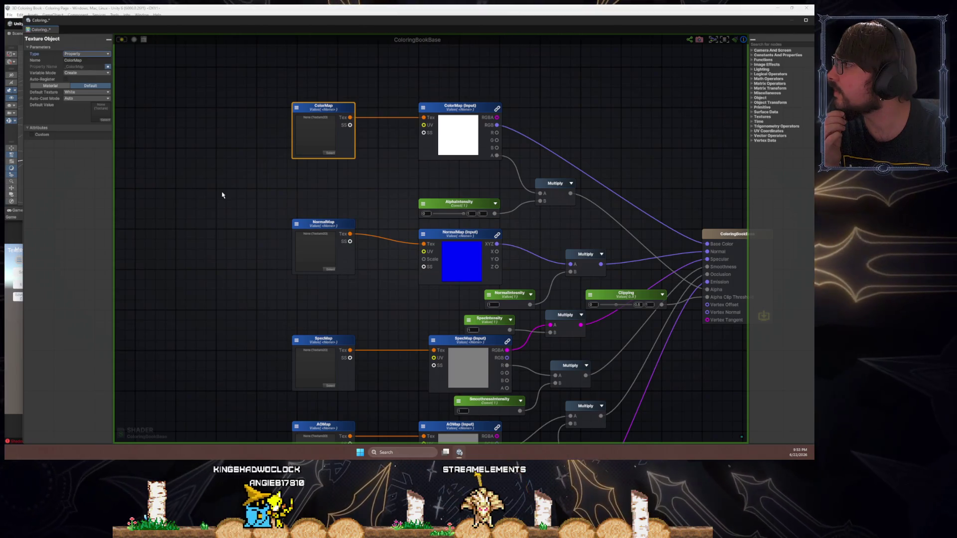
click(222, 197)
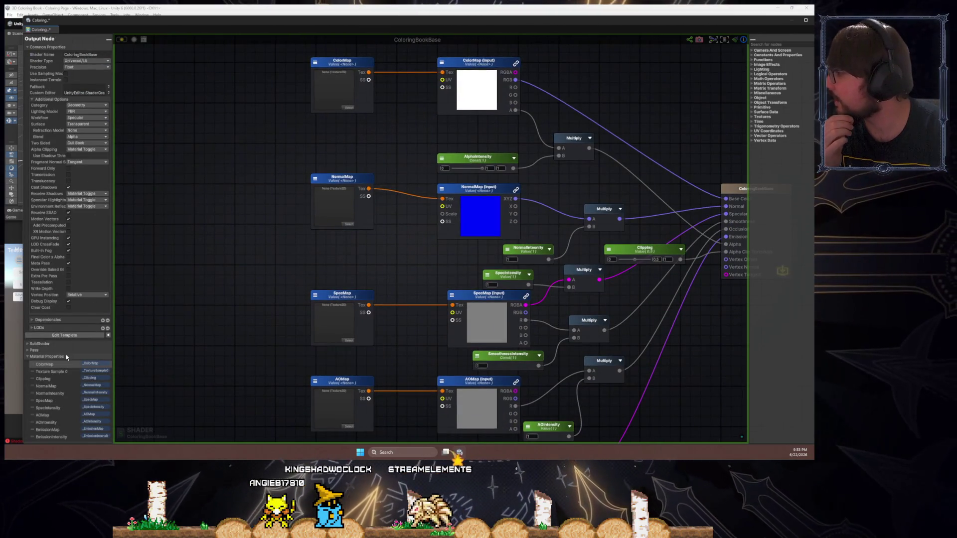
click(64, 367)
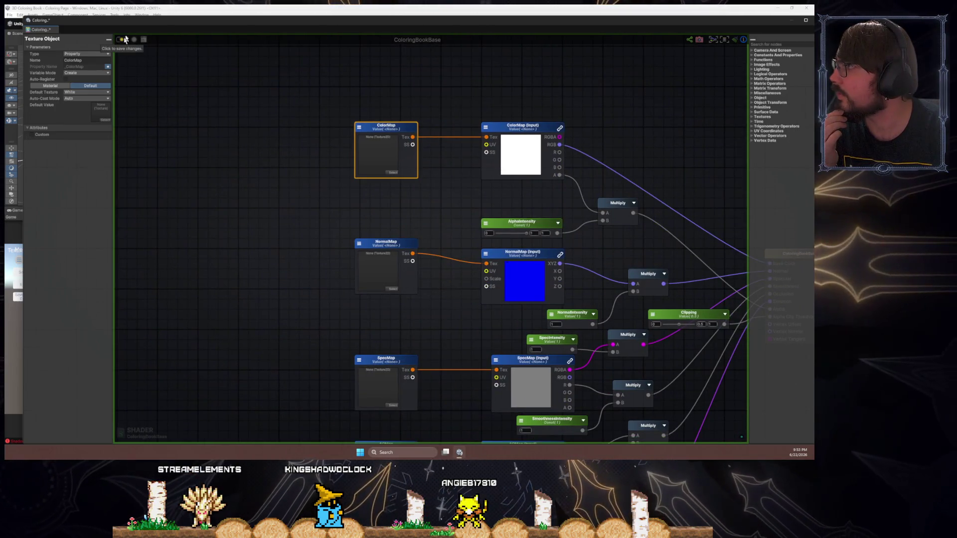
click(139, 23)
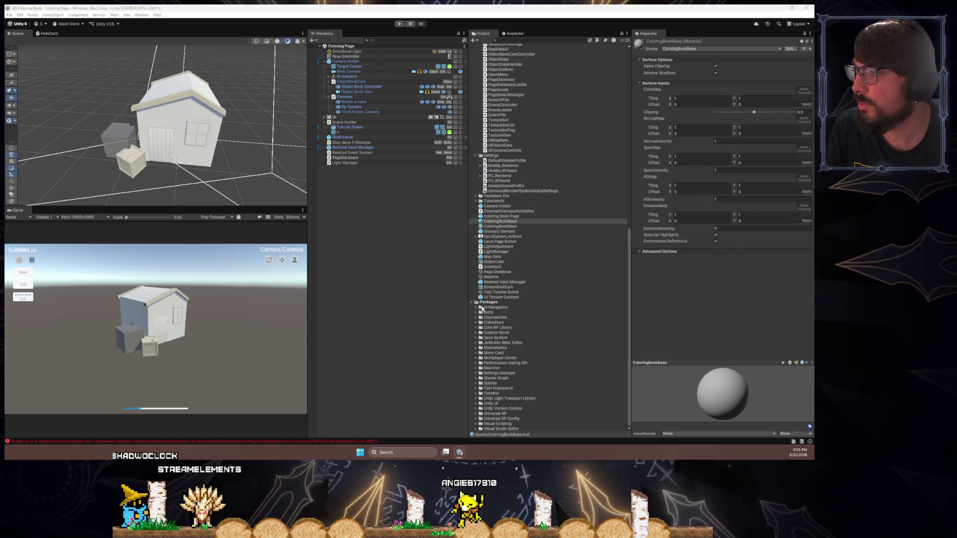
- Try AbstractAcrylic_2 then a pink marble texture as ColorMap, and set Clipping to 0
scroll(520, 274, up, 15)
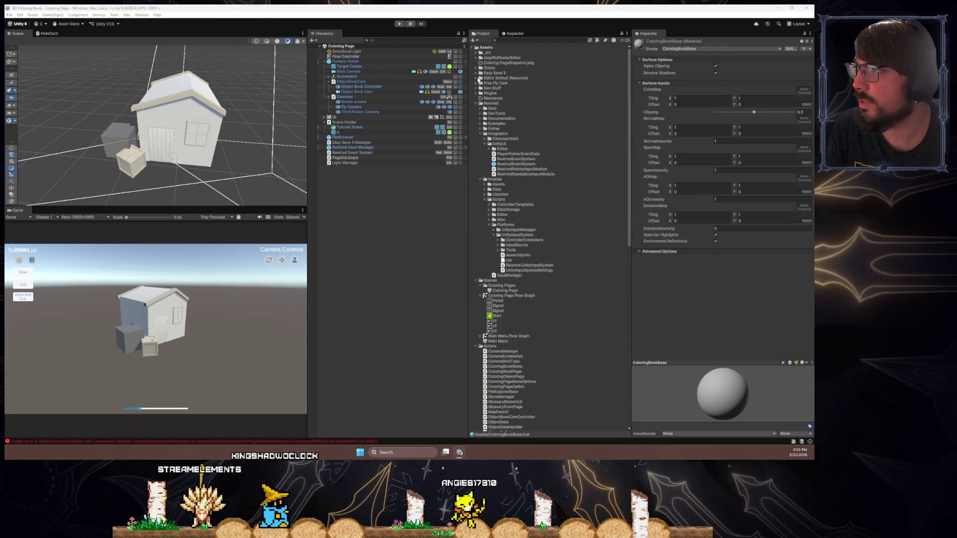
scroll(515, 275, down, 15)
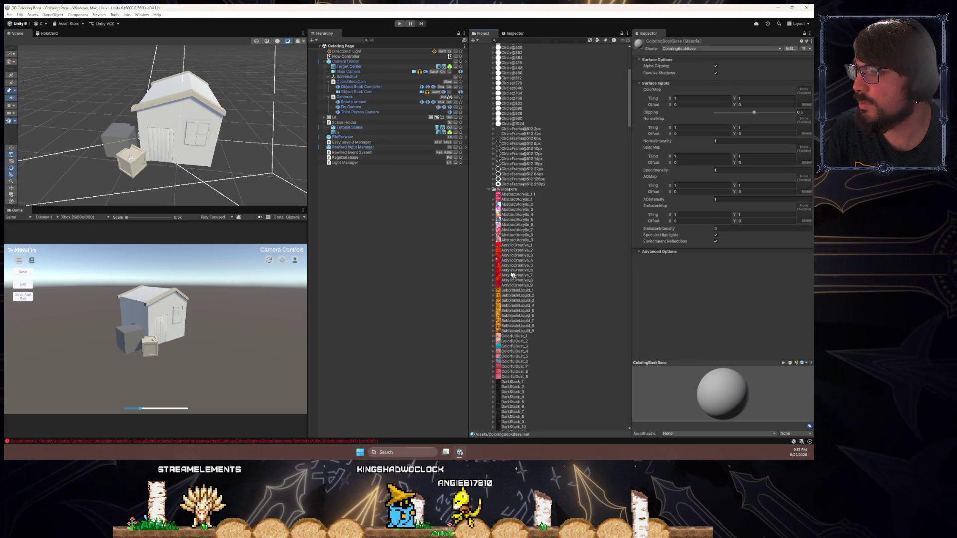
mouse_move(519, 194)
mouse_down()
mouse_move(703, 162)
mouse_move(803, 96)
mouse_up()
mouse_move(245, 144)
mouse_down()
mouse_move(263, 143)
mouse_move(261, 128)
mouse_move(55, 118)
mouse_move(673, 114)
mouse_move(375, 143)
mouse_up()
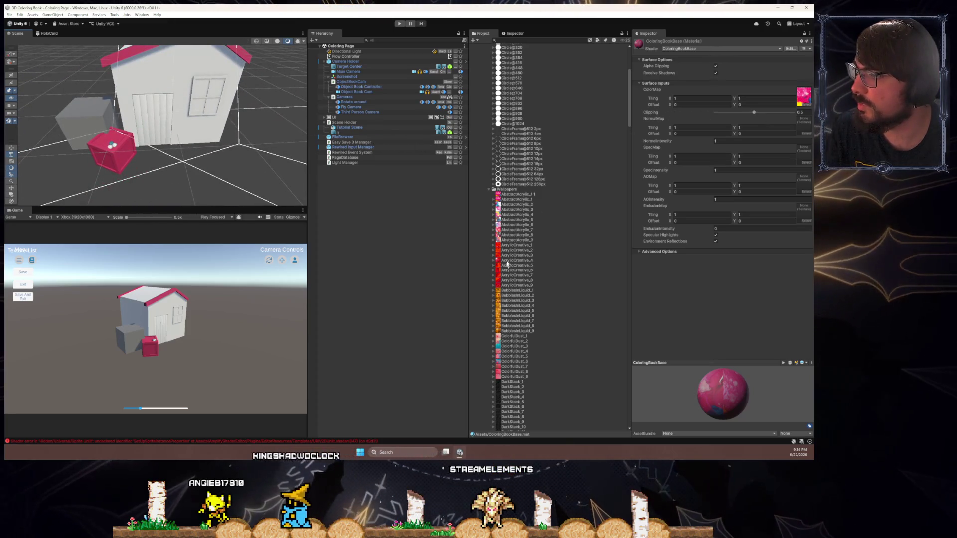
mouse_move(513, 204)
mouse_down()
mouse_move(594, 187)
mouse_move(803, 96)
mouse_up()
drag(249, 135, 275, 144)
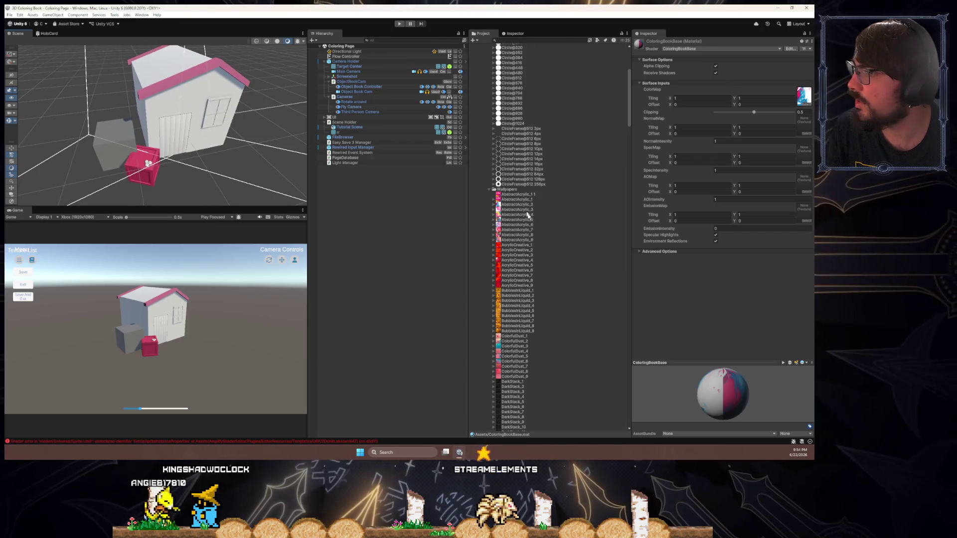
drag(761, 138, 803, 96)
mouse_move(220, 129)
mouse_down()
mouse_move(198, 116)
mouse_move(193, 86)
mouse_up()
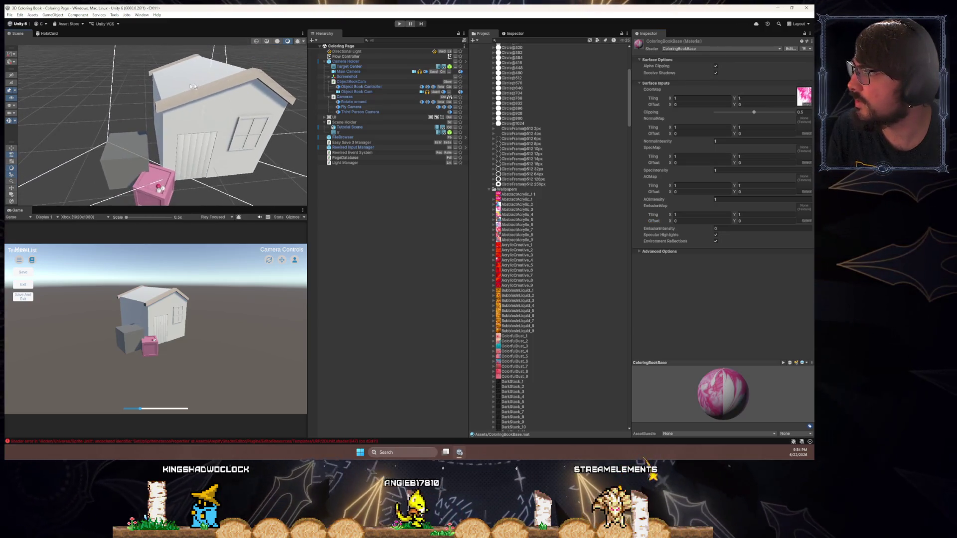
mouse_move(200, 132)
mouse_down()
mouse_move(199, 149)
mouse_move(241, 205)
mouse_move(444, 209)
mouse_up()
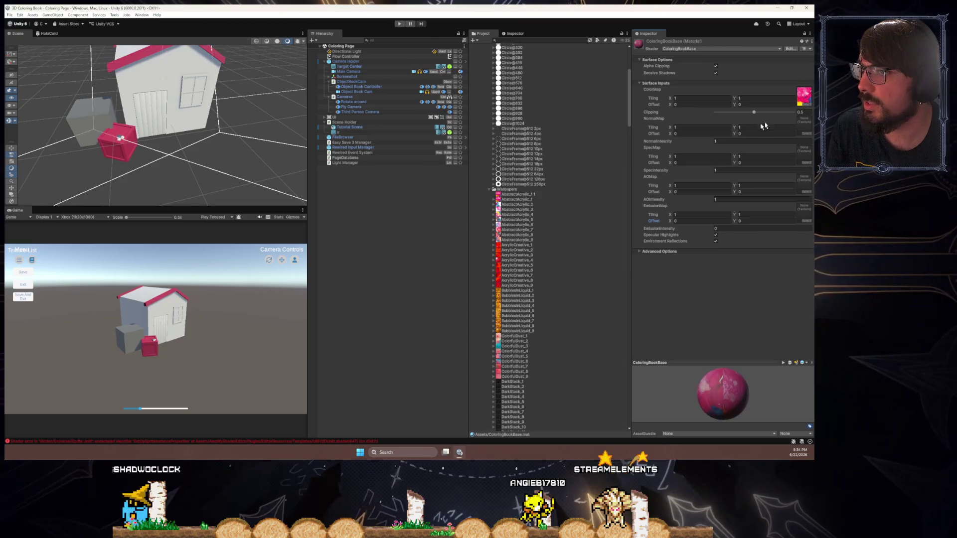
mouse_move(750, 112)
mouse_down()
mouse_move(715, 113)
mouse_move(759, 117)
mouse_up()
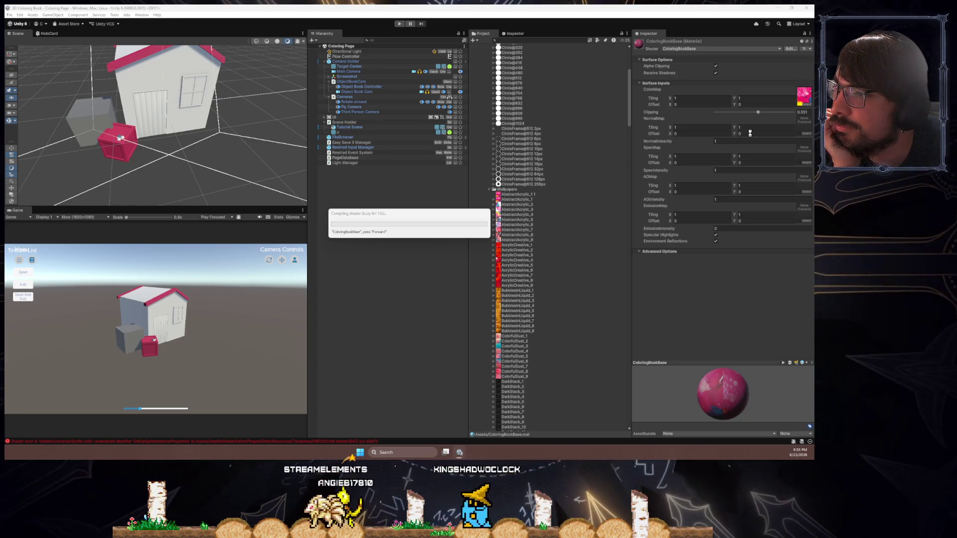
- Test transparency with the AlphaIntensity and Clipping sliders, leaving AlphaIntensity at maximum
mouse_move(780, 113)
mouse_down()
mouse_move(720, 114)
mouse_move(797, 113)
mouse_up()
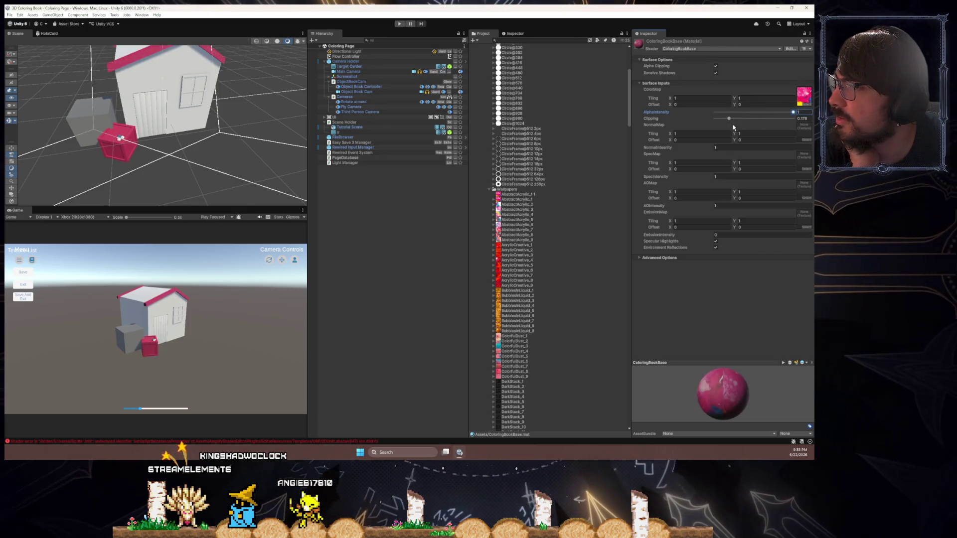
mouse_move(734, 120)
mouse_down()
mouse_move(797, 119)
mouse_move(715, 118)
mouse_up()
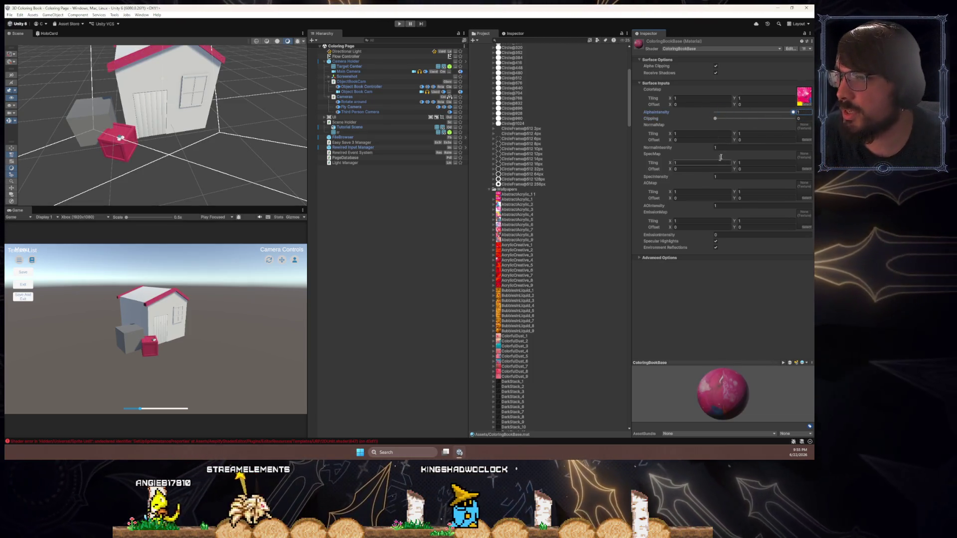
scroll(490, 273, down, 3)
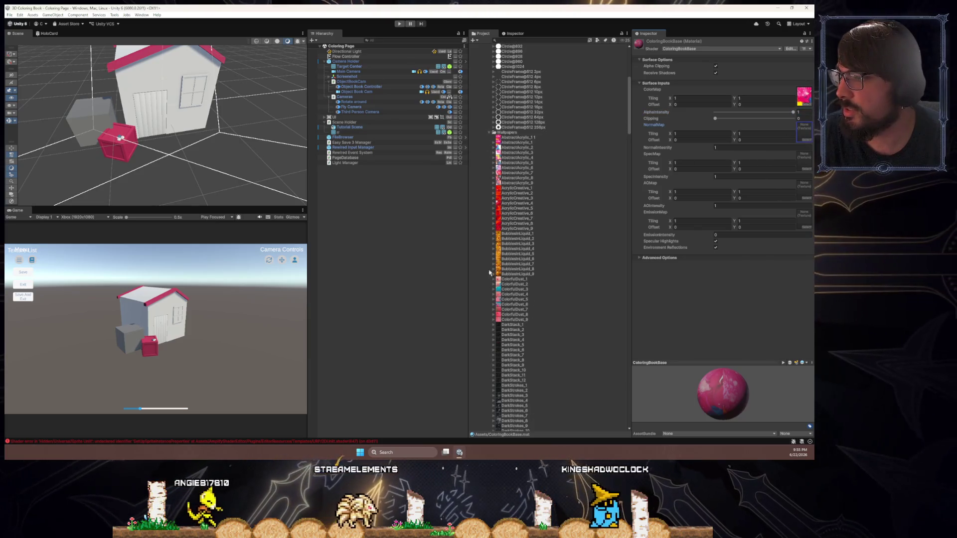
- Scrub SpecIntensity and AOIntensity to test them, then set AOIntensity back to 1
scroll(539, 202, down, 15)
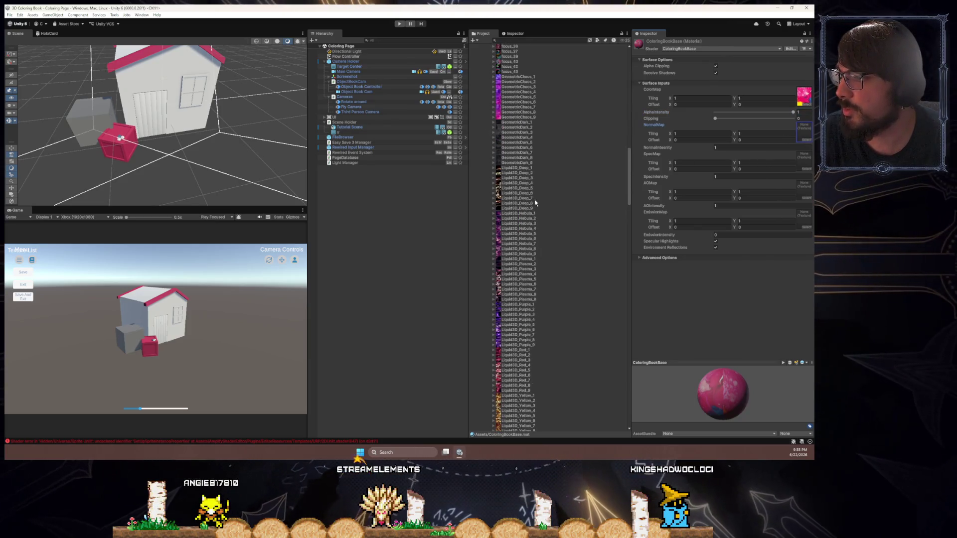
scroll(536, 203, down, 8)
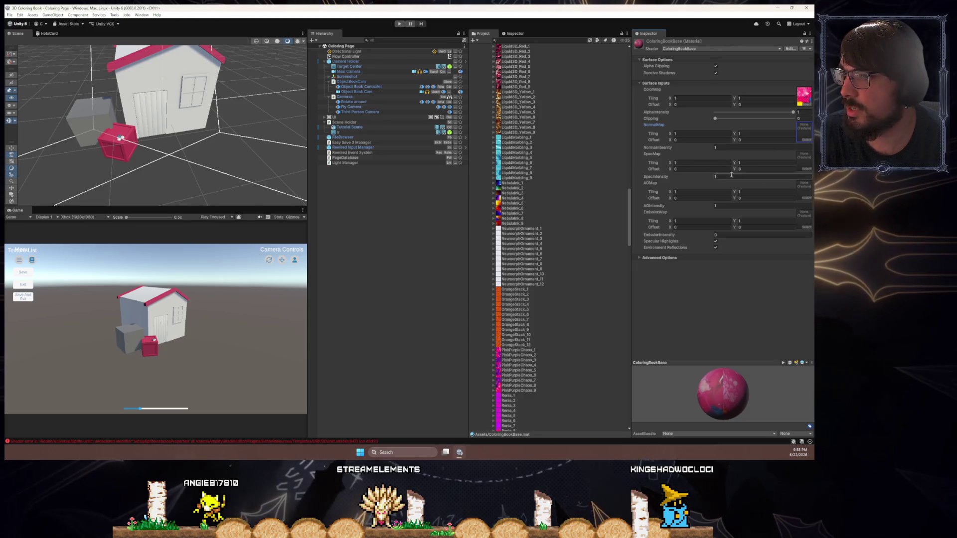
mouse_move(698, 178)
mouse_down()
mouse_move(707, 178)
mouse_move(688, 178)
mouse_move(733, 174)
mouse_move(686, 181)
mouse_up()
click(666, 148)
drag(658, 206, 708, 208)
drag(638, 207, 593, 204)
text(1)
key(Return)
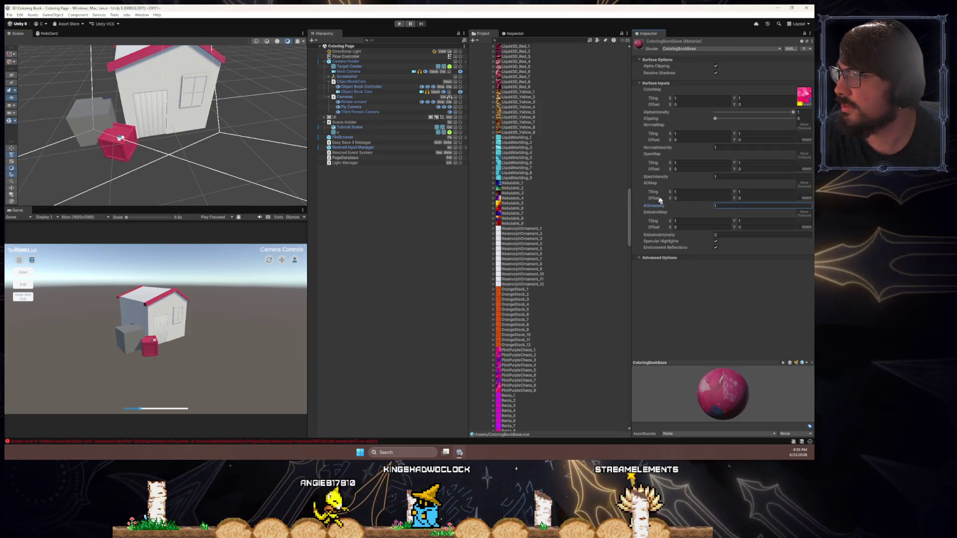
- Set SpecIntensity back to 1 and raise SmoothnessIntensity to 3.12
mouse_move(666, 176)
mouse_down()
mouse_move(712, 178)
mouse_move(652, 177)
mouse_move(674, 178)
mouse_up()
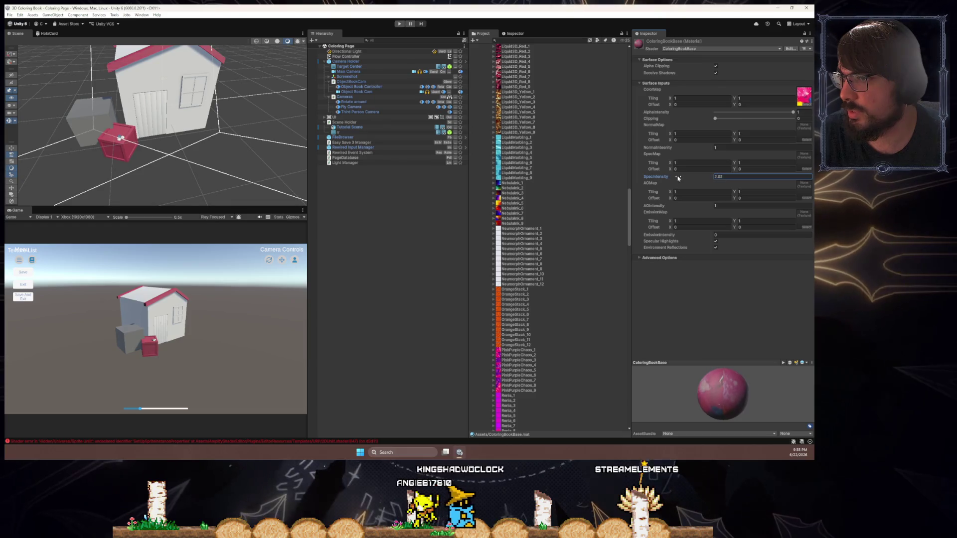
text(1)
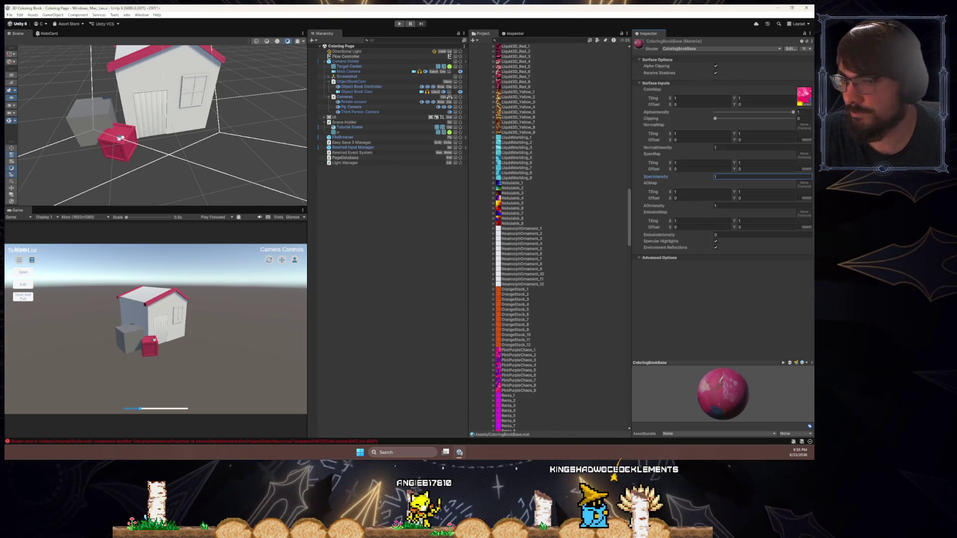
key(Return)
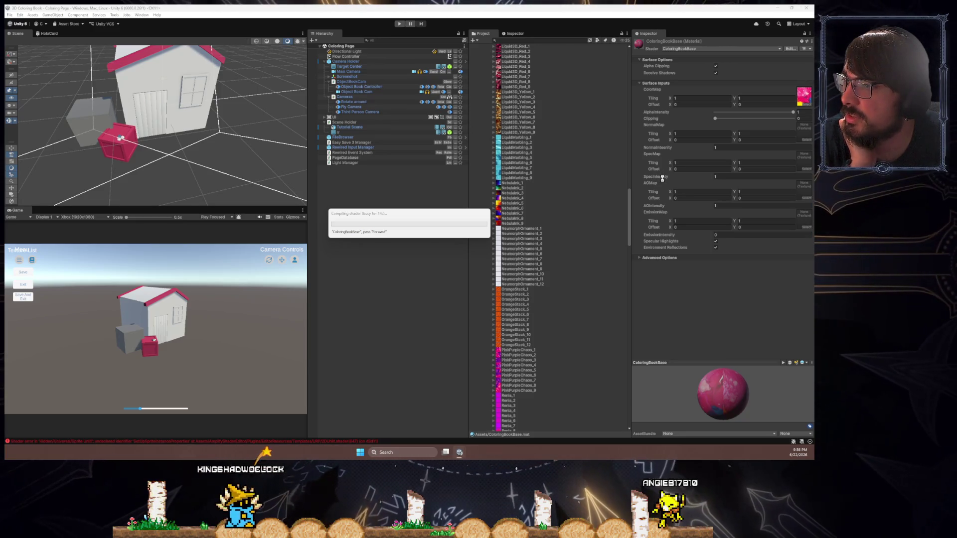
mouse_move(665, 185)
mouse_down()
mouse_move(698, 188)
mouse_move(643, 188)
mouse_move(695, 186)
mouse_up()
mouse_move(199, 131)
mouse_down()
mouse_move(212, 135)
mouse_move(178, 139)
mouse_up()
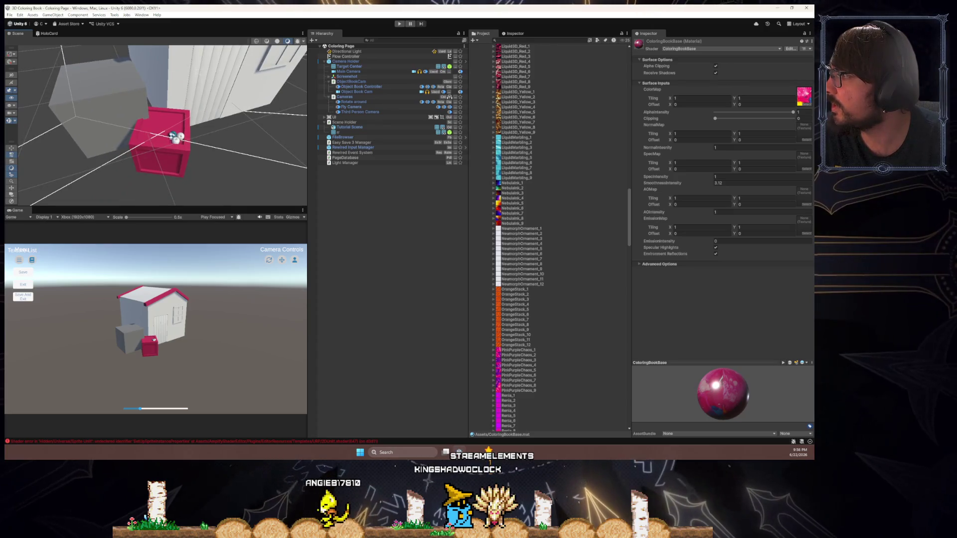
- Frame the house in the scene view and select the ColoringBookBase material in the Project window
click(176, 138)
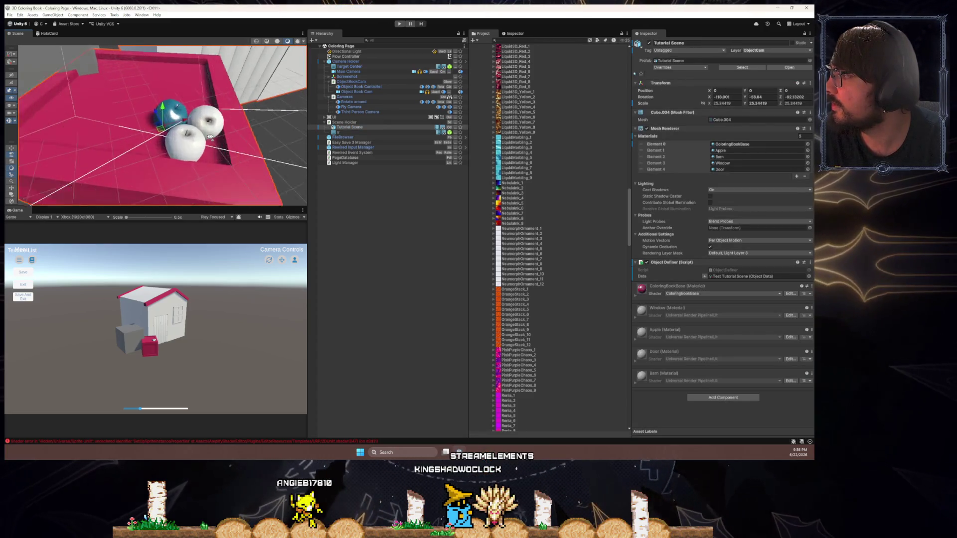
key(f)
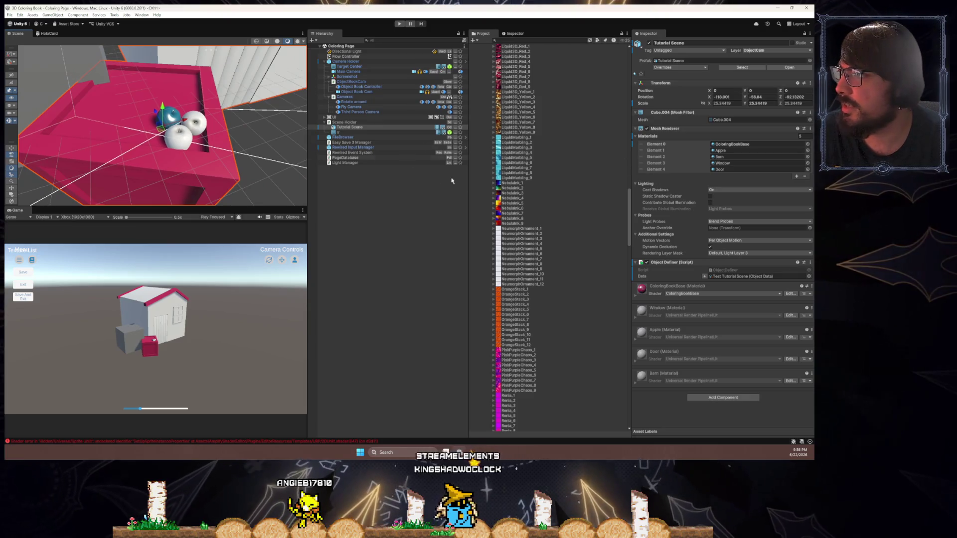
scroll(548, 319, down, 15)
scroll(512, 314, up, 15)
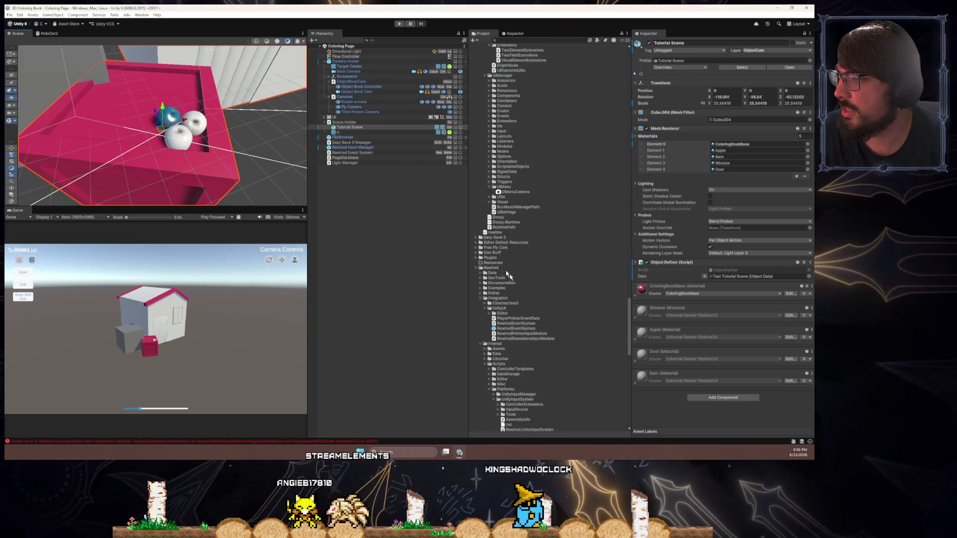
scroll(513, 259, up, 20)
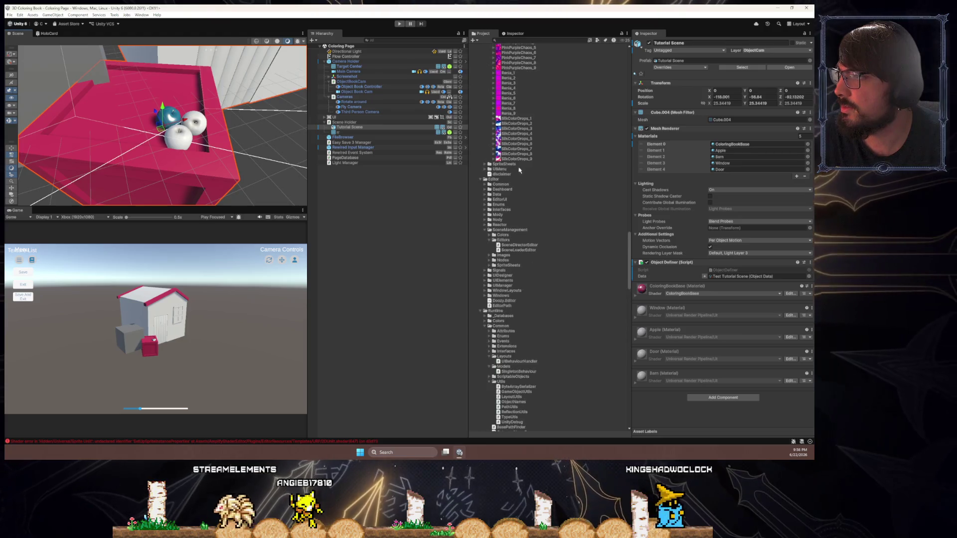
scroll(537, 283, down, 20)
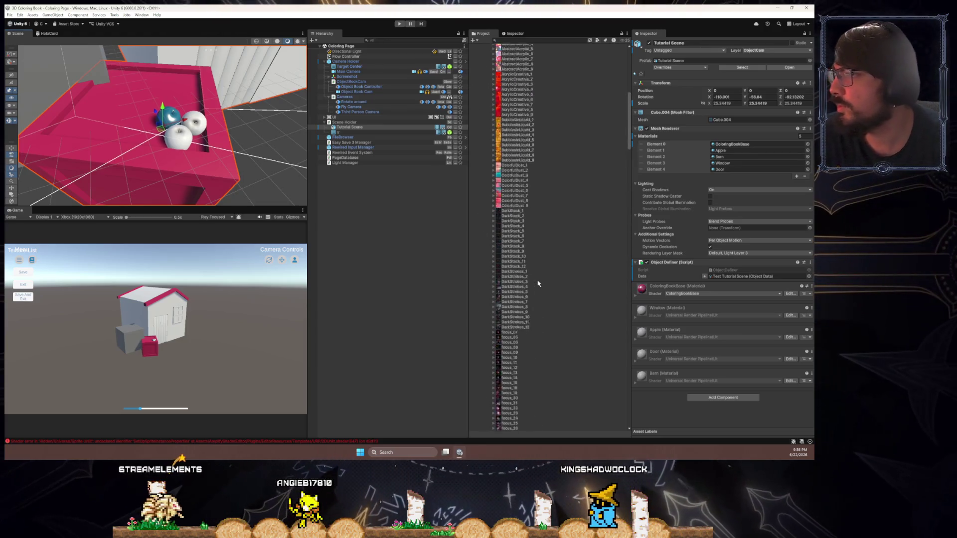
scroll(528, 269, down, 15)
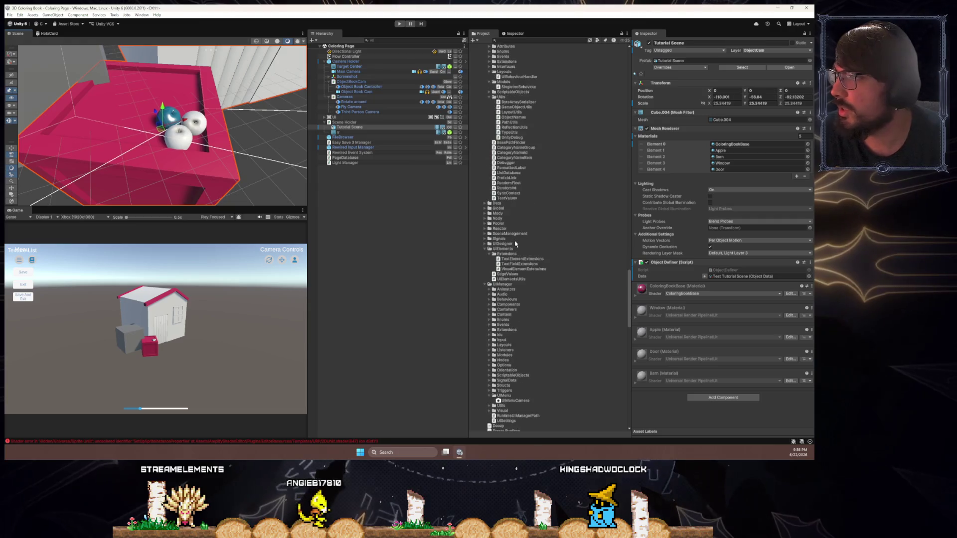
scroll(515, 244, down, 10)
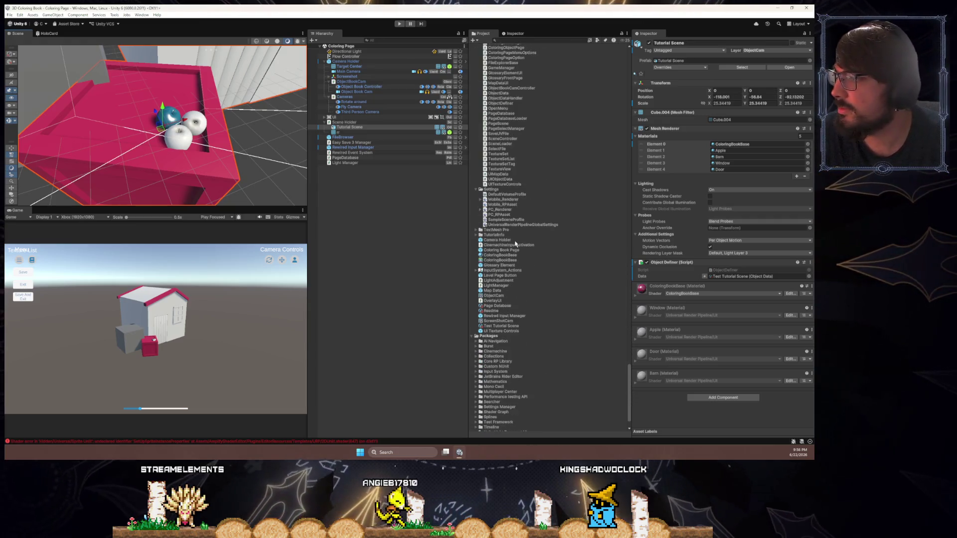
click(497, 255)
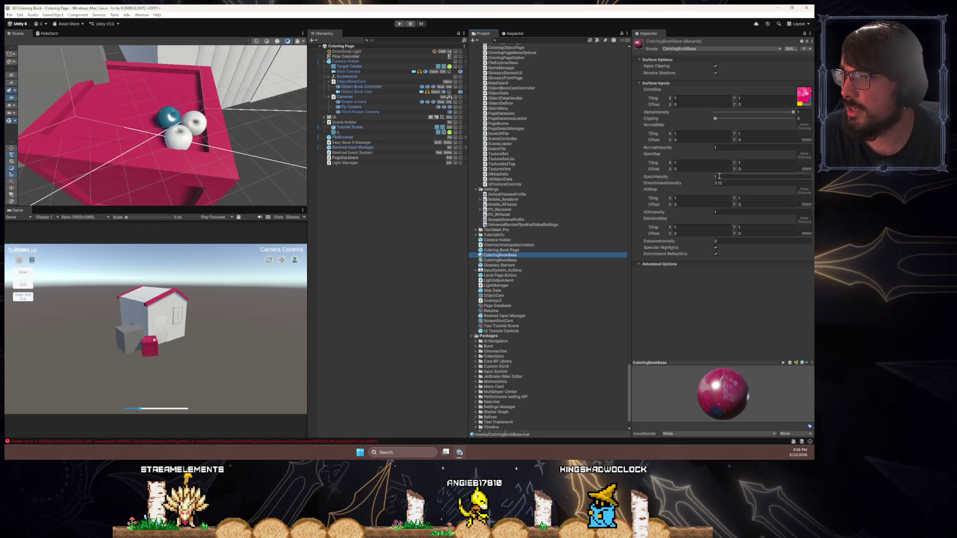
- Set the material's SmoothnessIntensity and AOIntensity to 1
mouse_move(706, 186)
mouse_down()
mouse_move(671, 189)
mouse_move(716, 185)
mouse_move(700, 214)
mouse_move(715, 216)
mouse_move(646, 215)
mouse_up()
text(1)
double_click(732, 211)
text(-2)
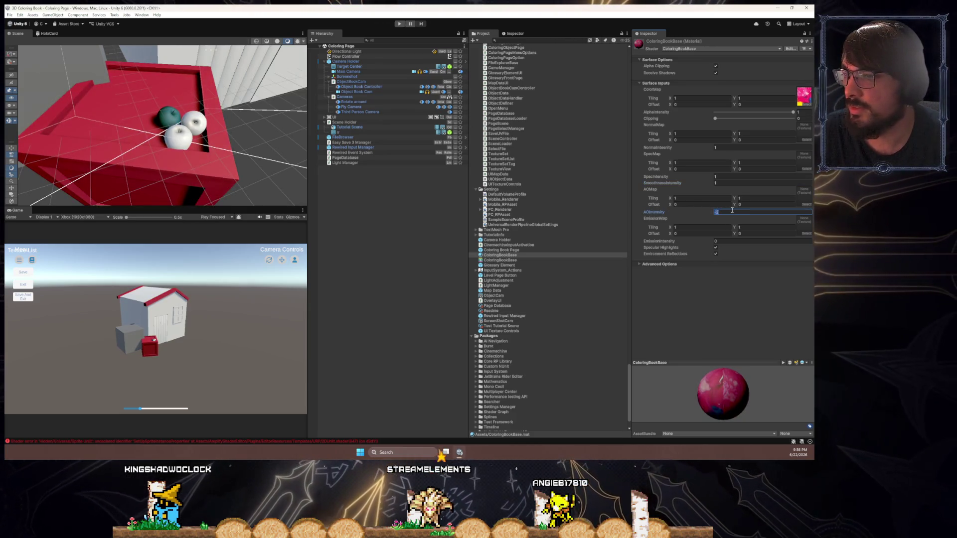
key(BackSpace)
key(BackSpace)
text(1)
- Use the pink AbstractAcrylic texture as EmissionMap with EmissionIntensity about 1
mouse_move(698, 243)
mouse_down()
mouse_move(706, 243)
mouse_move(670, 239)
mouse_up()
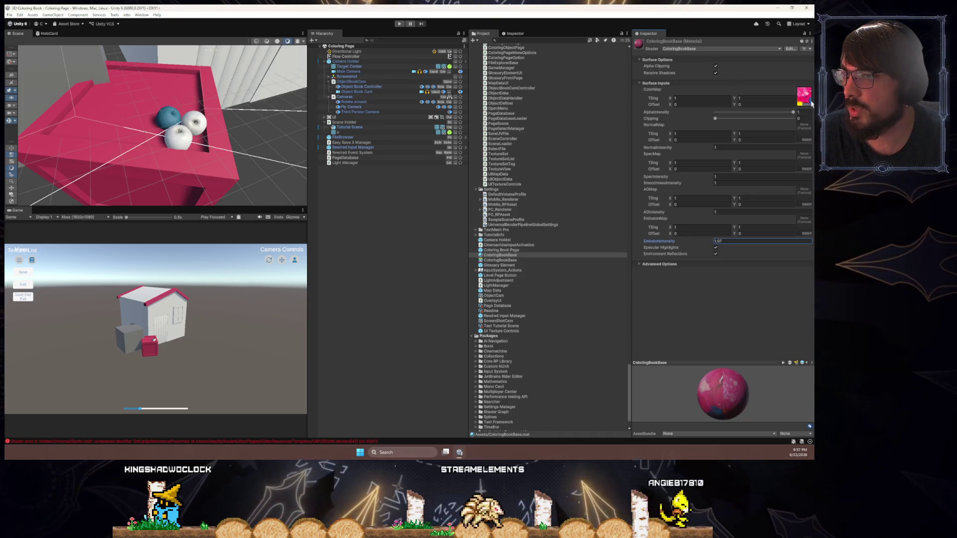
click(807, 100)
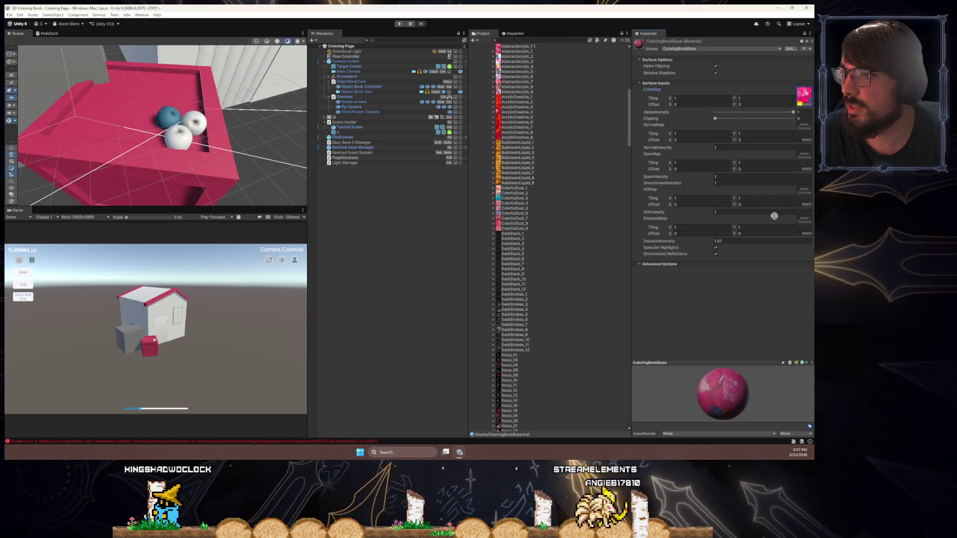
drag(803, 227, 803, 227)
mouse_move(690, 244)
mouse_down()
mouse_move(670, 246)
mouse_move(718, 247)
mouse_up()
drag(202, 159, 584, 201)
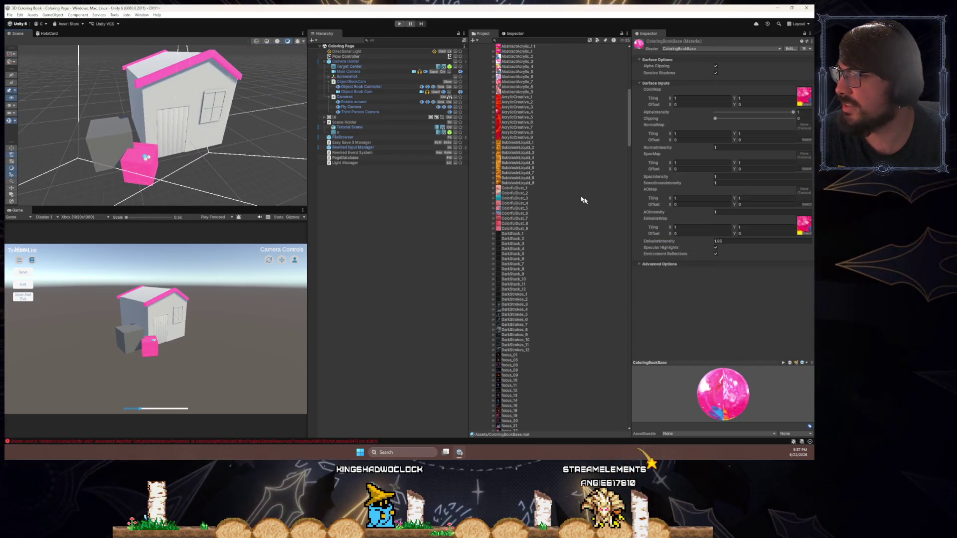
double_click(735, 243)
text(1)
click(804, 224)
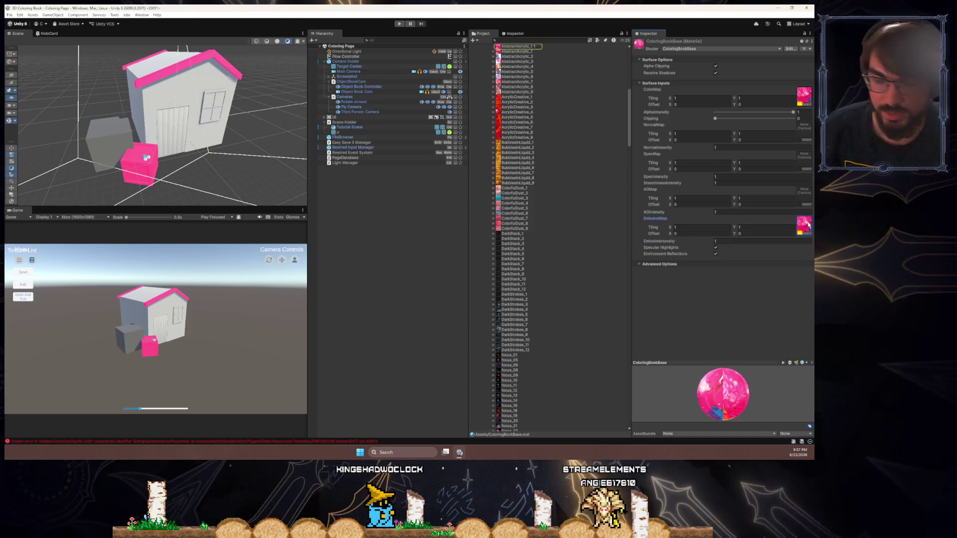
- Remove the EmissionMap and ColorMap textures from the ColoringBookBase material
key(Delete)
click(804, 96)
key(Delete)
mouse_move(239, 150)
mouse_down()
mouse_move(213, 150)
mouse_move(442, 268)
mouse_up()
scroll(498, 271, down, 15)
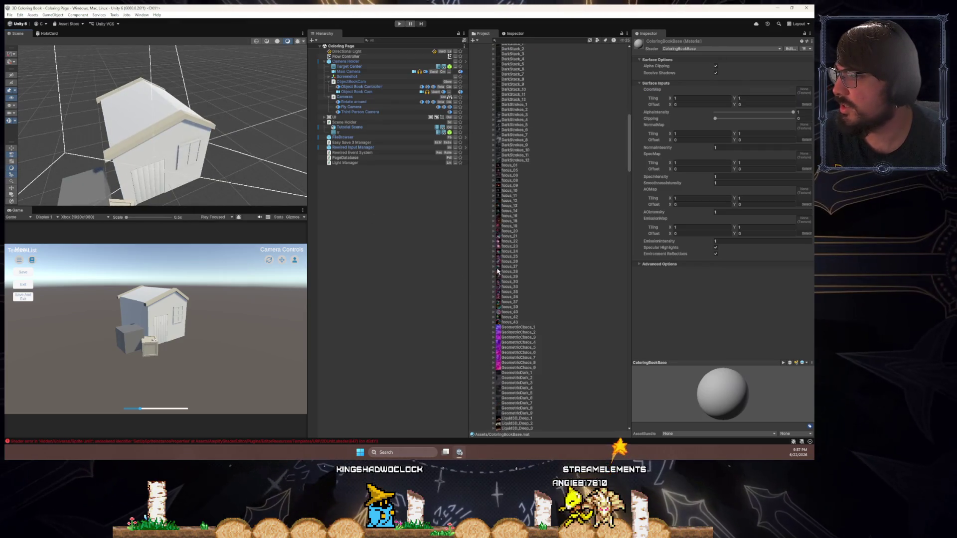
scroll(498, 271, up, 20)
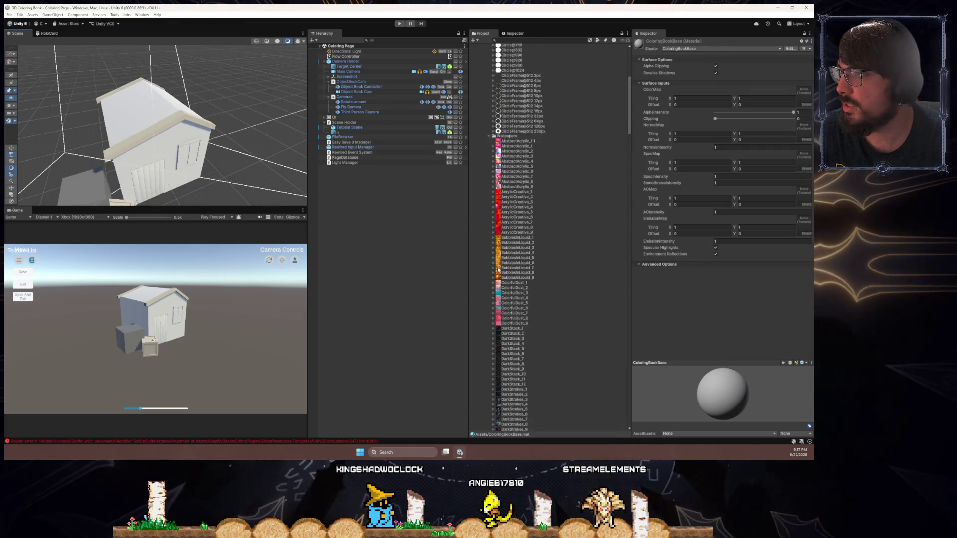
- Select the house and drag the Crate material into its Materials Element 0 slot
click(482, 78)
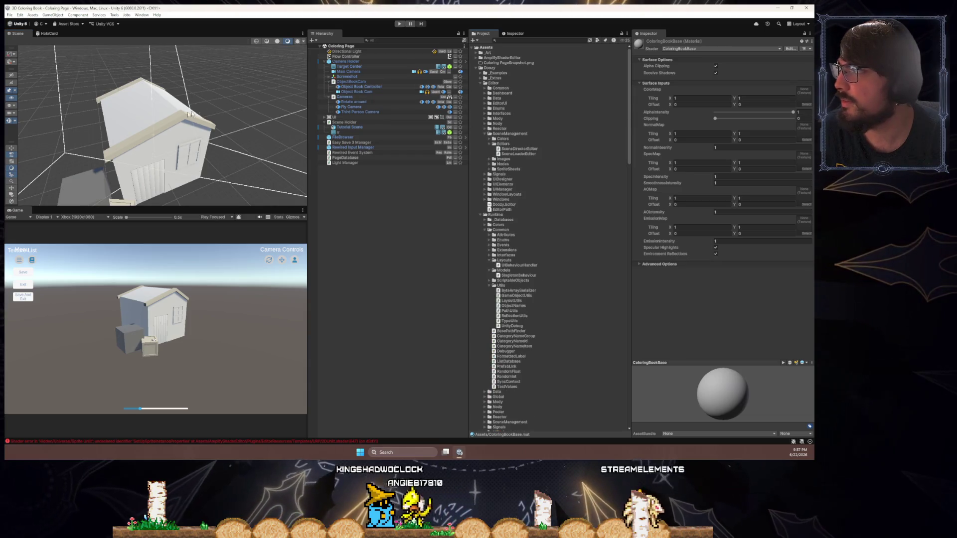
click(167, 116)
click(720, 145)
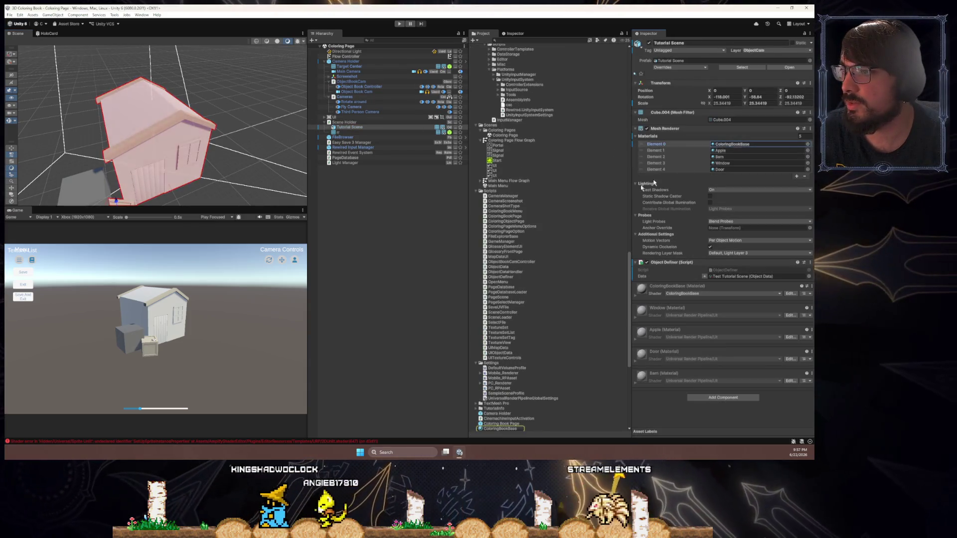
click(729, 150)
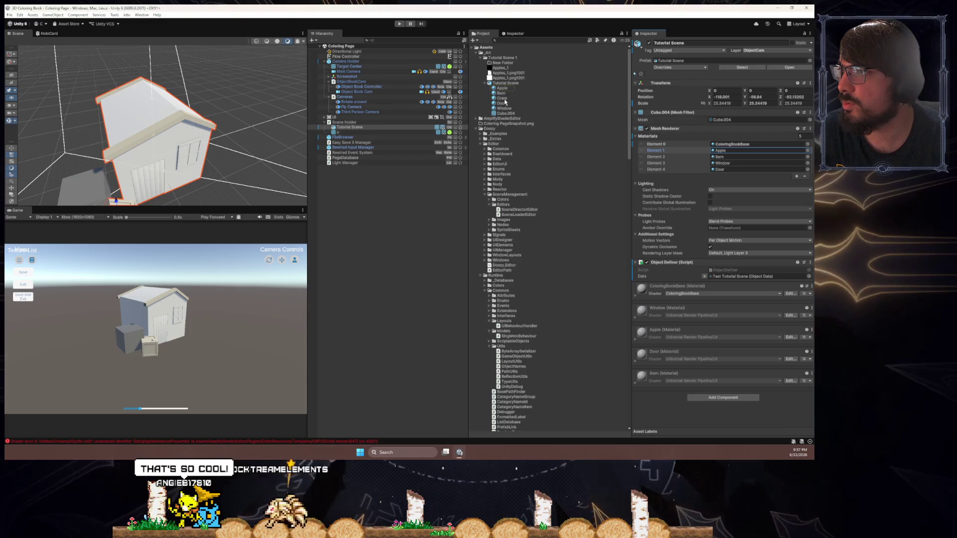
mouse_move(502, 99)
mouse_down()
mouse_move(688, 133)
mouse_move(699, 144)
mouse_up()
drag(302, 112, 507, 126)
- Select the Apple through Window materials, then the Tutorial Scene model
click(501, 87)
shift+click(504, 108)
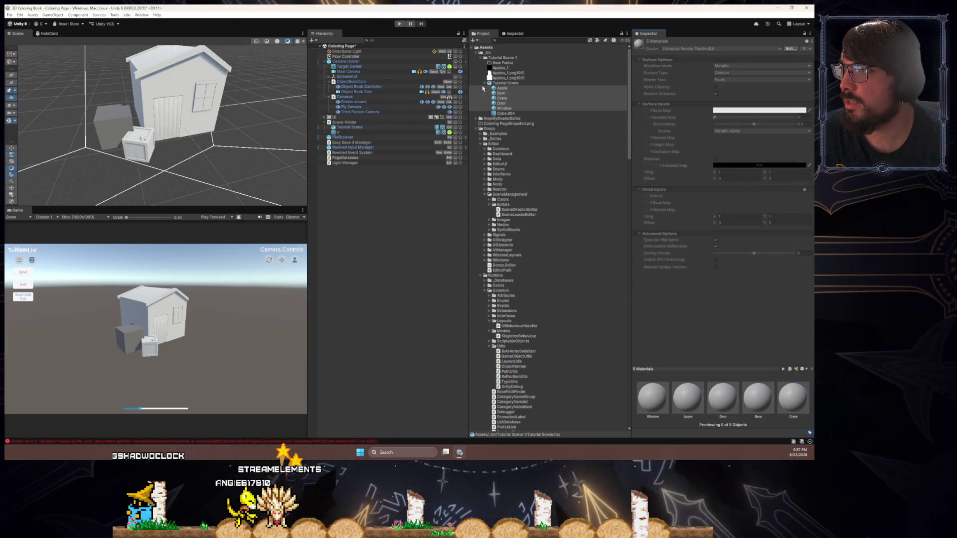
click(499, 83)
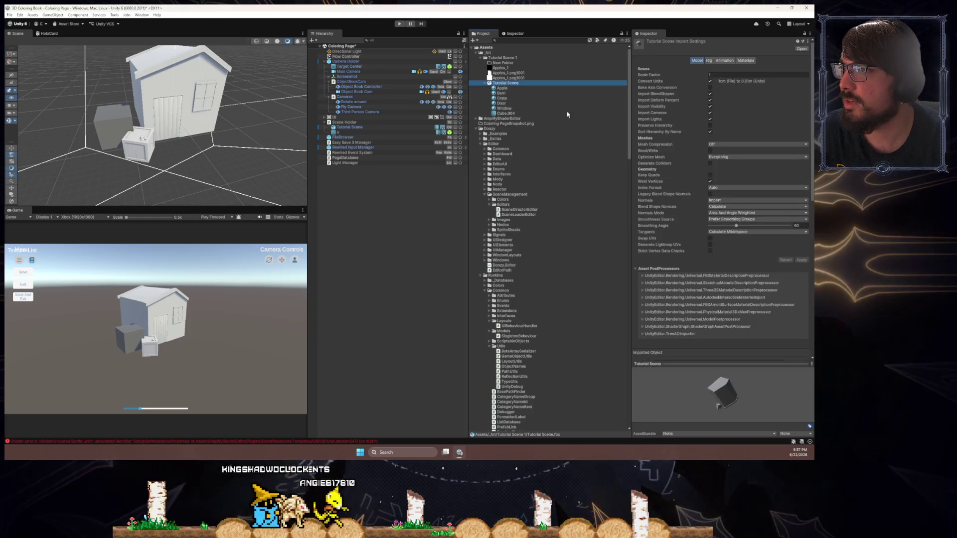
- Extract the Tutorial Scene model's materials into its folder via the Materials tab and save the import settings
click(744, 61)
click(747, 88)
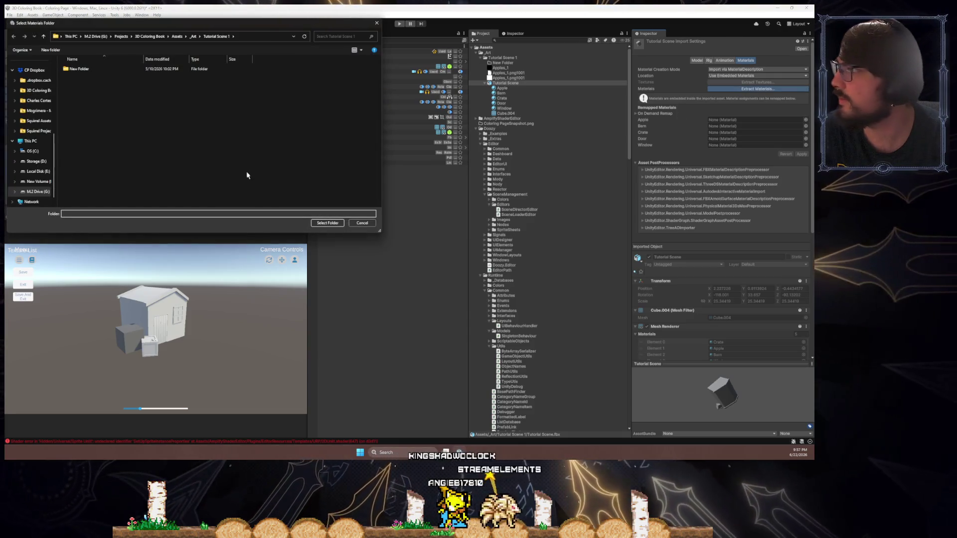
click(324, 224)
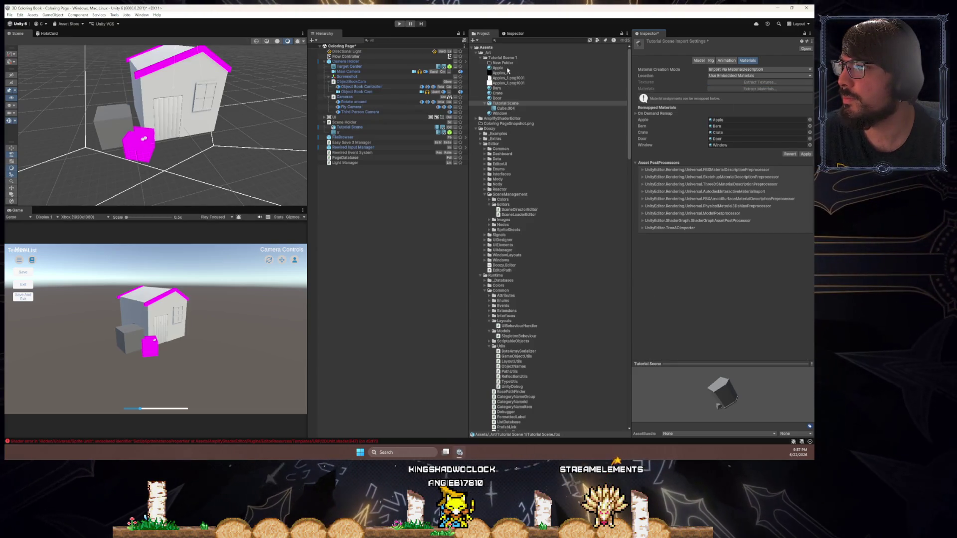
click(500, 68)
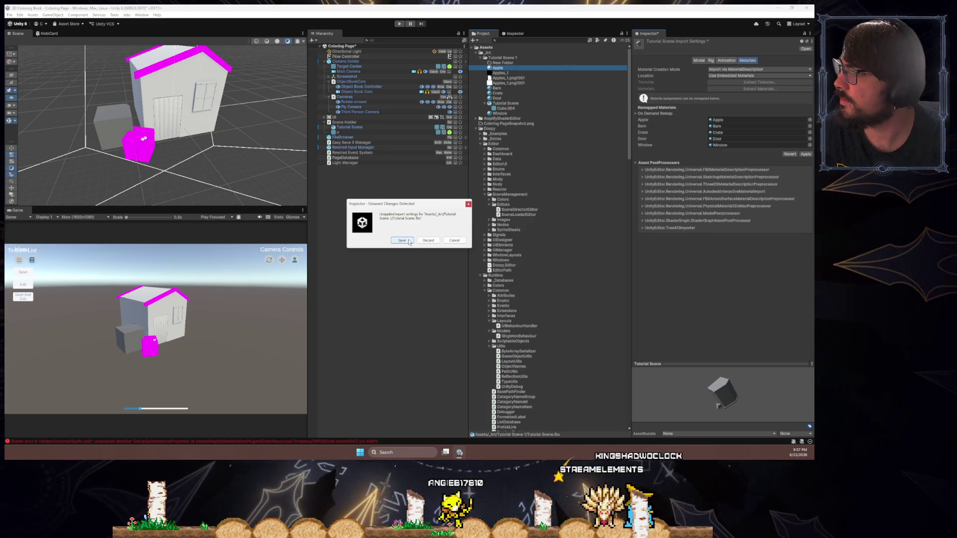
click(402, 240)
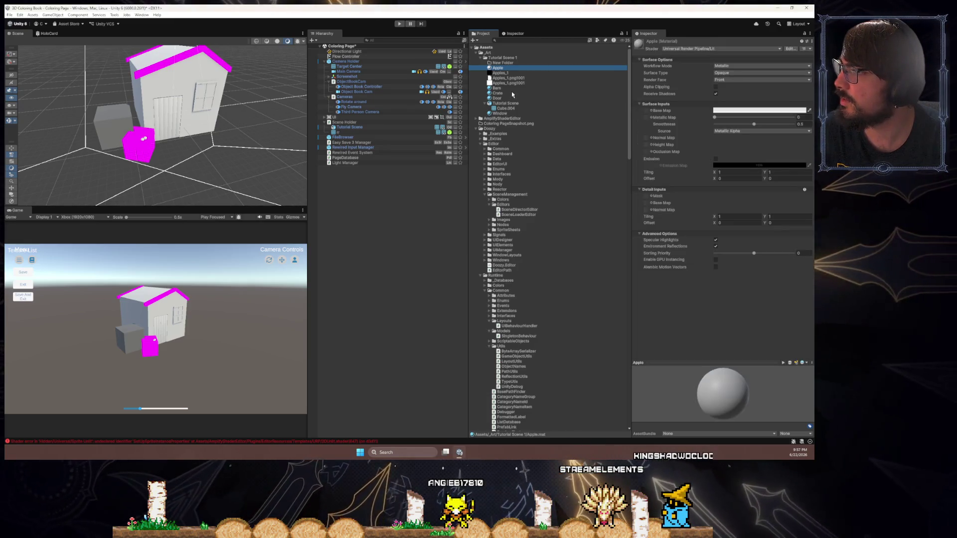
- Set the Apple, Barn, Crate, Door and Window materials to the ColoringBookBase shader
ctrl+click(497, 88)
ctrl+click(498, 93)
ctrl+click(498, 98)
ctrl+click(500, 113)
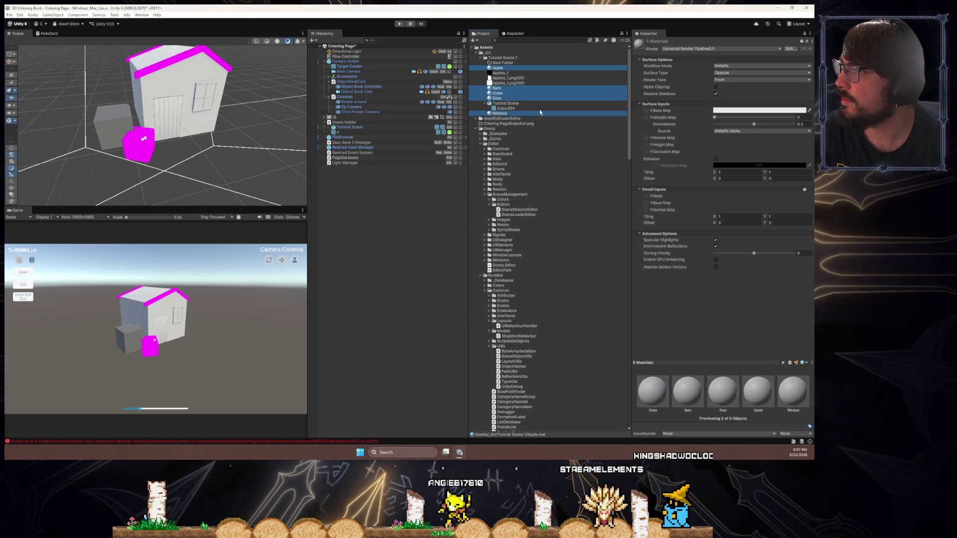
click(733, 48)
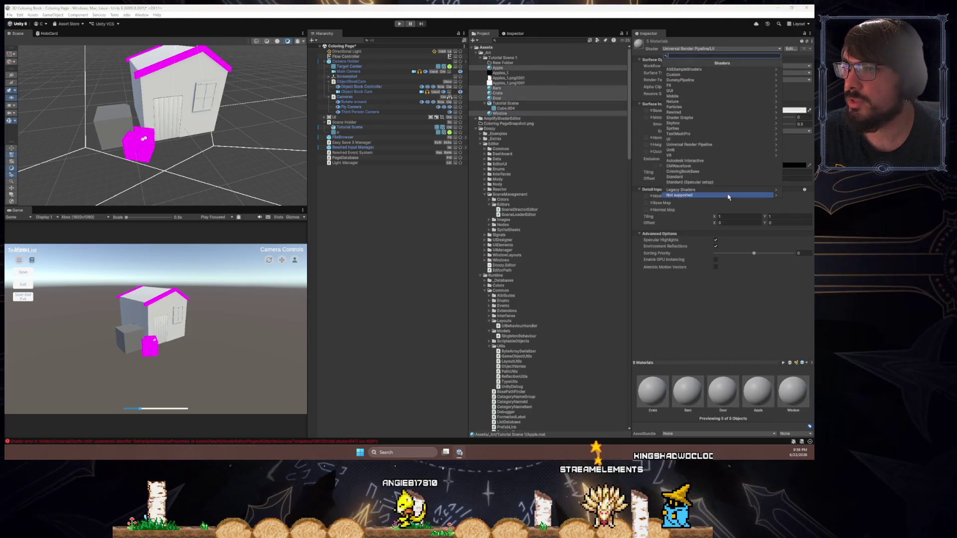
click(718, 172)
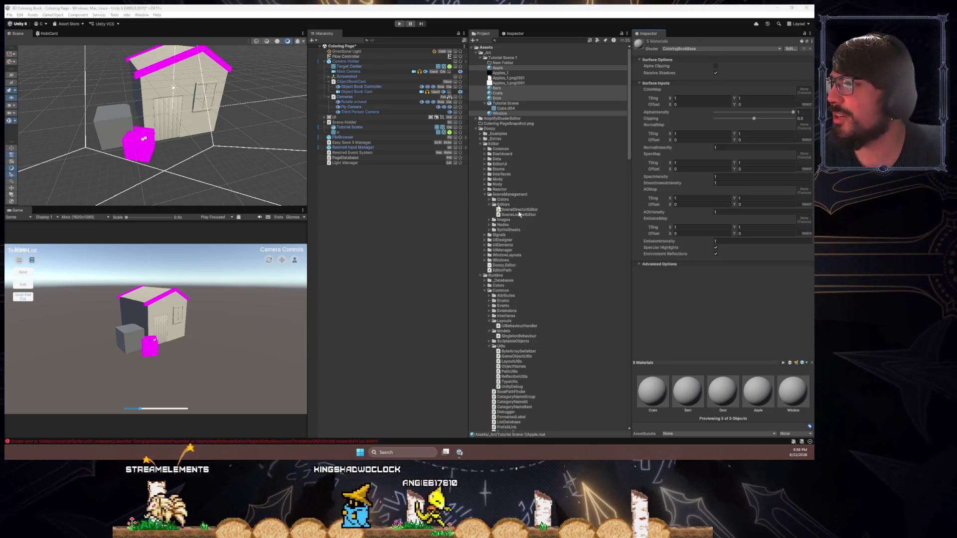
- Reselect all five extracted materials to confirm they use ColoringBookBase
click(498, 68)
ctrl+click(497, 87)
ctrl+click(497, 92)
ctrl+click(498, 98)
ctrl+click(499, 113)
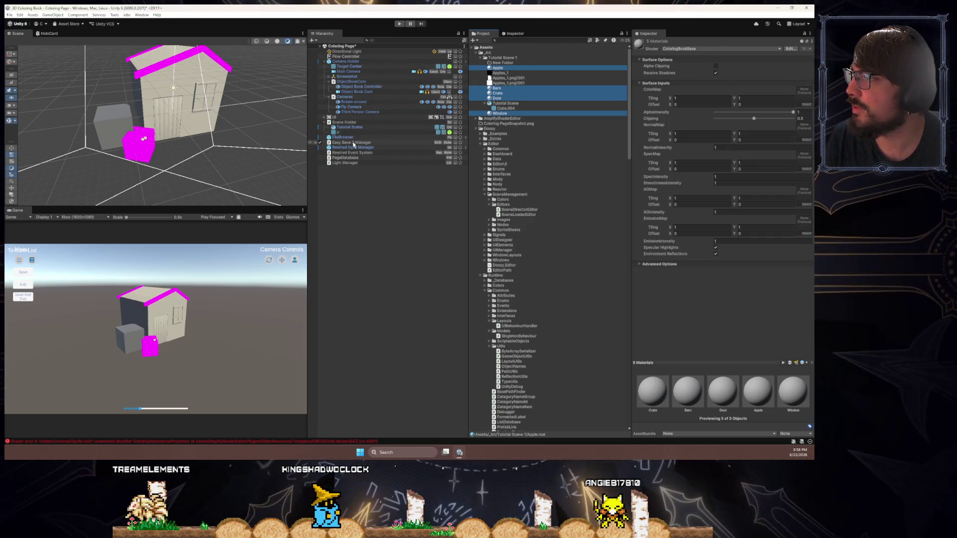
drag(349, 137, 349, 129)
- Select the Tutorial Scene house, drag Crate into its missing Element 0 slot, and inspect the house
click(339, 132)
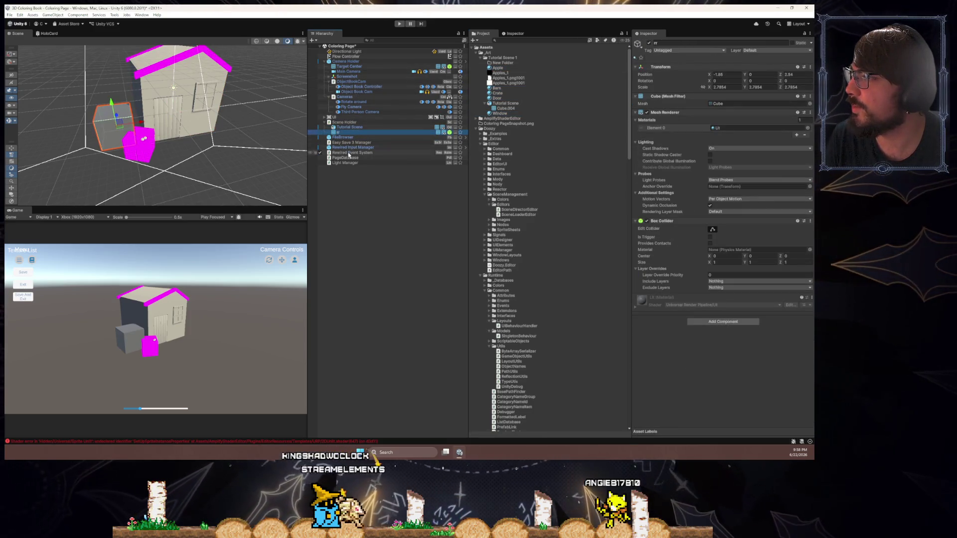
click(348, 137)
click(349, 128)
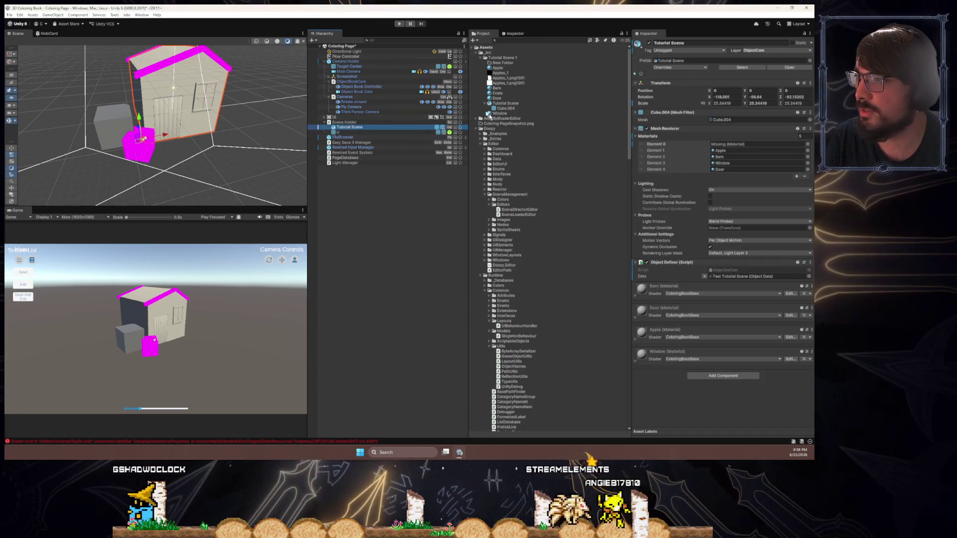
click(691, 131)
drag(497, 94, 723, 144)
double_click(327, 129)
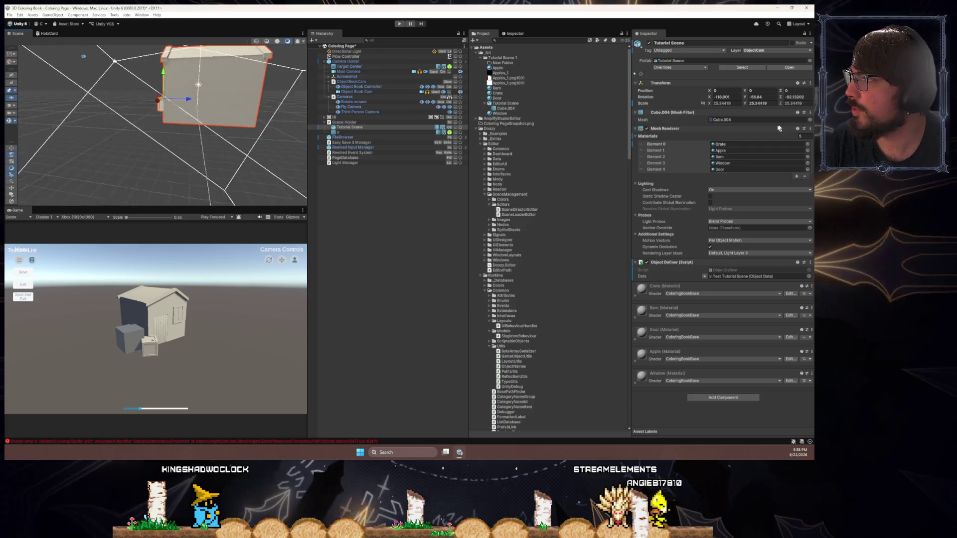
mouse_move(190, 130)
mouse_down()
mouse_move(243, 153)
mouse_move(279, 150)
mouse_up()
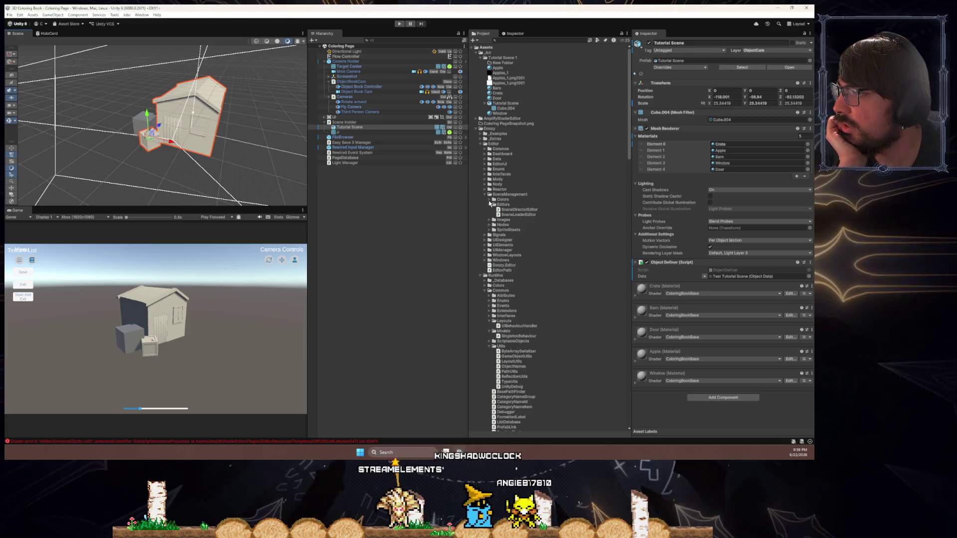
click(485, 194)
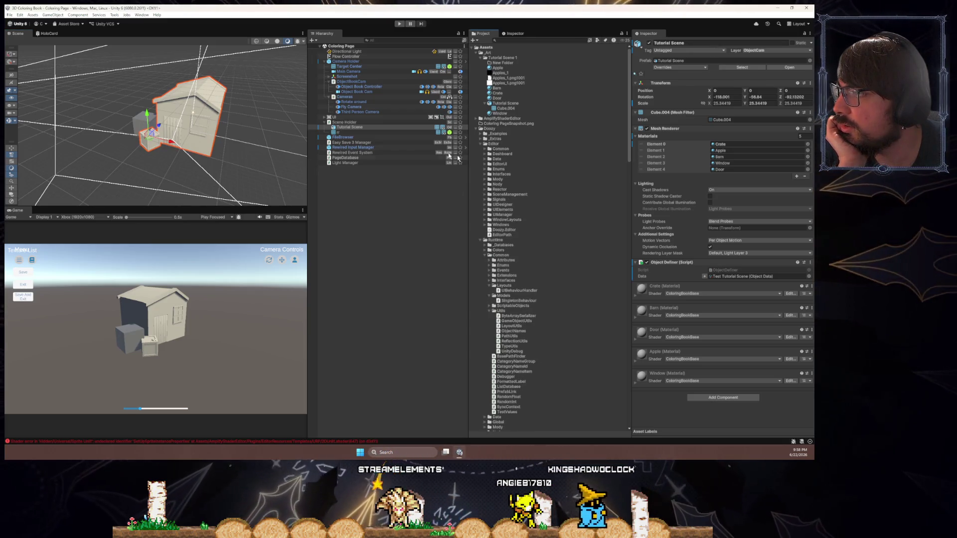
mouse_move(194, 138)
mouse_down()
mouse_move(324, 44)
mouse_move(274, 47)
mouse_move(187, 91)
mouse_up()
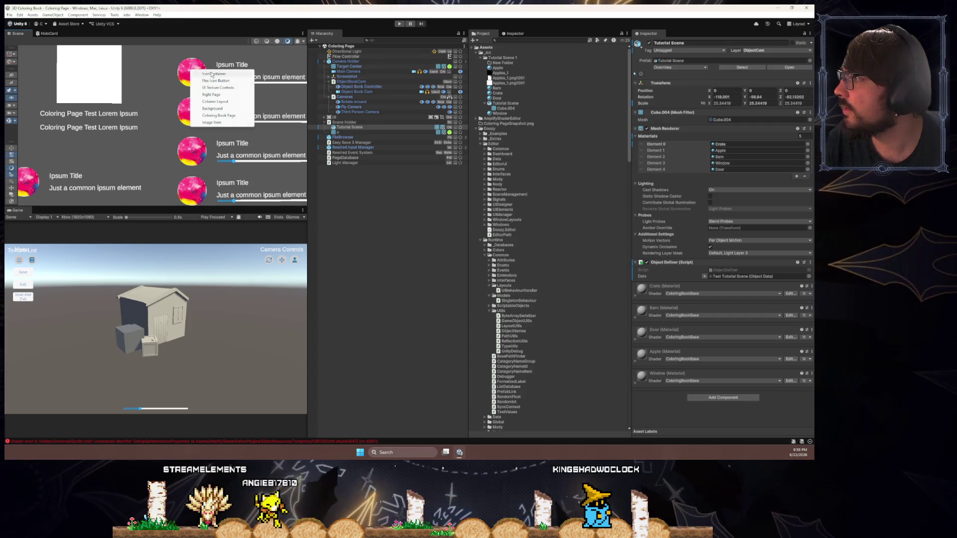
- Inspect UI Texture Controls and its UITextureControls script, then collapse its children
click(214, 73)
click(367, 148)
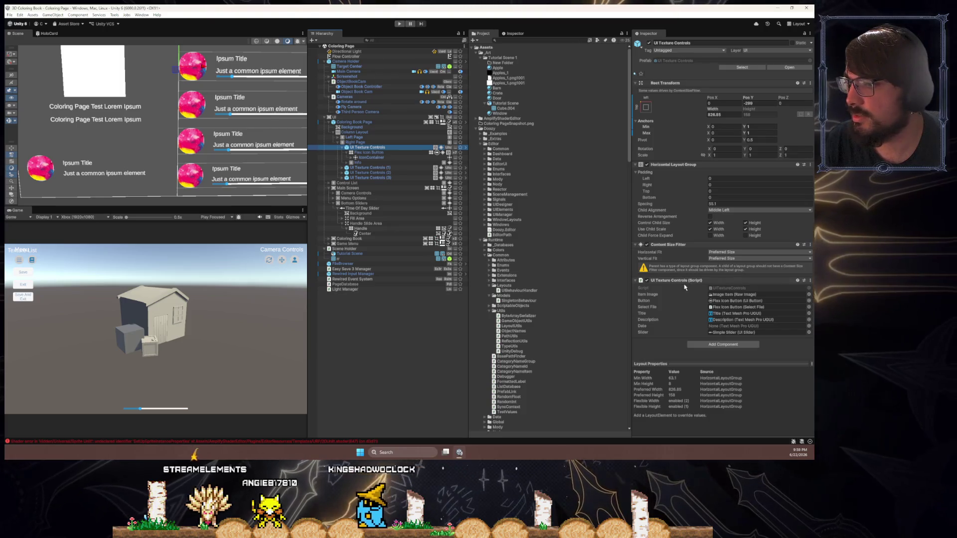
click(740, 289)
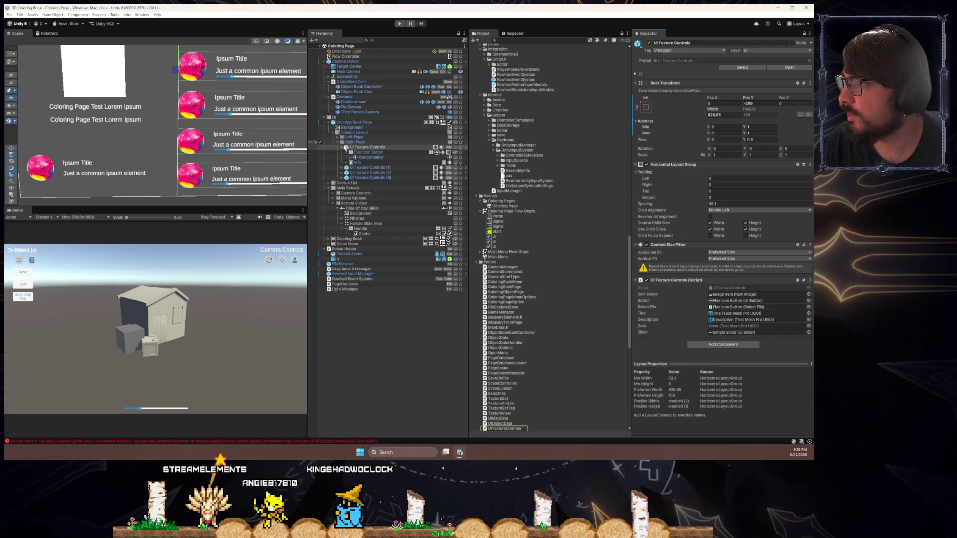
click(342, 147)
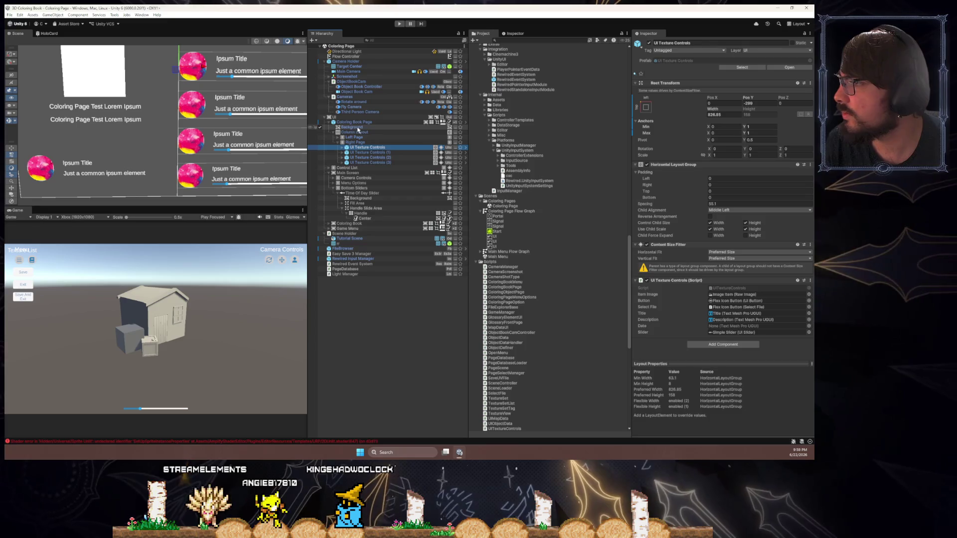
- Select Coloring Book Page and open its ColoringObjectPage script in the code editor
click(360, 122)
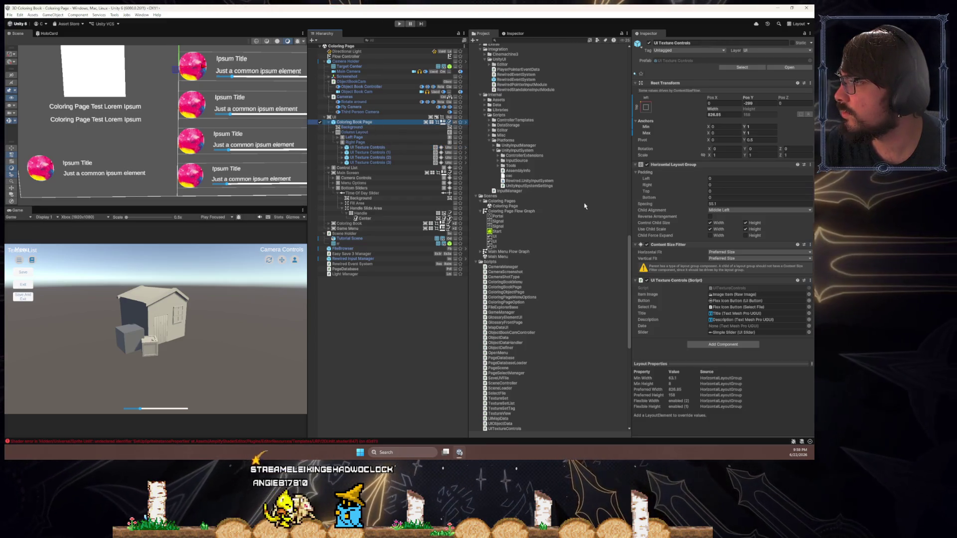
scroll(698, 304, down, 5)
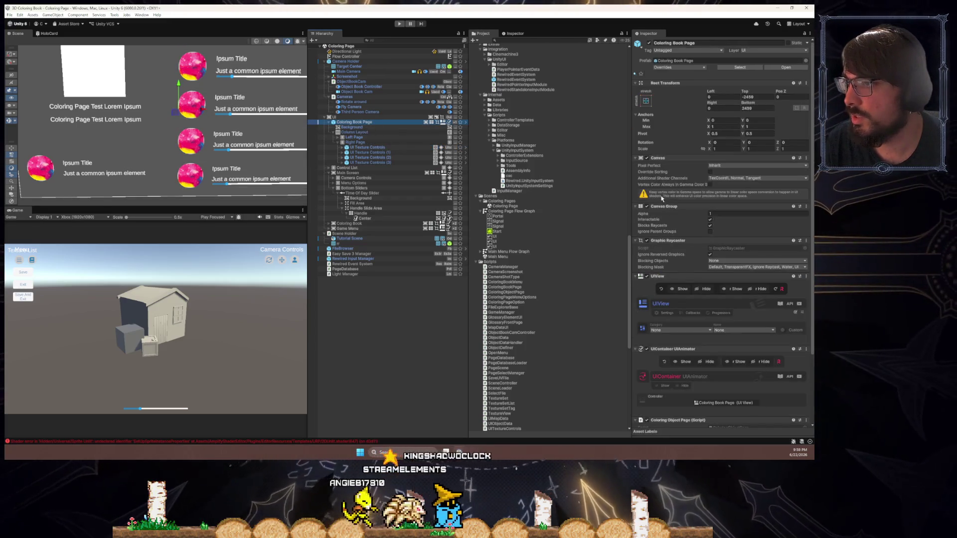
scroll(663, 305, down, 3)
click(717, 344)
double_click(718, 345)
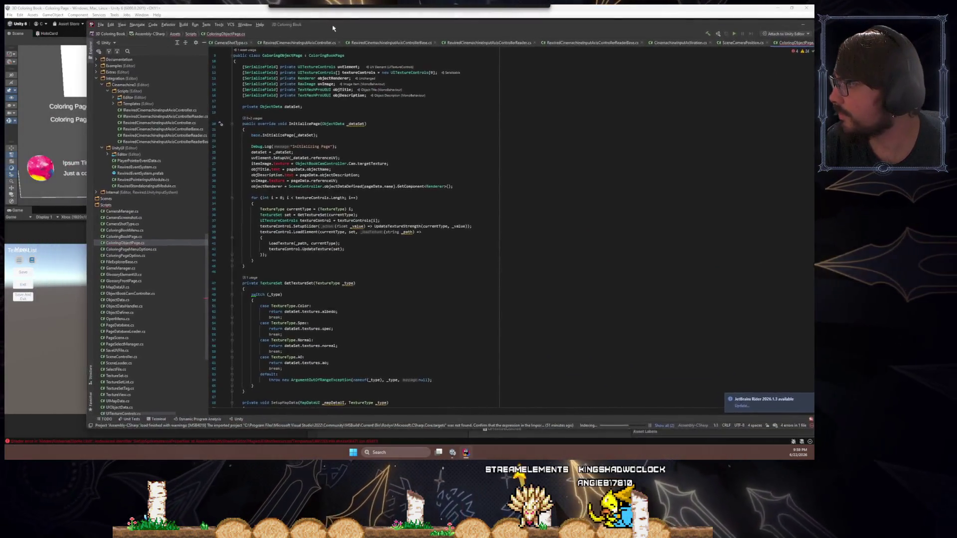
- Review the objTitle.text and uvImage.texture assignments in ColoringObjectPage.cs
double_click(279, 178)
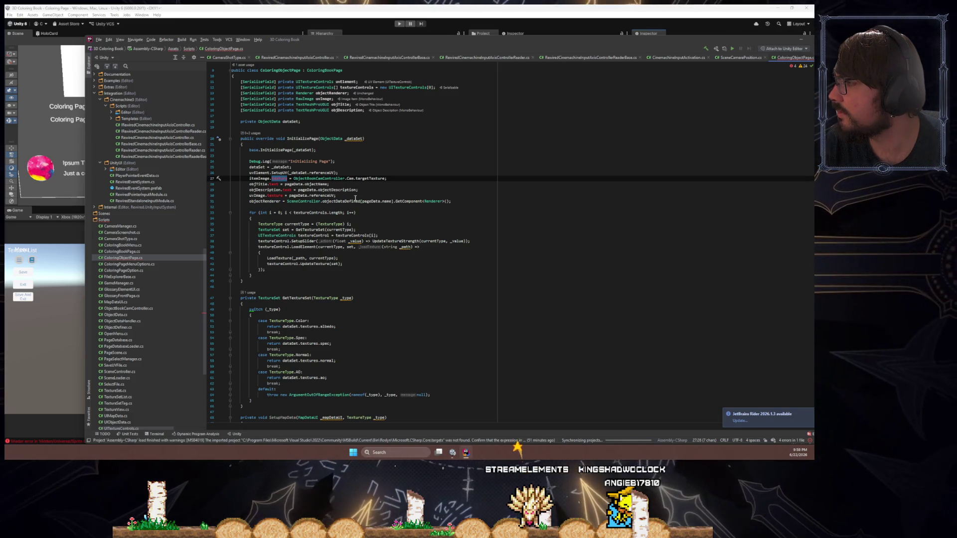
scroll(355, 198, down, 3)
scroll(355, 198, down, 3)
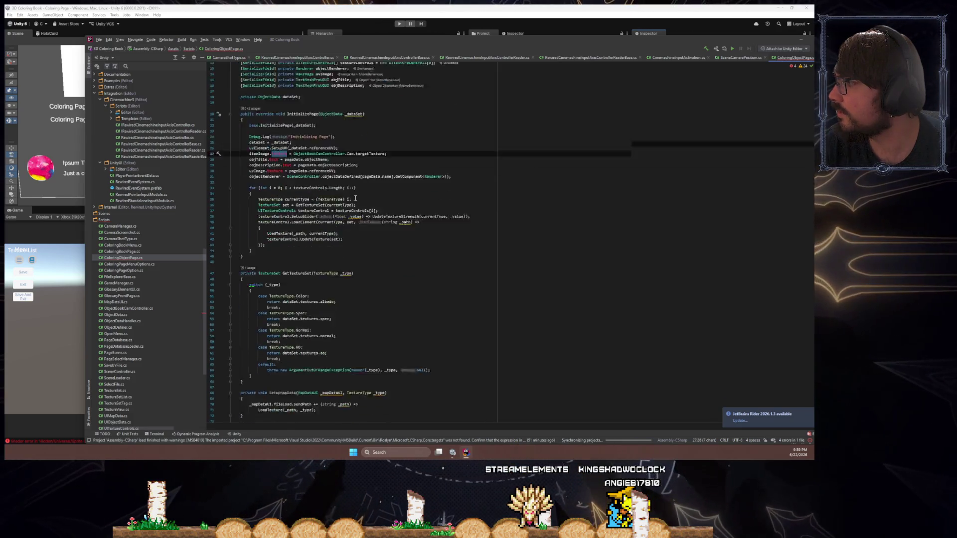
scroll(355, 198, up, 8)
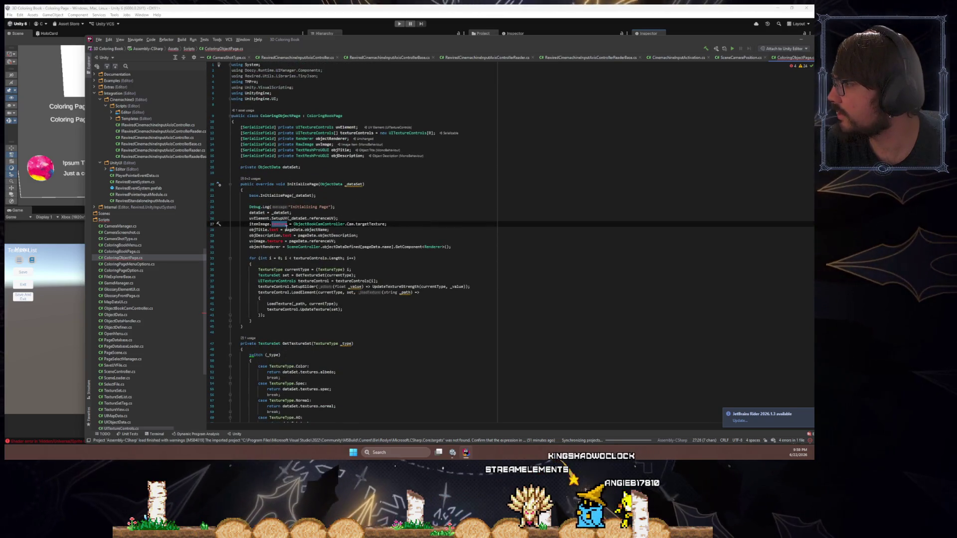
right_click(280, 227)
click(275, 225)
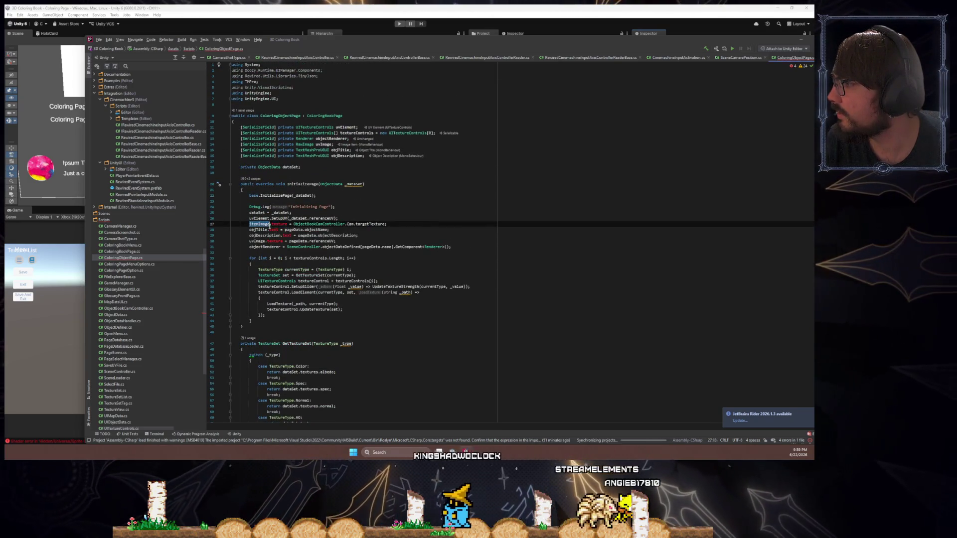
click(289, 224)
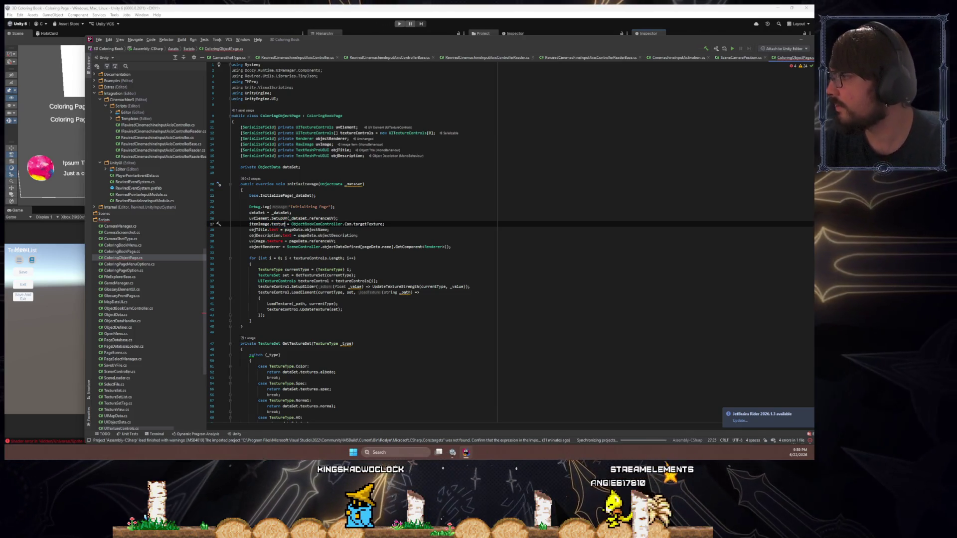
click(272, 230)
triple_click(272, 230)
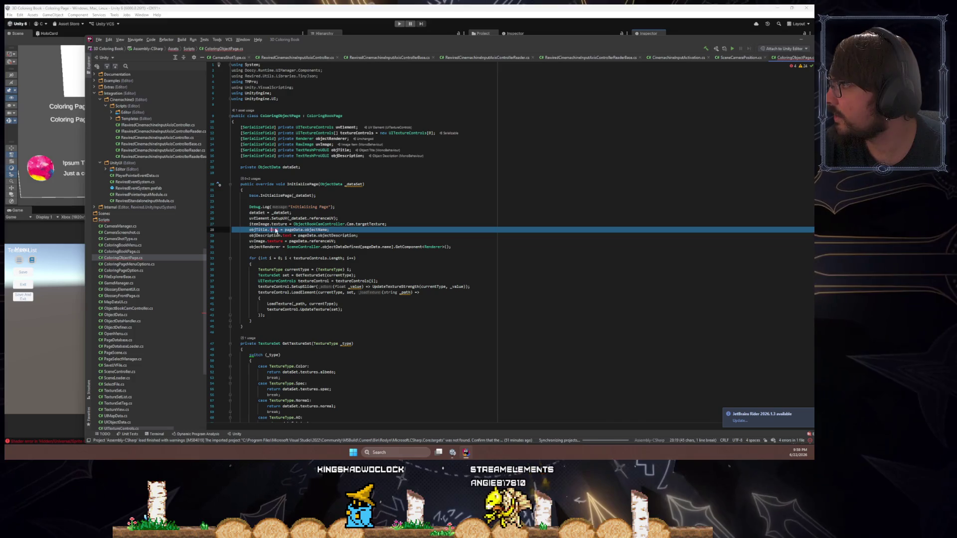
click(280, 103)
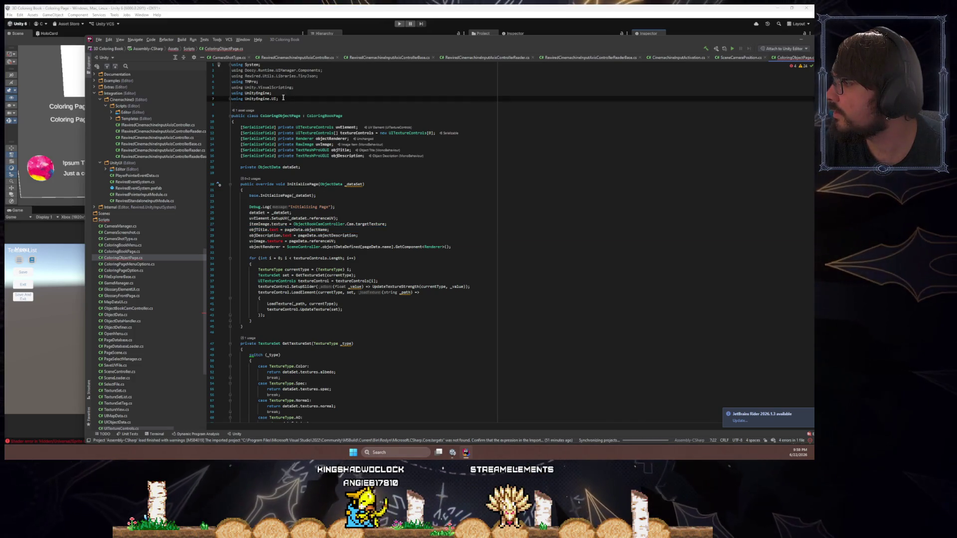
scroll(331, 234, down, 2)
double_click(273, 196)
double_click(275, 207)
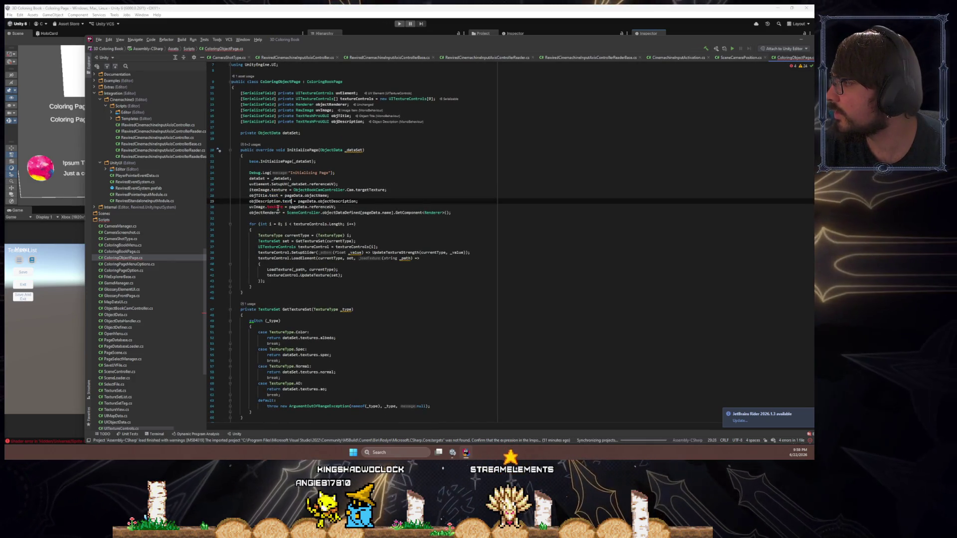
click(278, 207)
scroll(349, 264, down, 13)
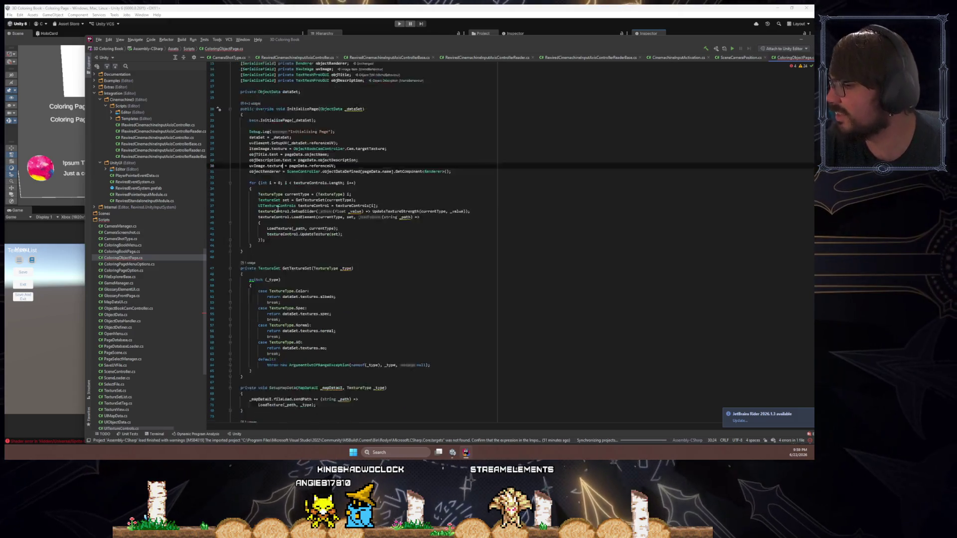
scroll(551, 324, down, 1)
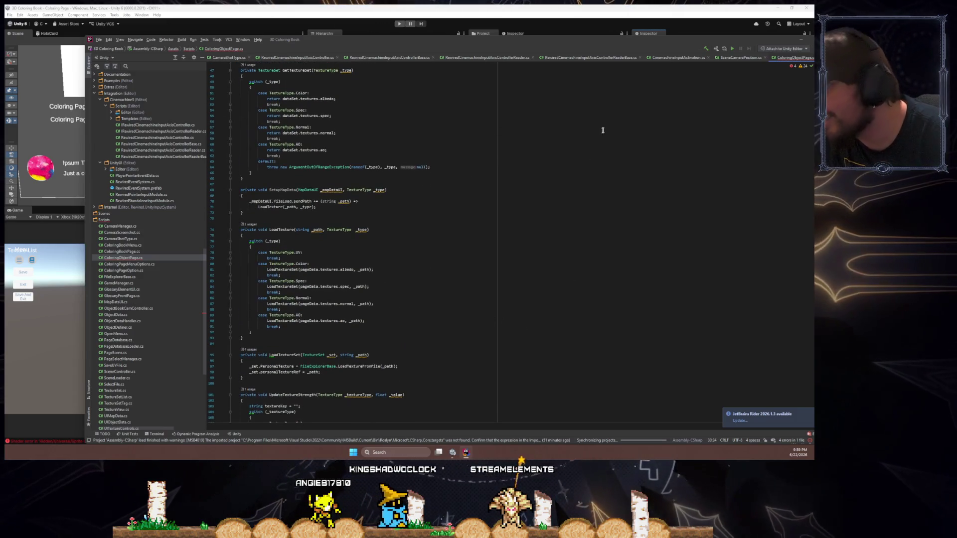
- Move the Rider window and review the LoadTexture call and objDescription line
mouse_move(648, 44)
mouse_down()
mouse_move(529, 27)
mouse_move(683, 30)
mouse_move(626, 30)
mouse_up()
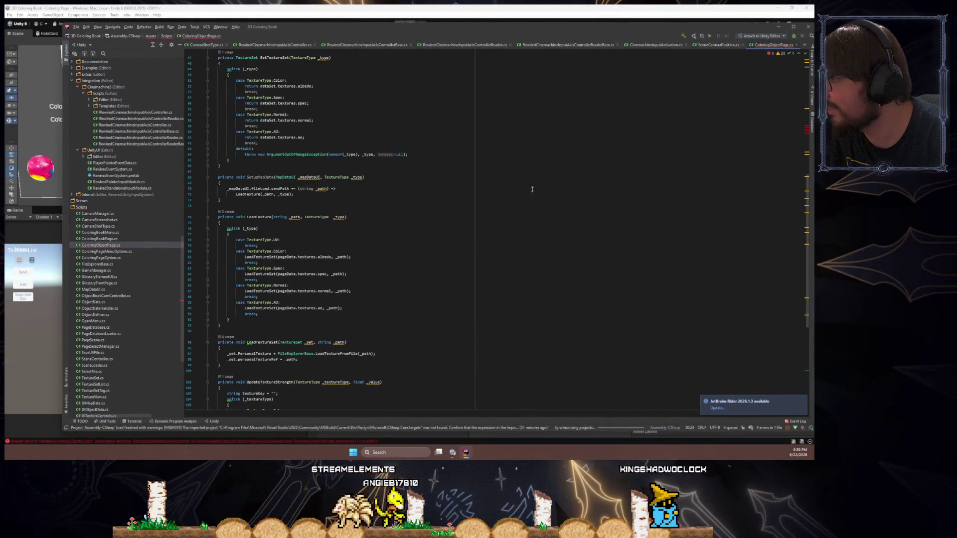
scroll(474, 245, down, 5)
scroll(364, 228, down, 6)
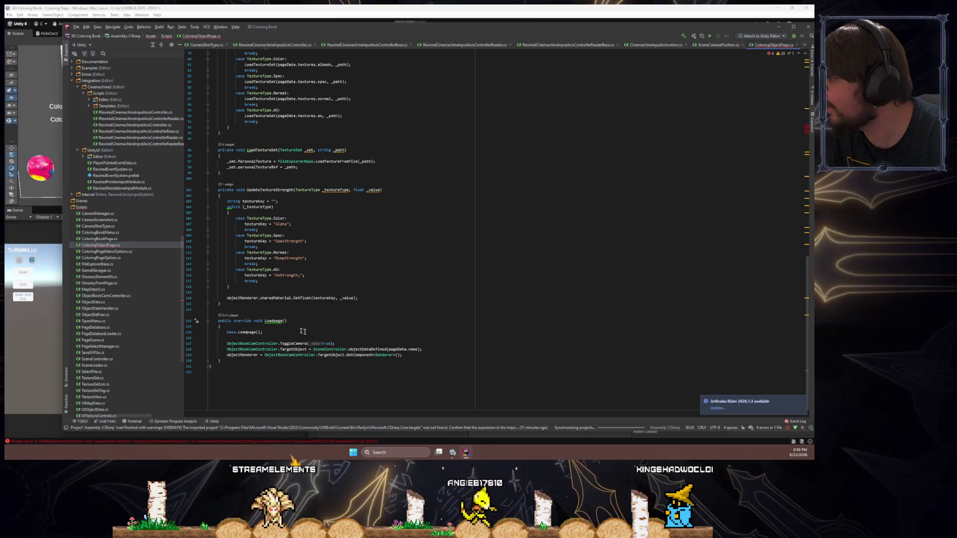
scroll(241, 287, up, 20)
click(343, 291)
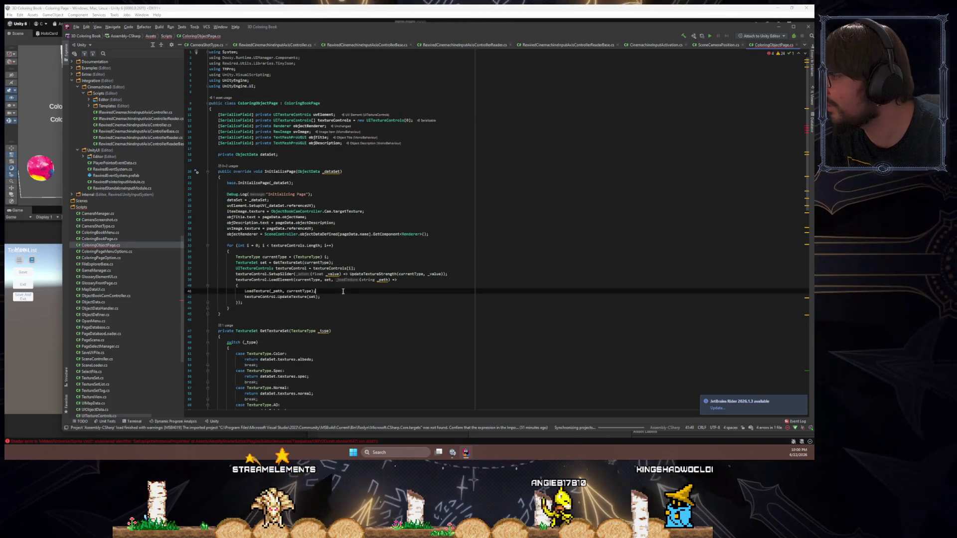
click(336, 223)
click(338, 217)
- Check UpdateTextureStrength's SpecStrength, BumpStrength and AoStrength keys, then return to Unity
scroll(265, 342, down, 6)
scroll(290, 266, down, 7)
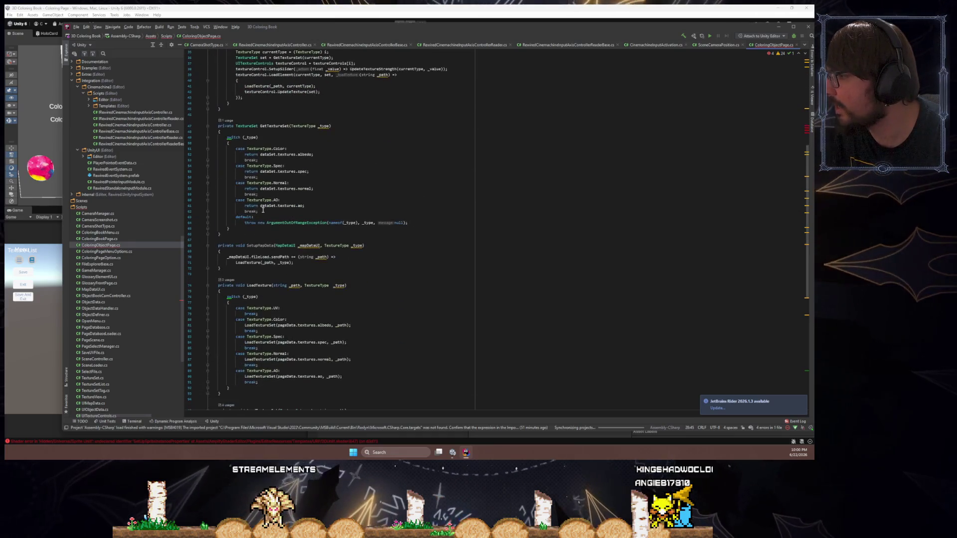
scroll(263, 227, down, 4)
scroll(299, 265, down, 6)
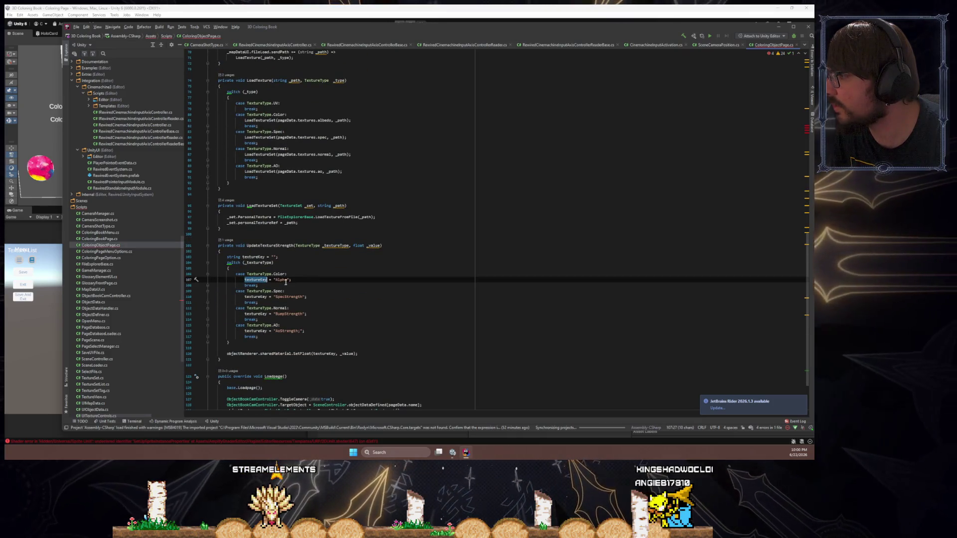
drag(284, 297, 295, 298)
double_click(292, 314)
double_click(287, 331)
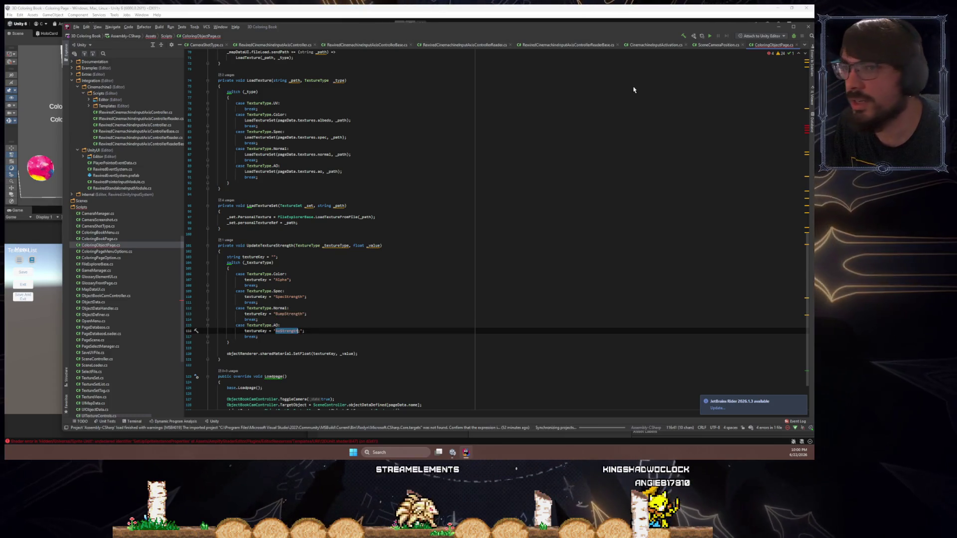
key(alt+Tab)
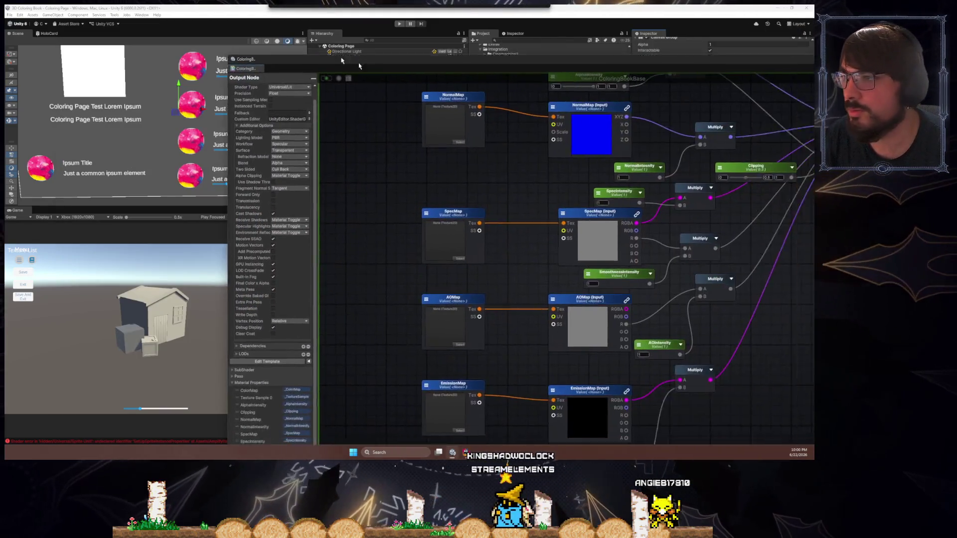
- Check the ColoringBookBase material's intensity properties in Unity, then return to Rider
key(alt+Tab)
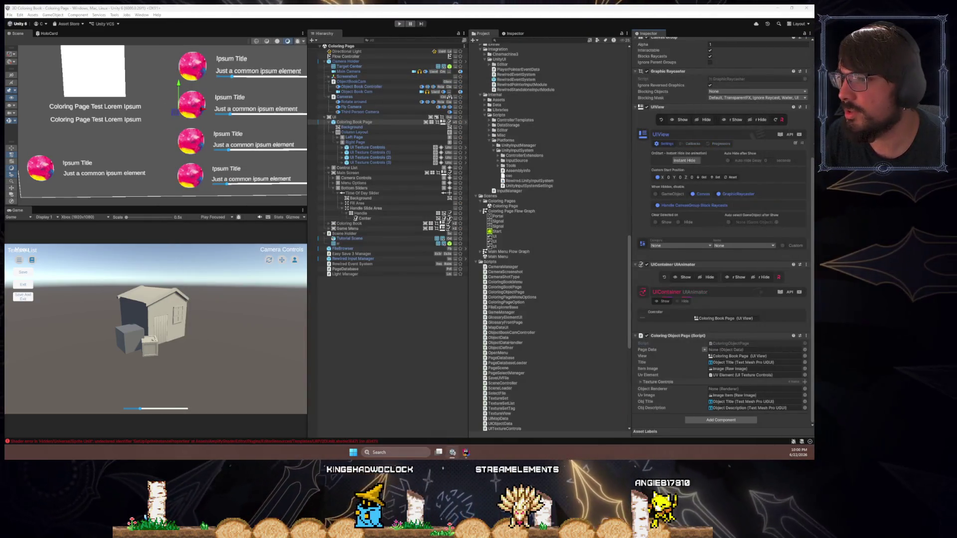
scroll(524, 259, down, 10)
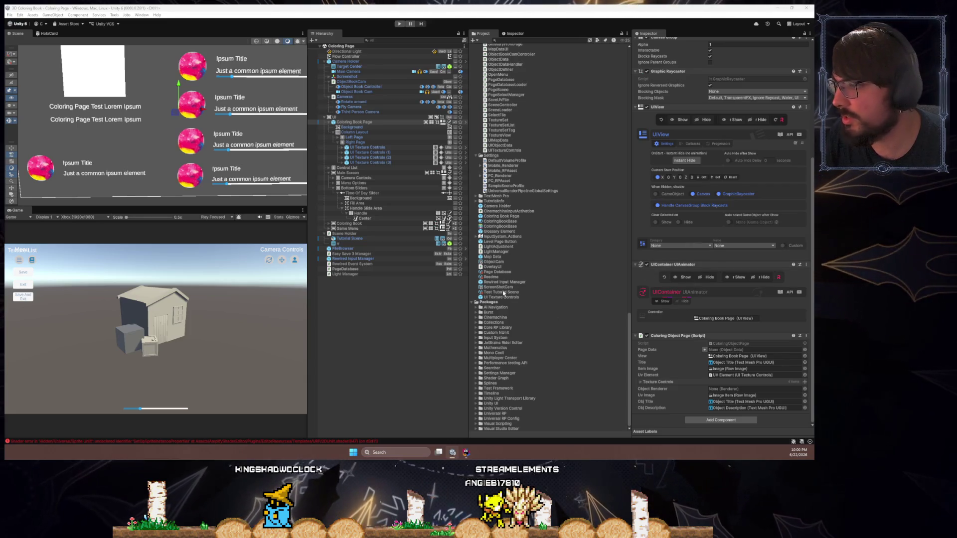
click(492, 222)
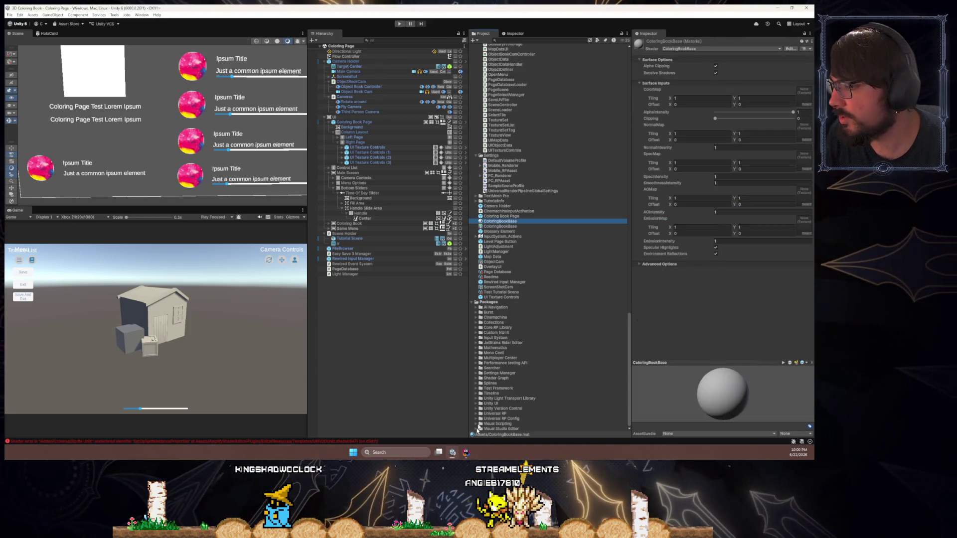
key(alt+Tab)
drag(585, 29, 503, 36)
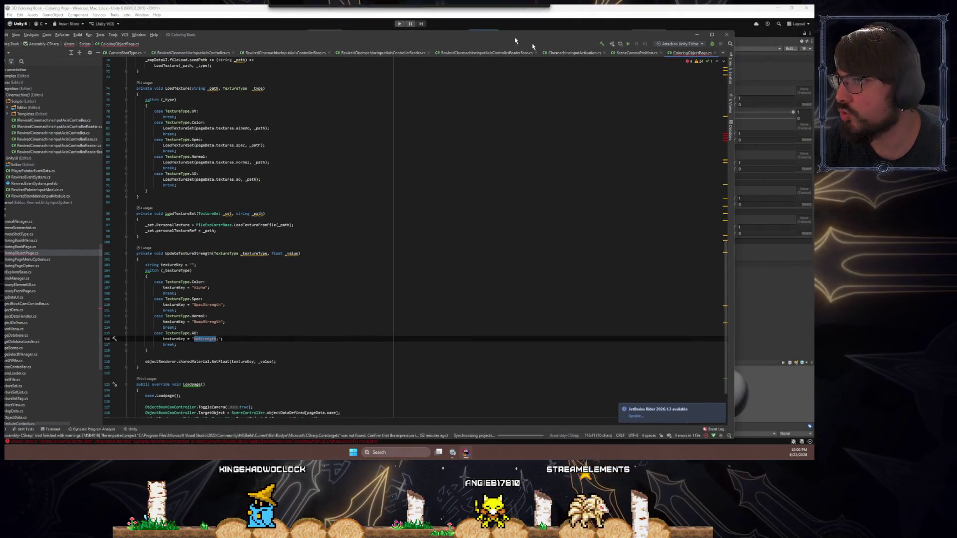
- Narrow the editor and select the Alpha and SpecStrength key names to compare
drag(735, 123, 546, 124)
click(201, 287)
double_click(202, 288)
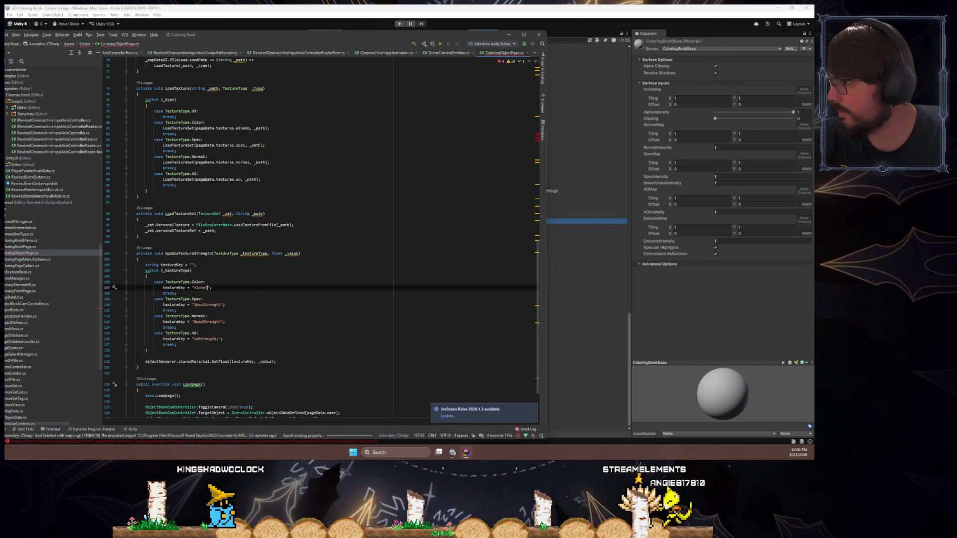
click(207, 305)
double_click(206, 305)
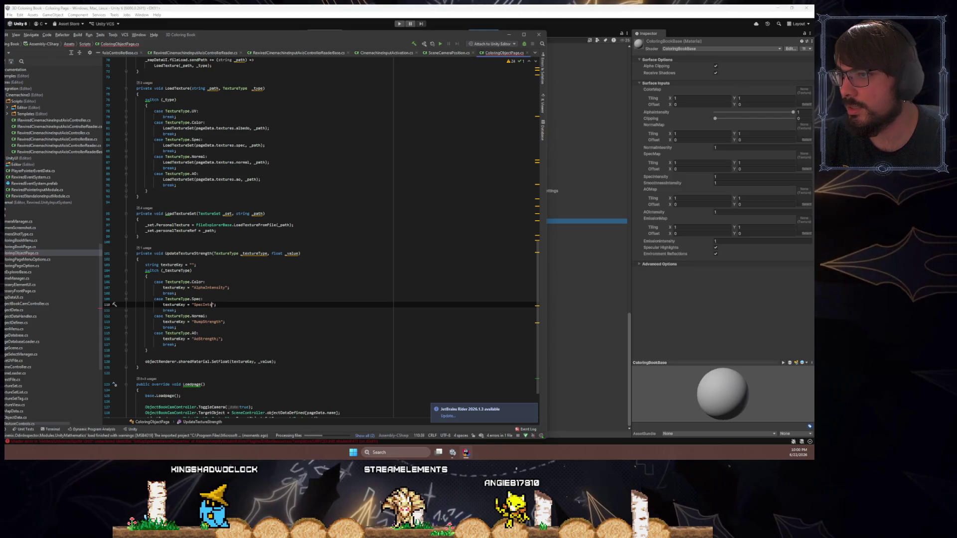
key(Down)
key(Down)
key(Down)
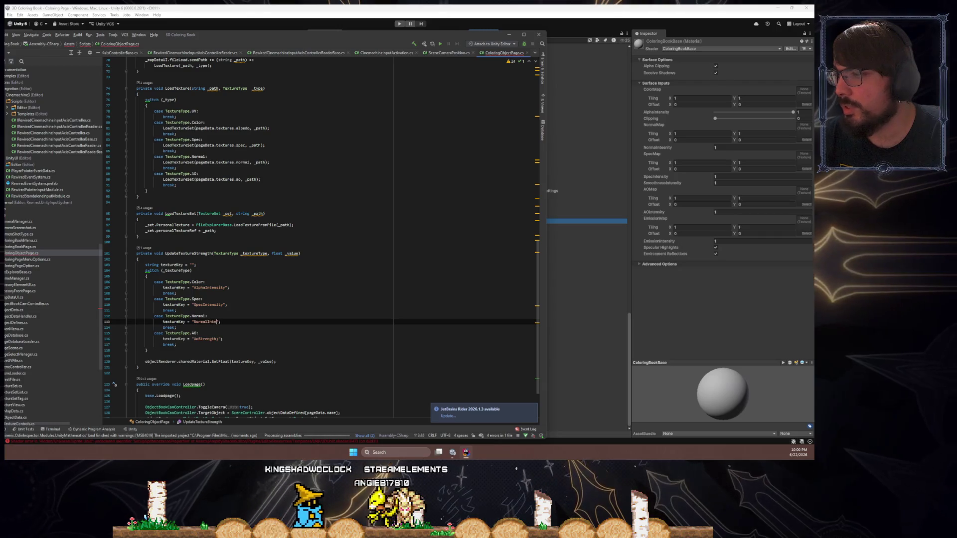
- Change the AO key to _AOIntensity and prefix the Normal and Spec keys with underscores
click(222, 339)
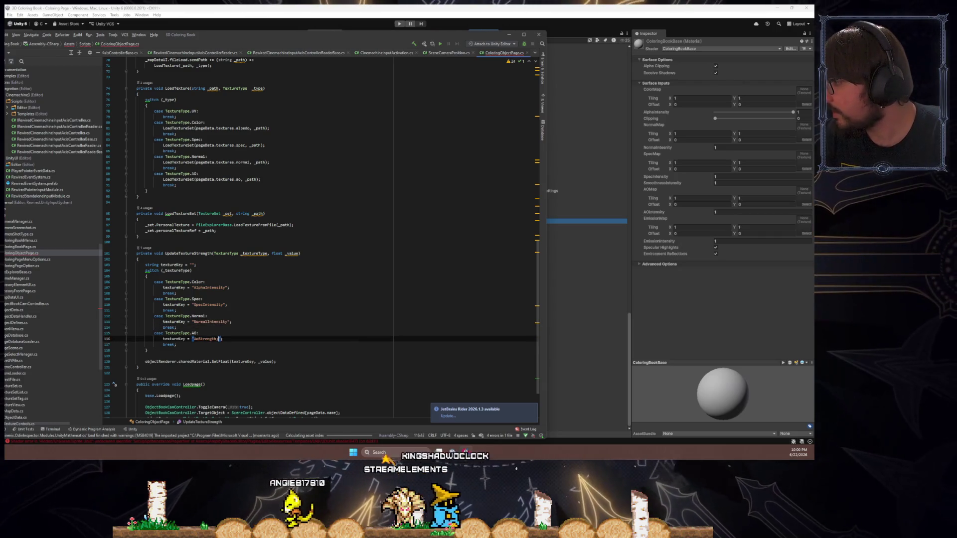
text(AOIn)
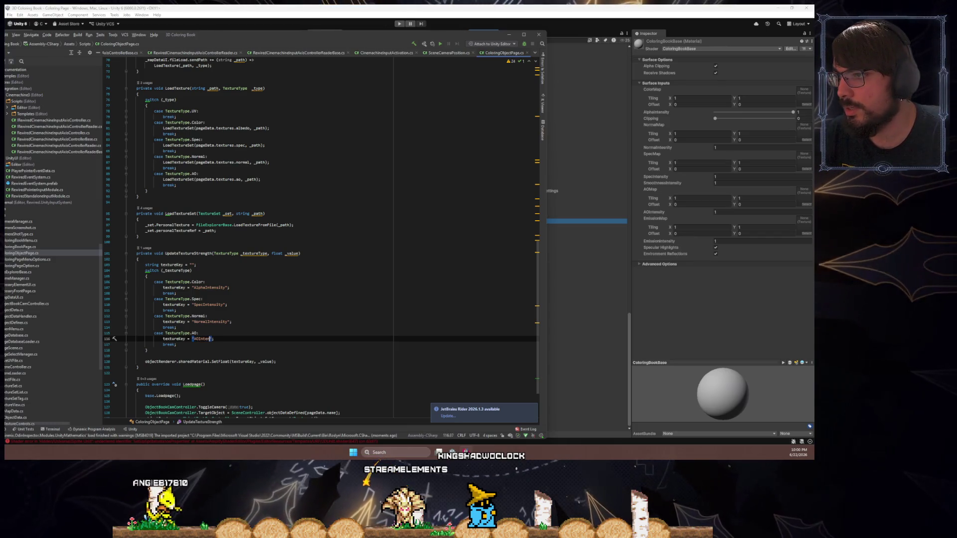
text(_)
key(Up)
key(Up)
key(Up)
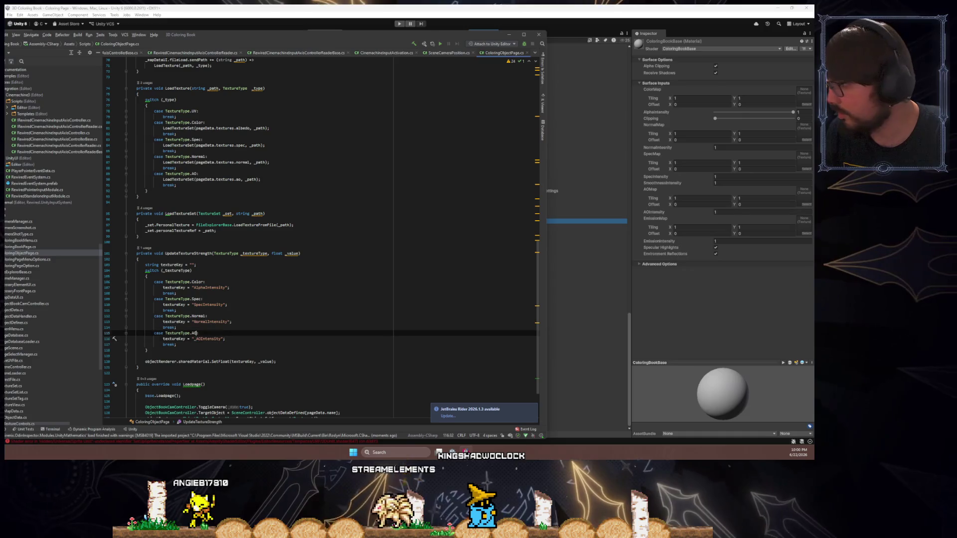
text(_)
key(Up)
key(Up)
key(Up)
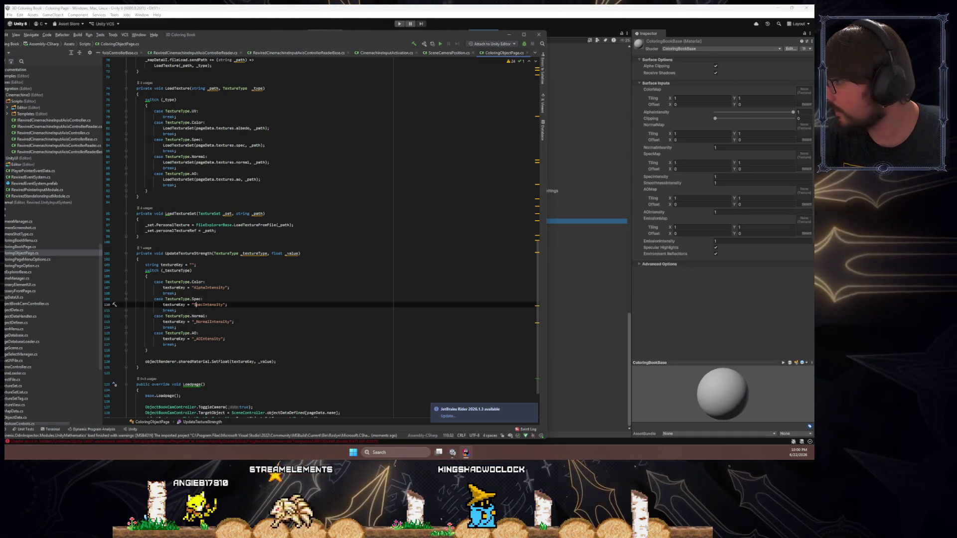
text(_)
key(Up)
key(Up)
key(Up)
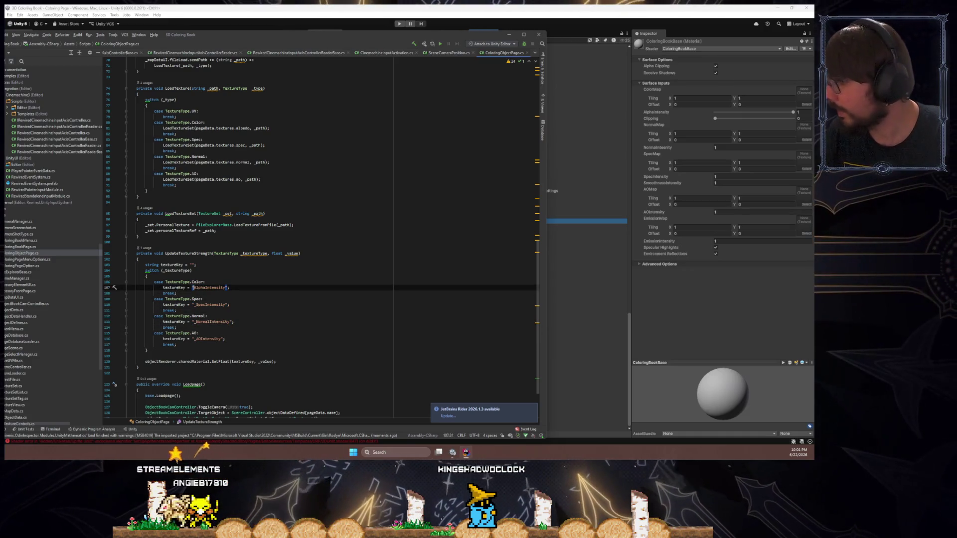
- Check where textureKey is applied to the material
double_click(174, 339)
click(276, 362)
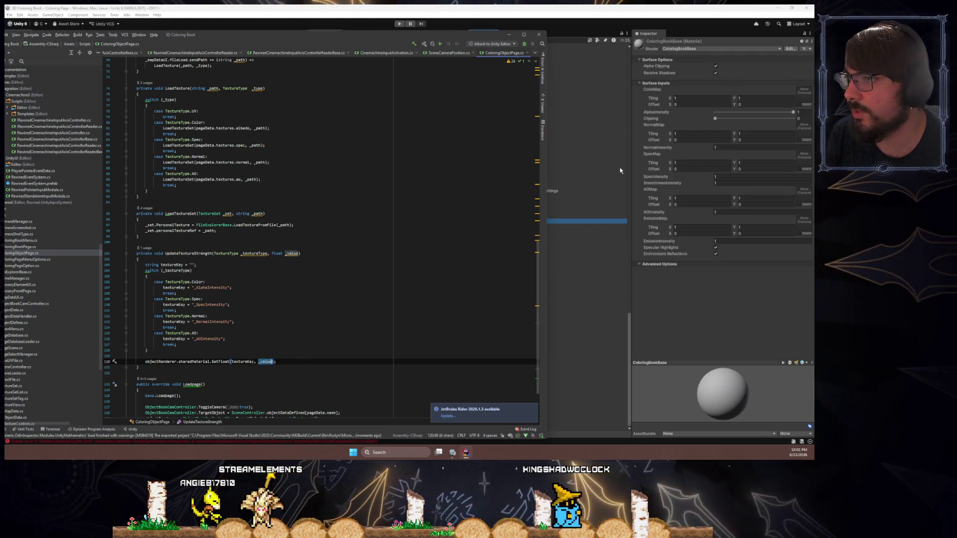
scroll(231, 313, down, 3)
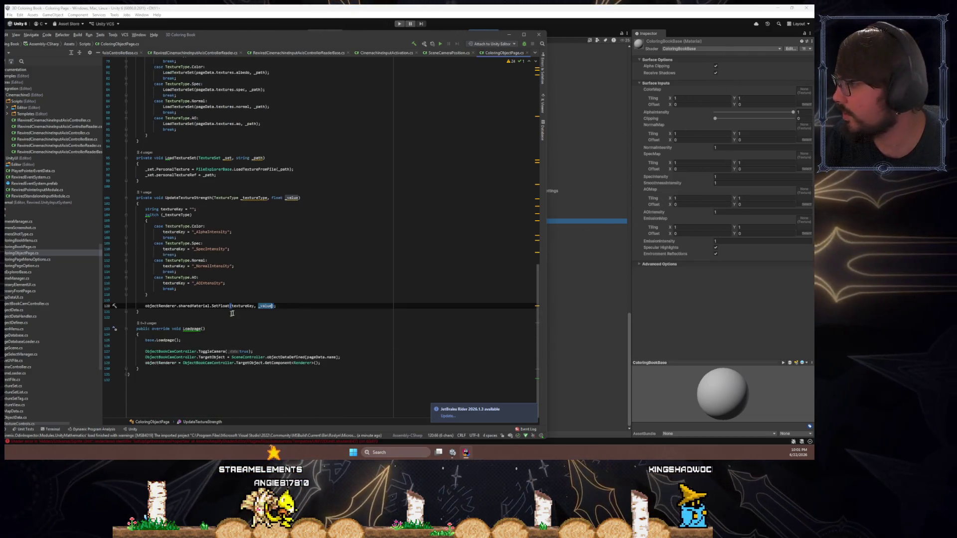
- Review the Color case in LoadTexture and its albedo texture field
double_click(214, 233)
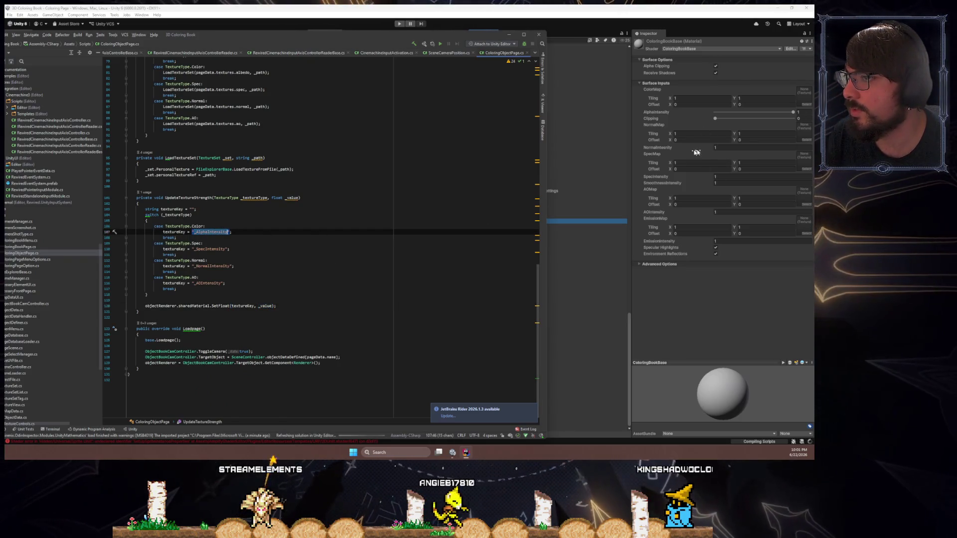
scroll(277, 306, up, 10)
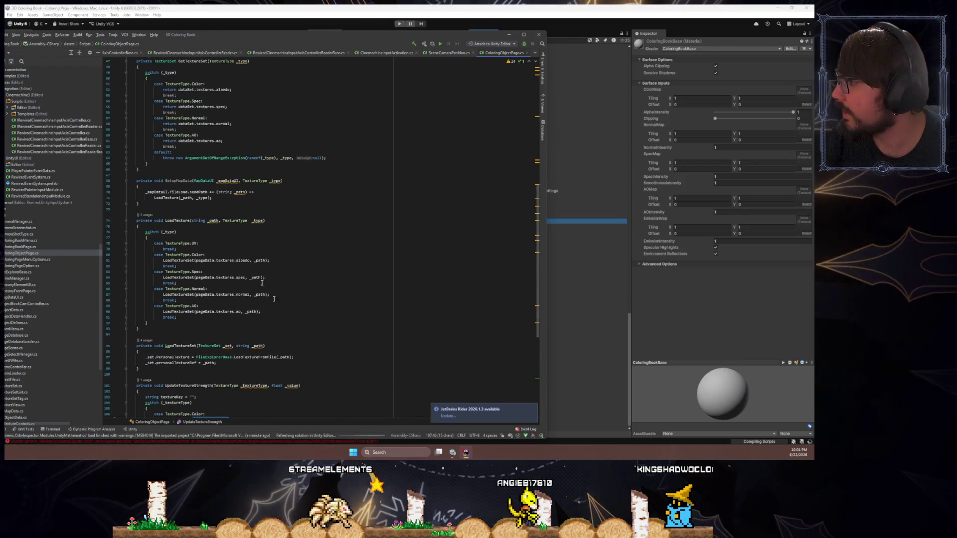
click(239, 261)
scroll(214, 260, up, 9)
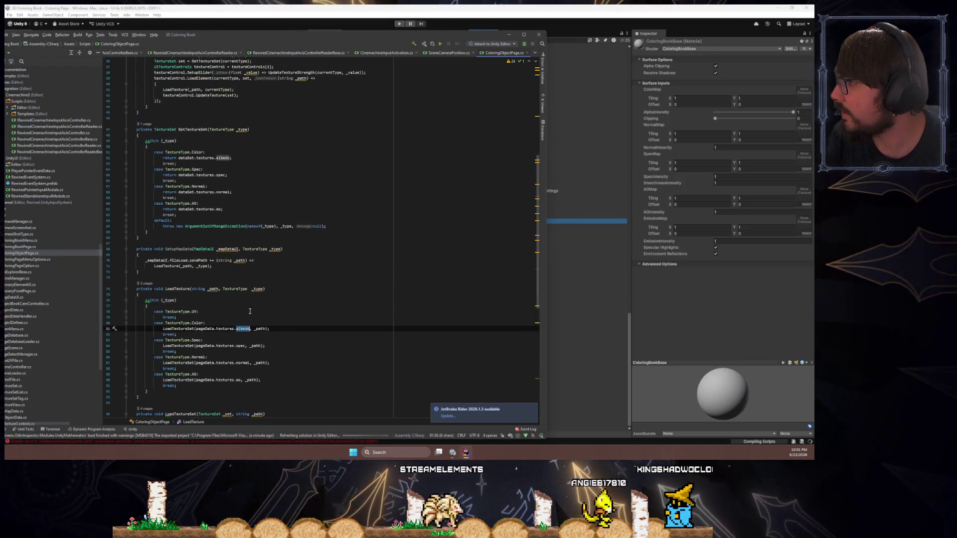
double_click(219, 260)
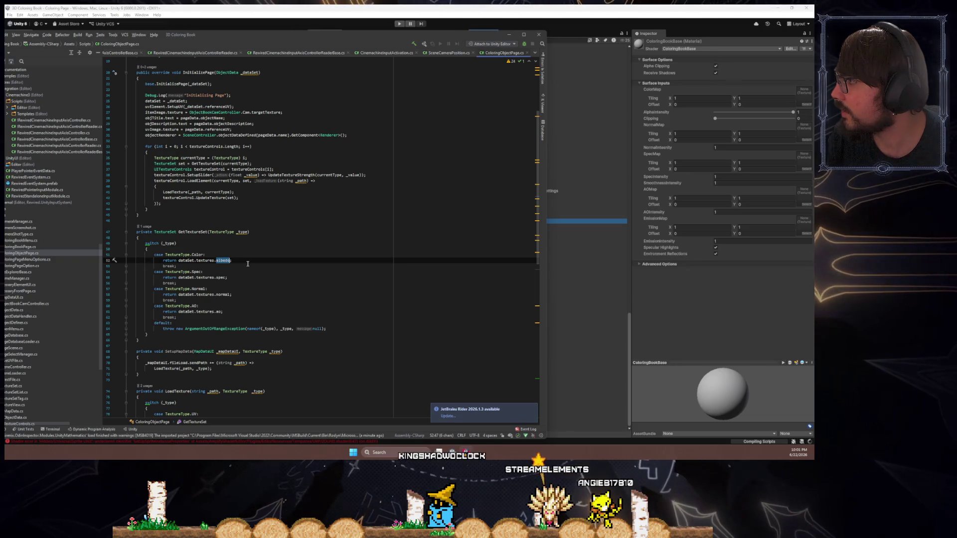
scroll(247, 263, up, 6)
scroll(269, 285, down, 15)
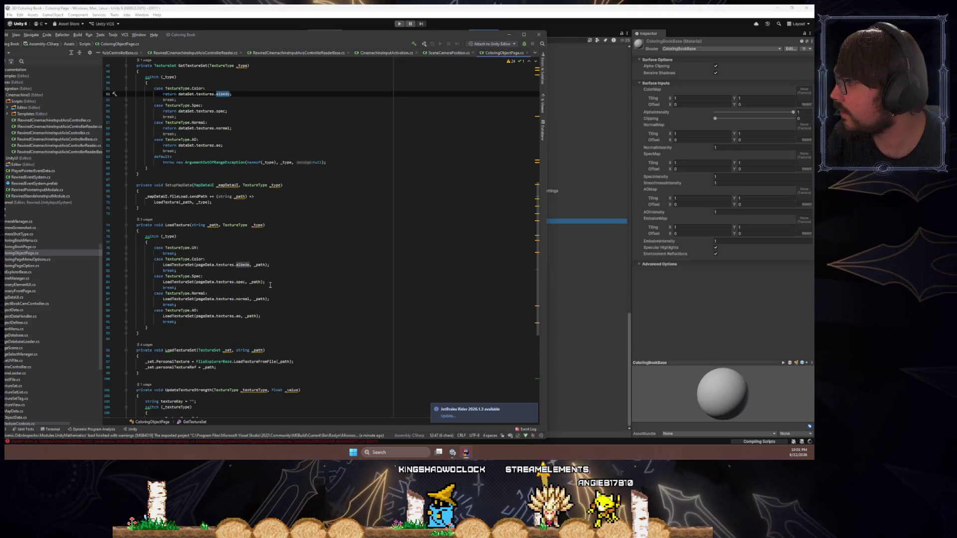
scroll(270, 285, down, 9)
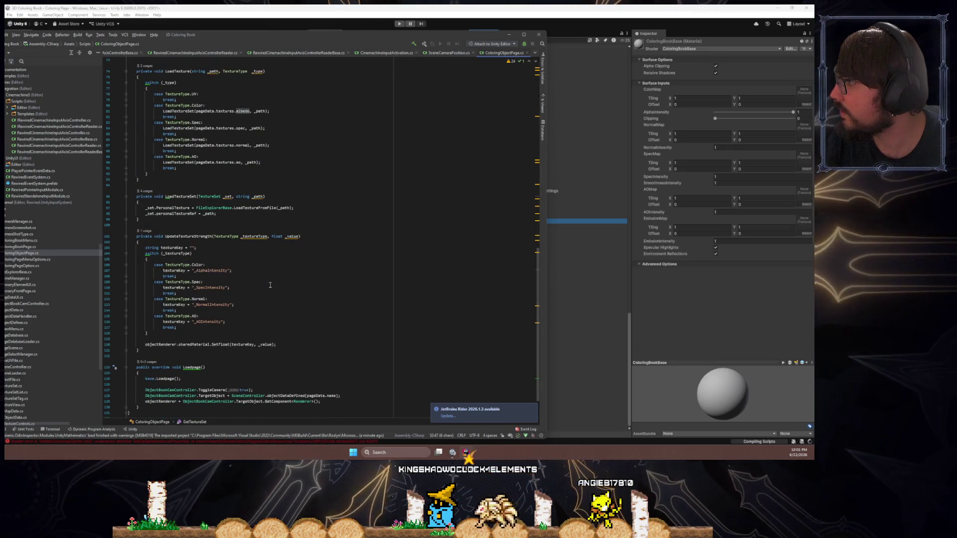
scroll(270, 285, up, 5)
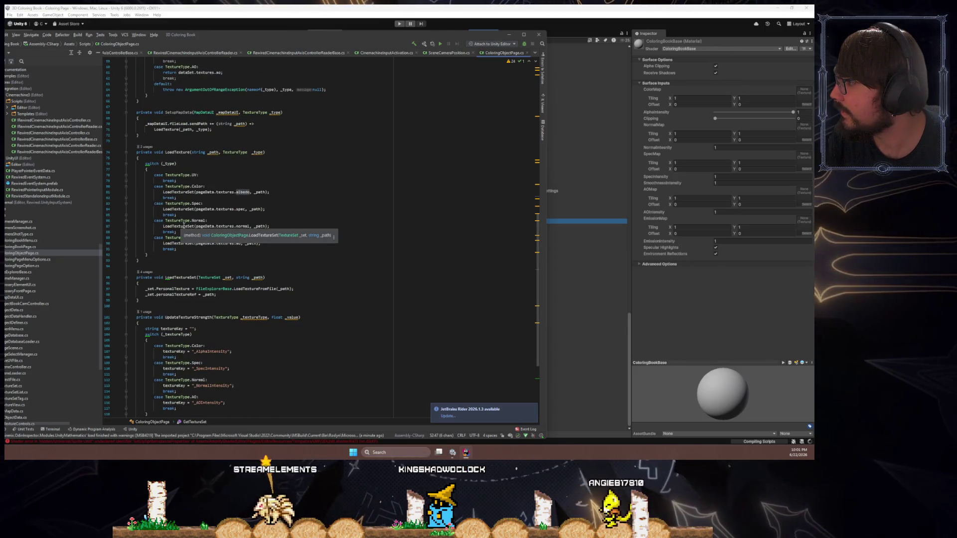
- Review the Normal and AO cases and LoadTextureSet's LoadTextureFromFile call
click(184, 225)
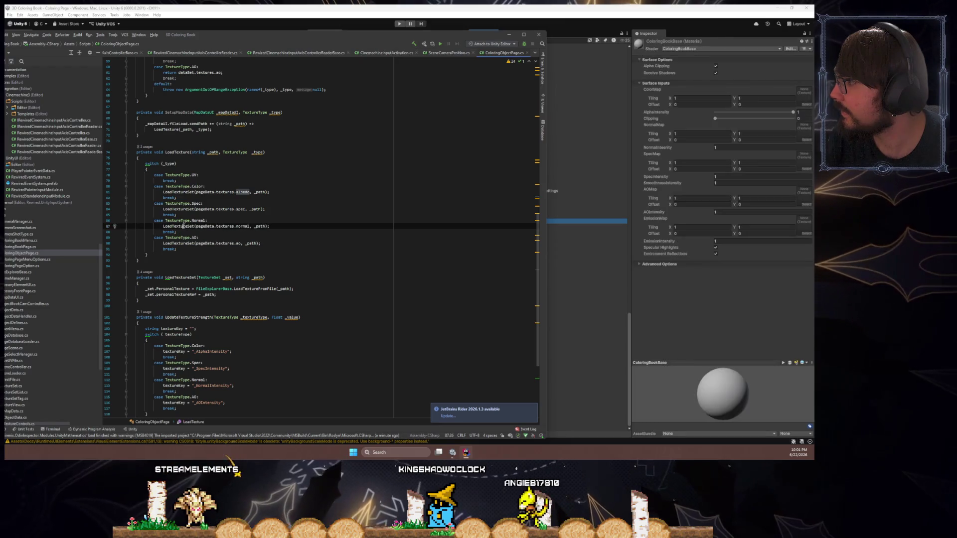
scroll(297, 260, up, 15)
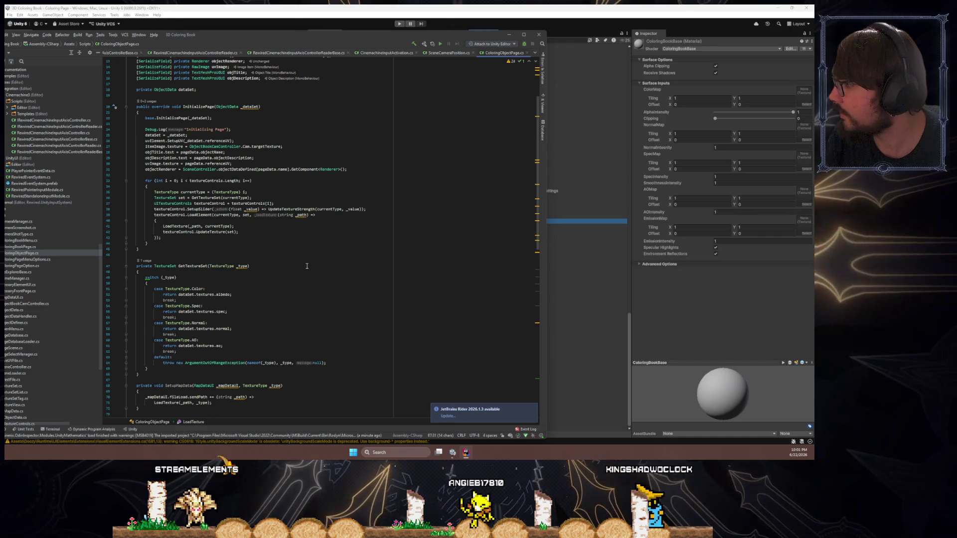
scroll(306, 266, down, 15)
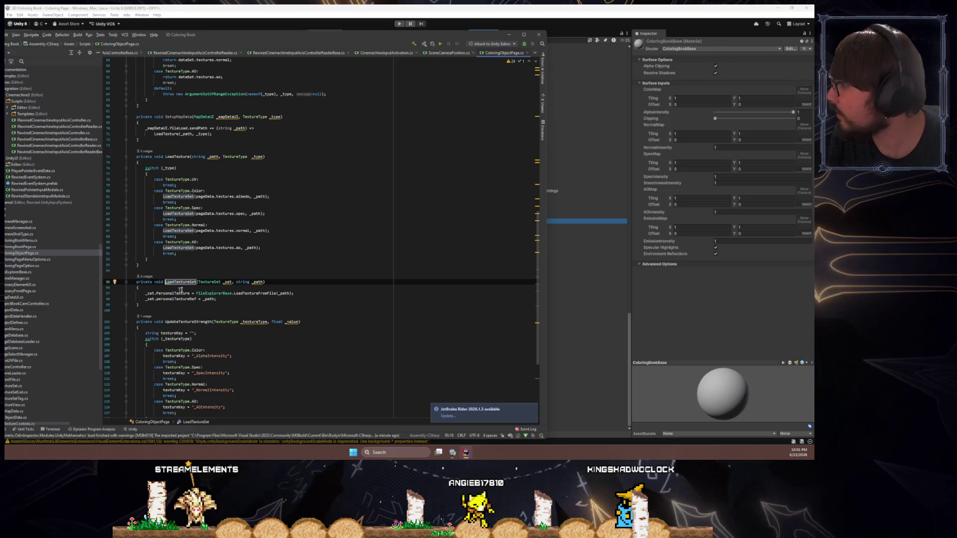
scroll(238, 307, down, 3)
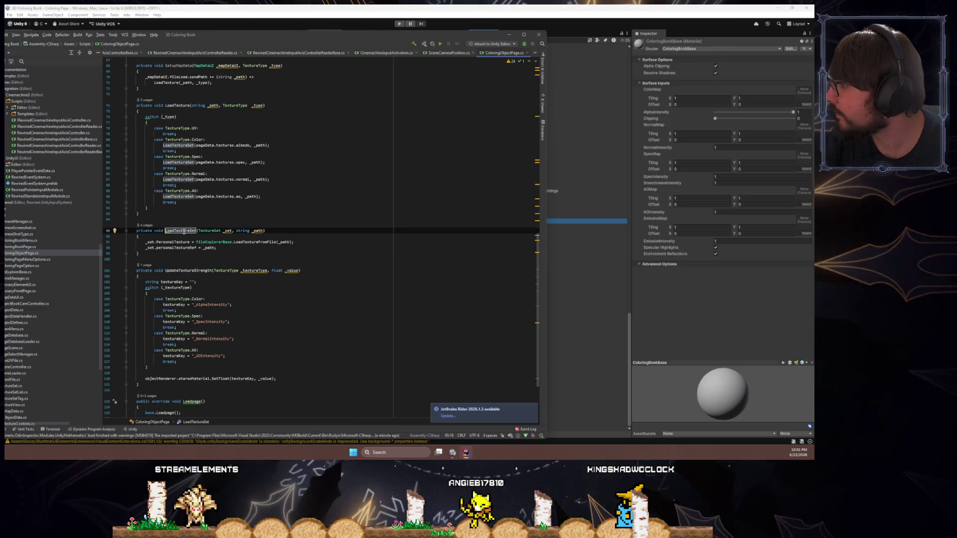
click(249, 242)
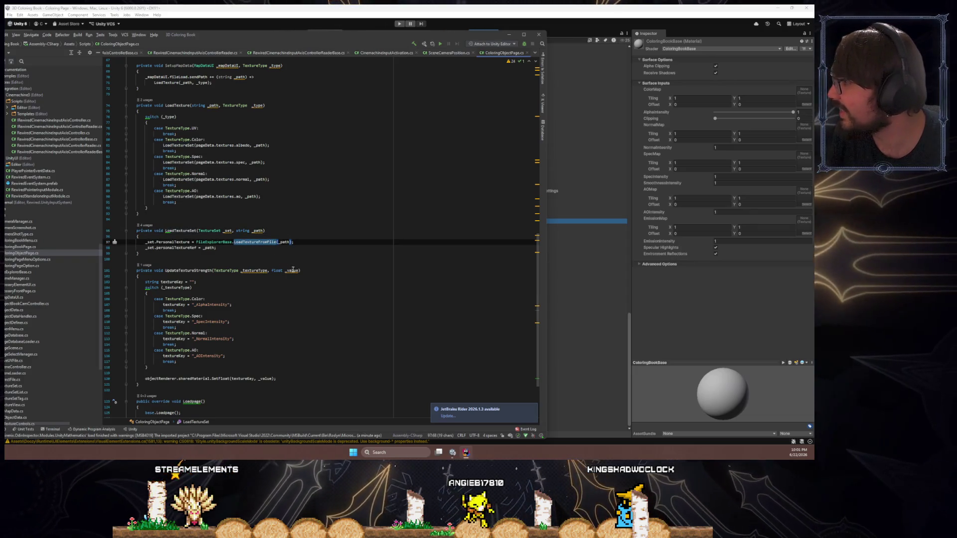
scroll(293, 270, up, 4)
click(178, 265)
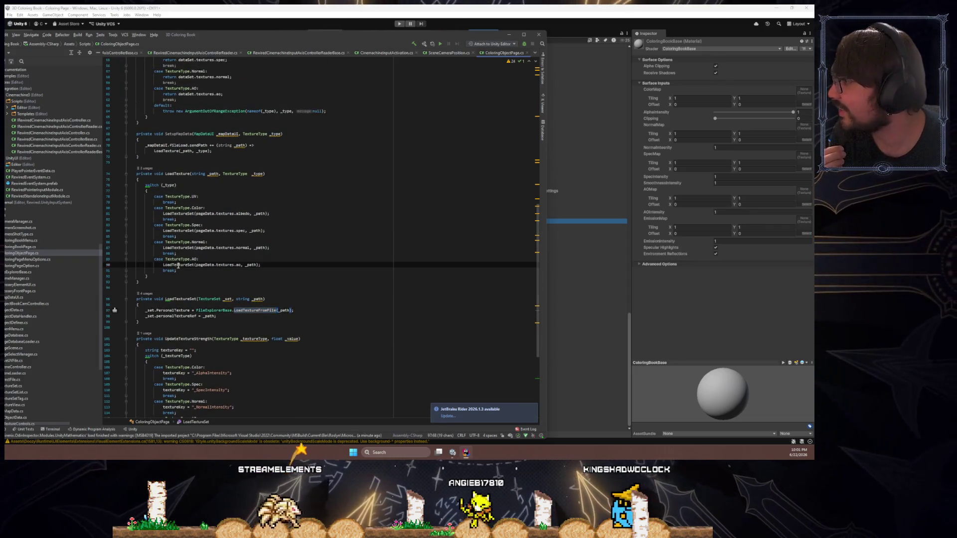
ctrl+click(178, 264)
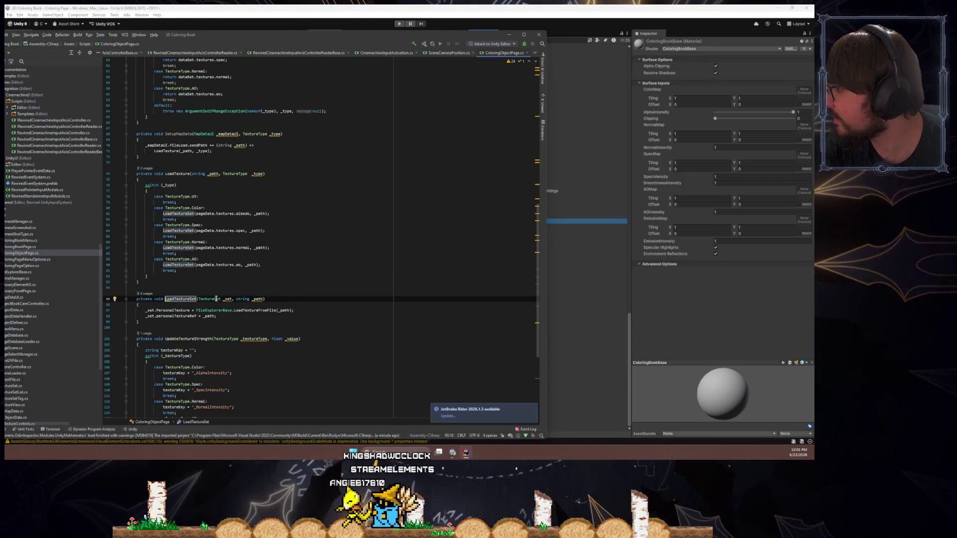
double_click(256, 311)
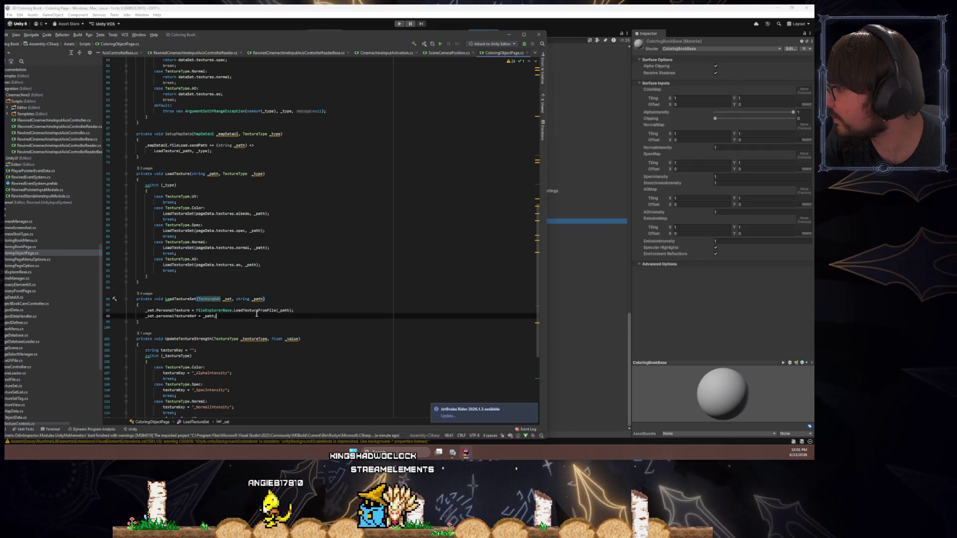
scroll(269, 329, down, 6)
scroll(281, 340, up, 15)
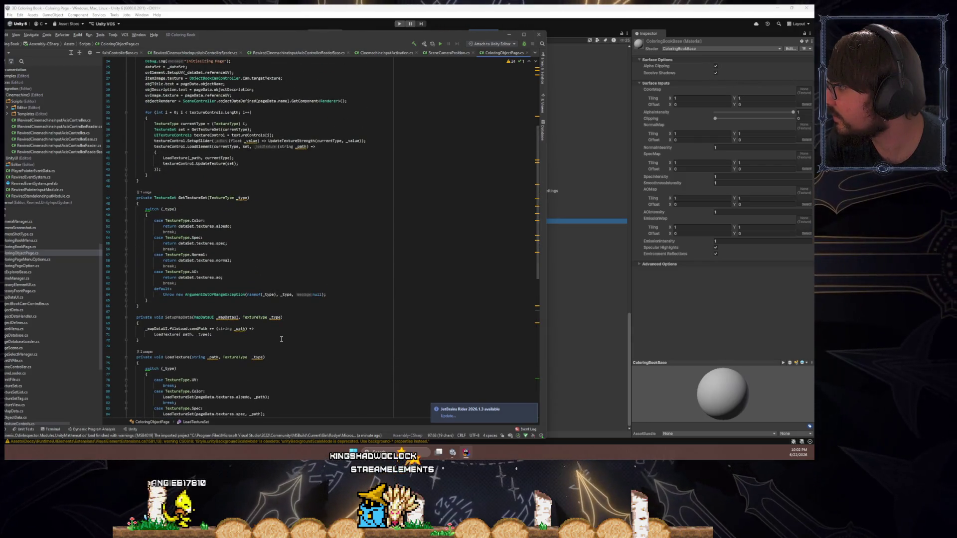
- Look up the albedo field's definition in TextureSetList, then return to Unity
click(224, 225)
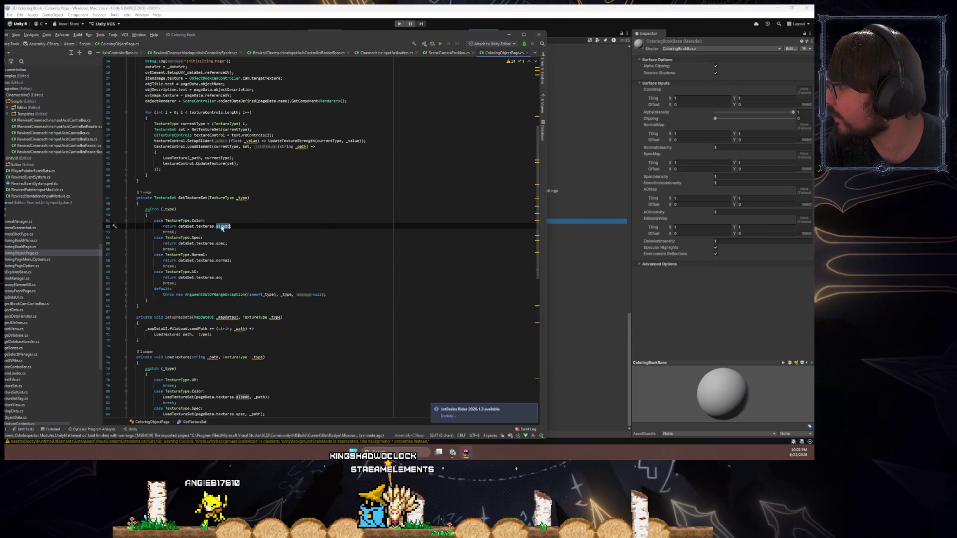
ctrl+click(222, 228)
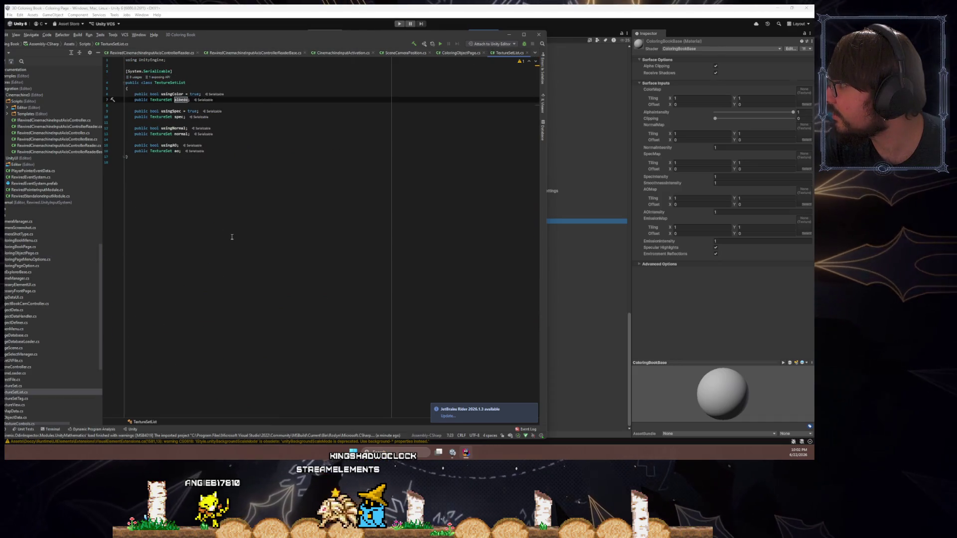
key(ctrl+alt+Left)
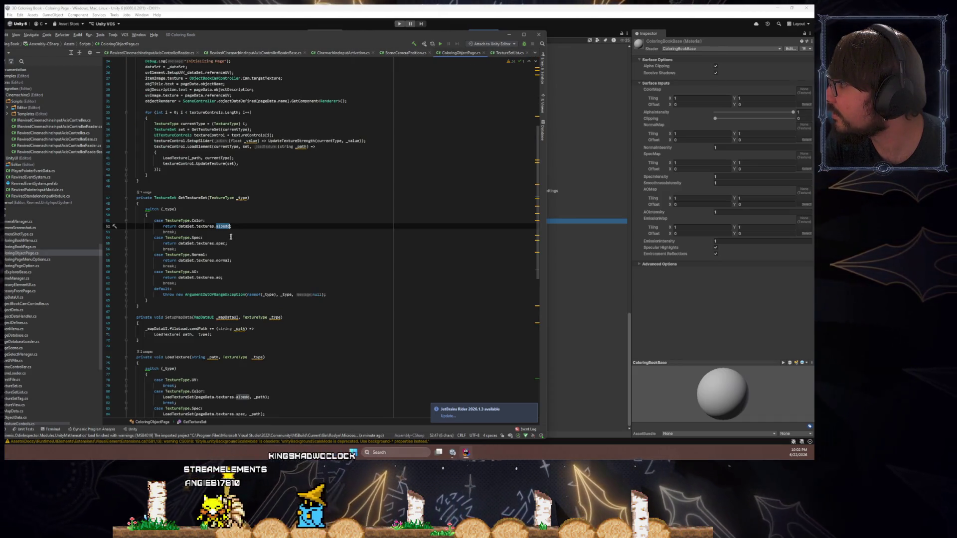
double_click(204, 225)
scroll(240, 246, up, 6)
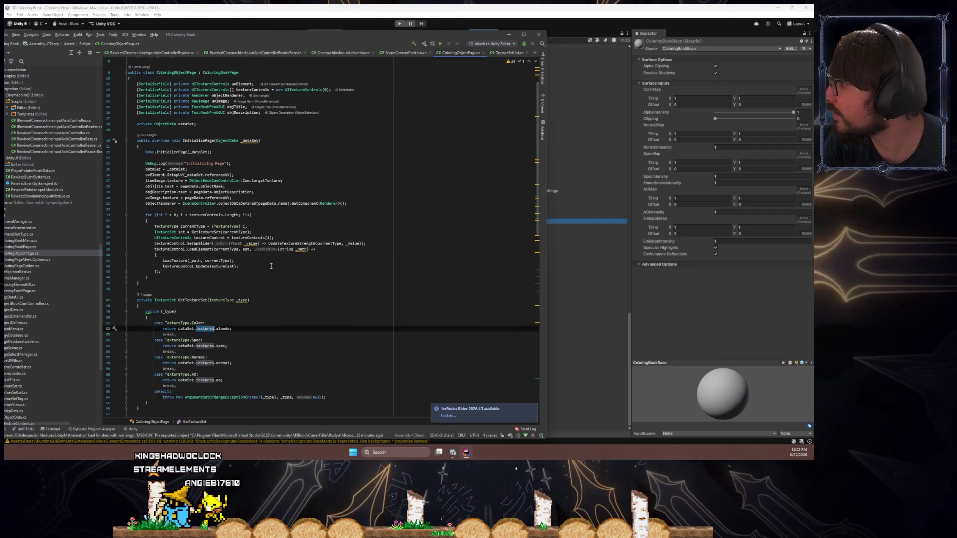
scroll(271, 265, up, 3)
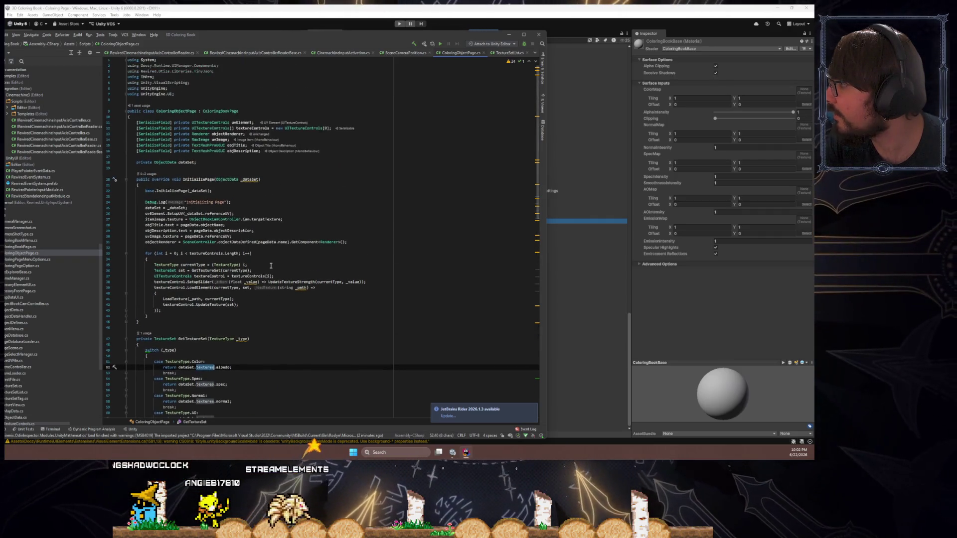
scroll(270, 266, down, 7)
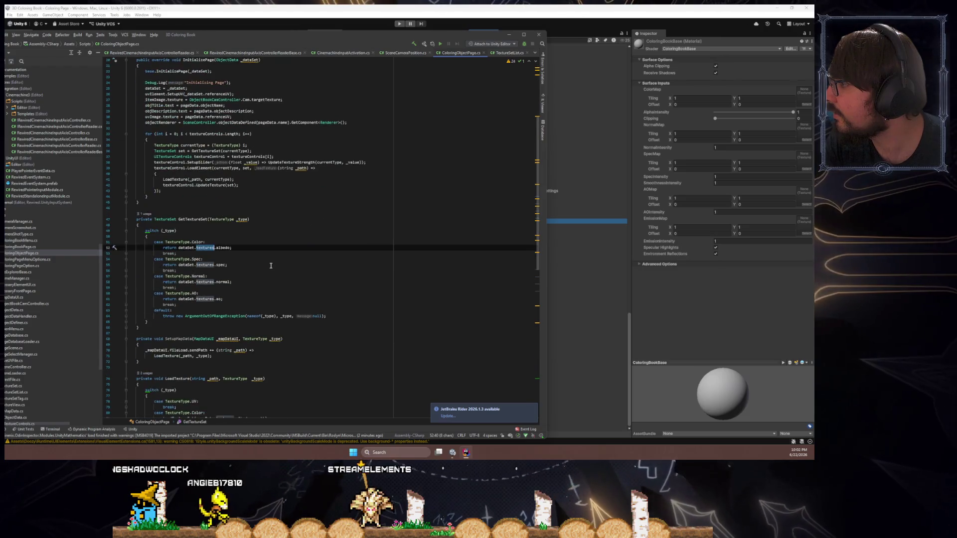
scroll(271, 266, down, 4)
scroll(270, 265, down, 5)
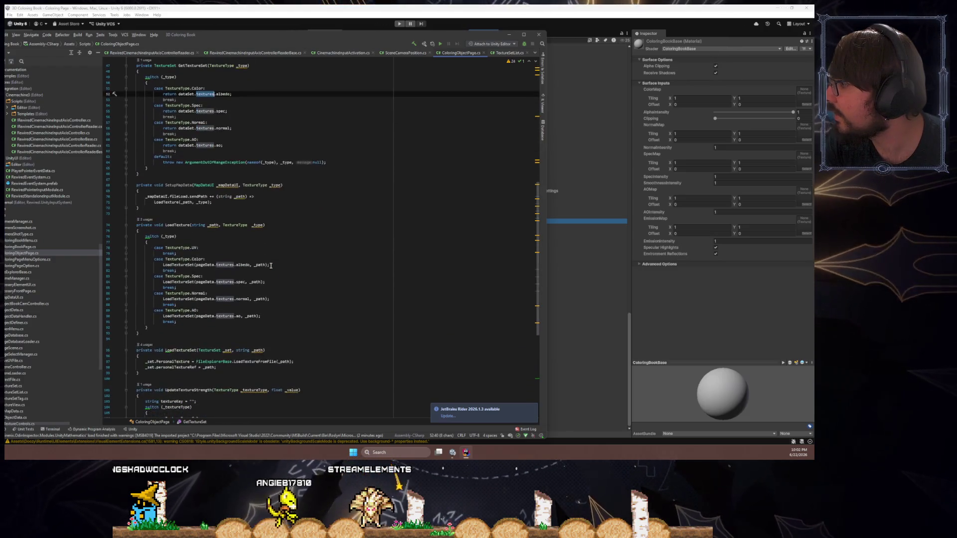
scroll(271, 265, up, 9)
key(alt+Tab)
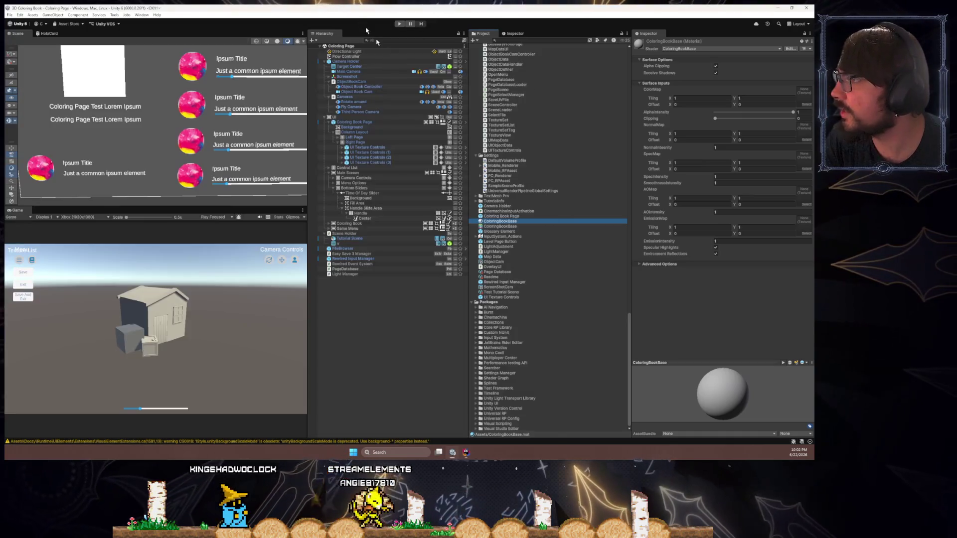
- Select the Tutorial Scene object and open its ObjectDefiner script in Rider
drag(352, 82, 348, 234)
click(348, 234)
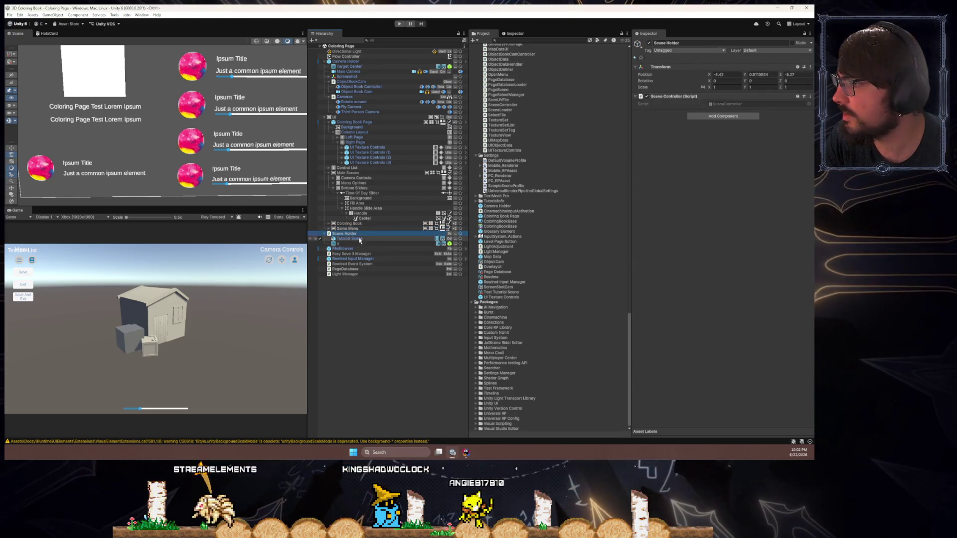
click(359, 239)
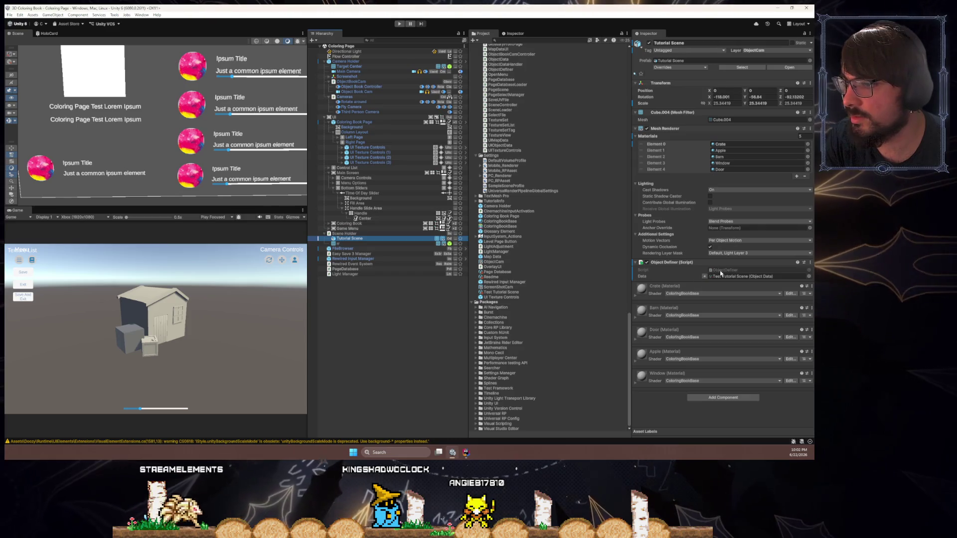
double_click(720, 271)
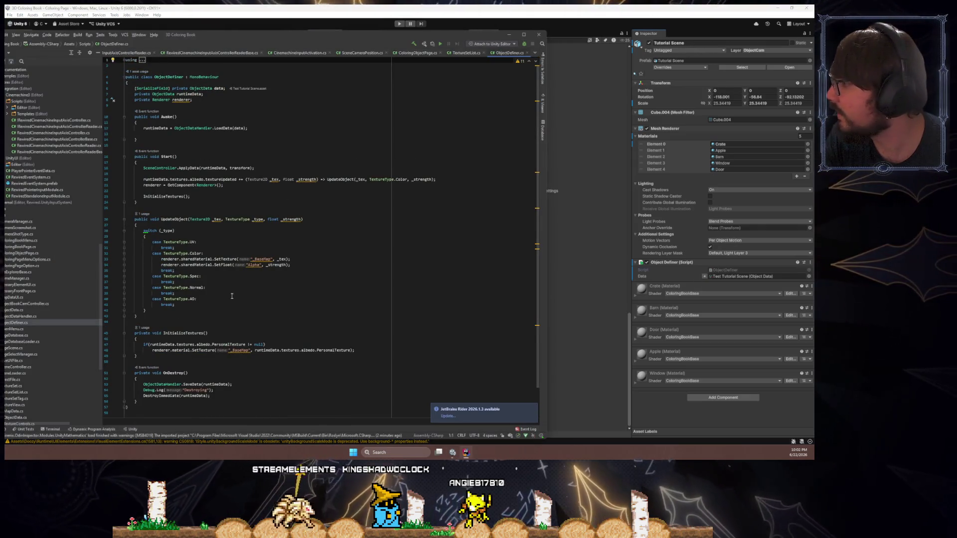
- Back in Unity, inspect the ColoringBookBase material's shader properties
key(alt+Tab)
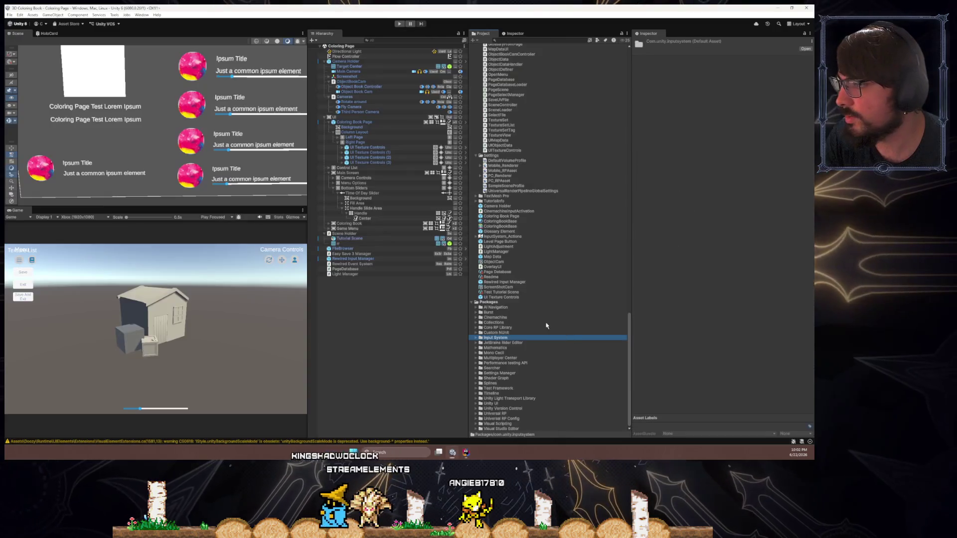
click(494, 221)
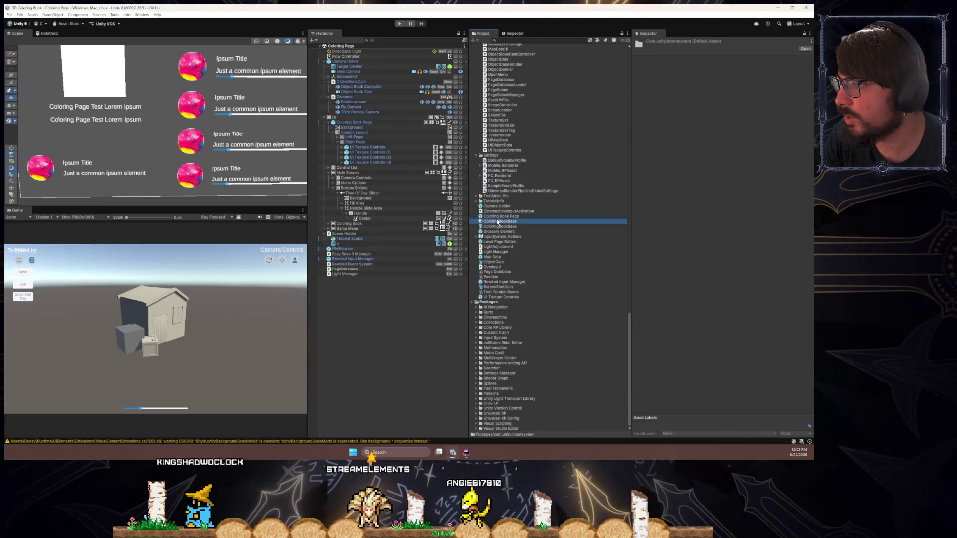
click(465, 452)
drag(252, 260, 251, 259)
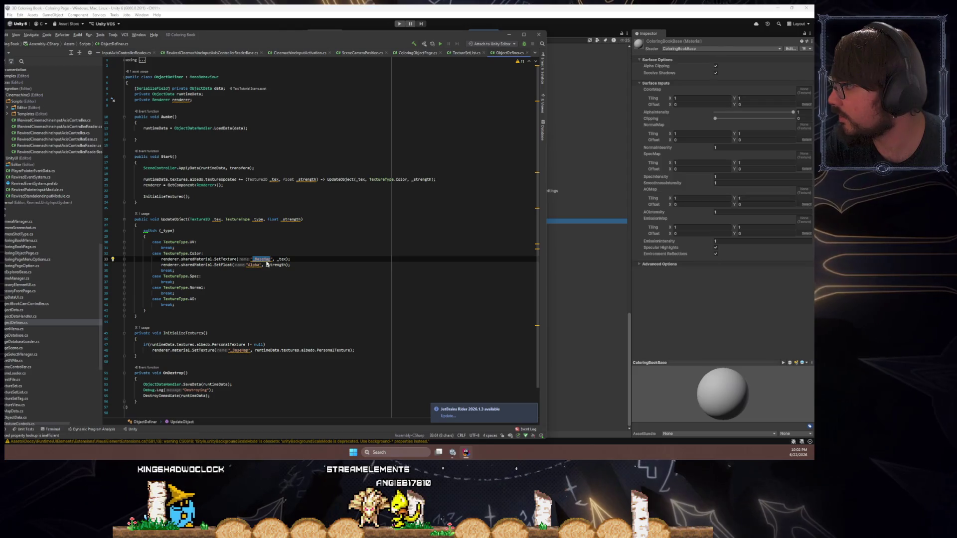
- In the Color case, change _BaseMap to _ColorMap and Alpha to _AlphaIntensity
text(_Color)
double_click(255, 264)
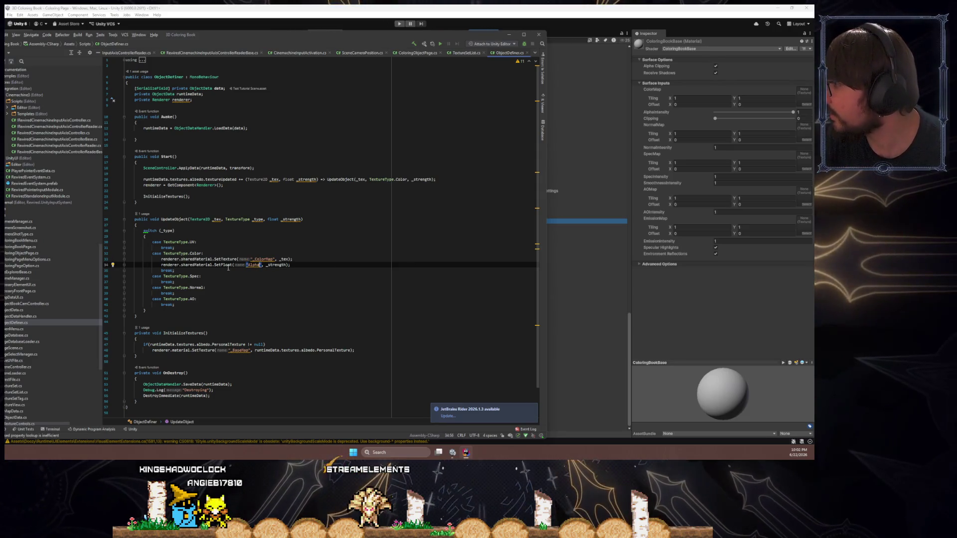
click(259, 265)
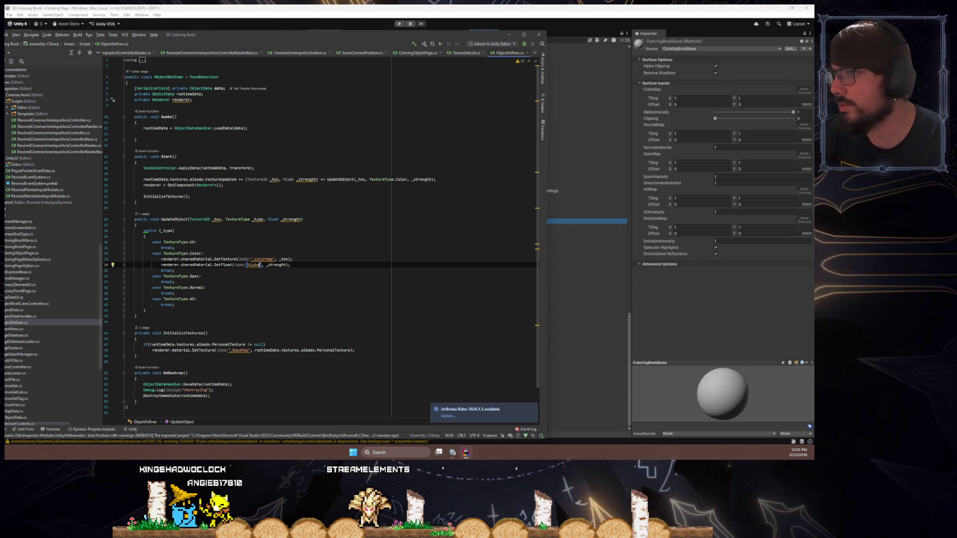
text(Intensity)
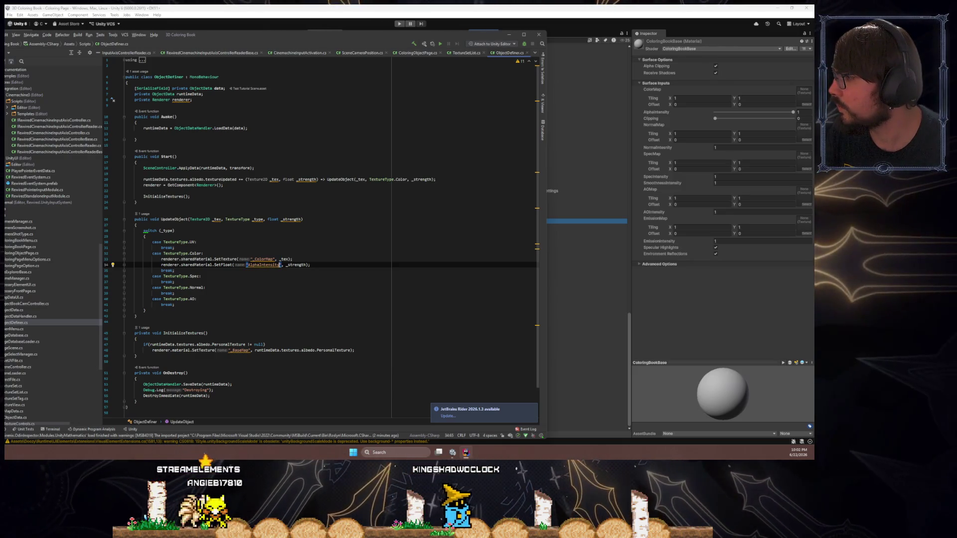
click(175, 270)
click(202, 276)
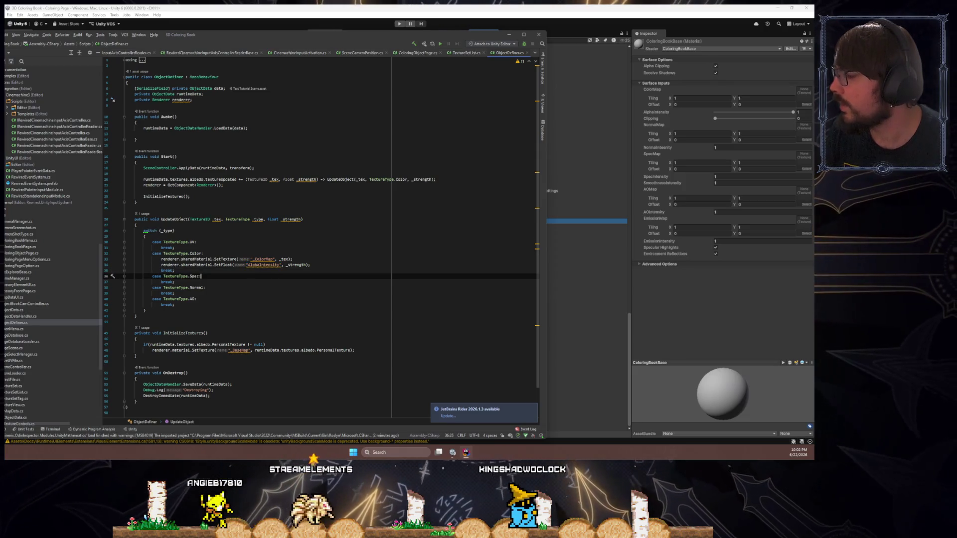
text(:)
click(246, 264)
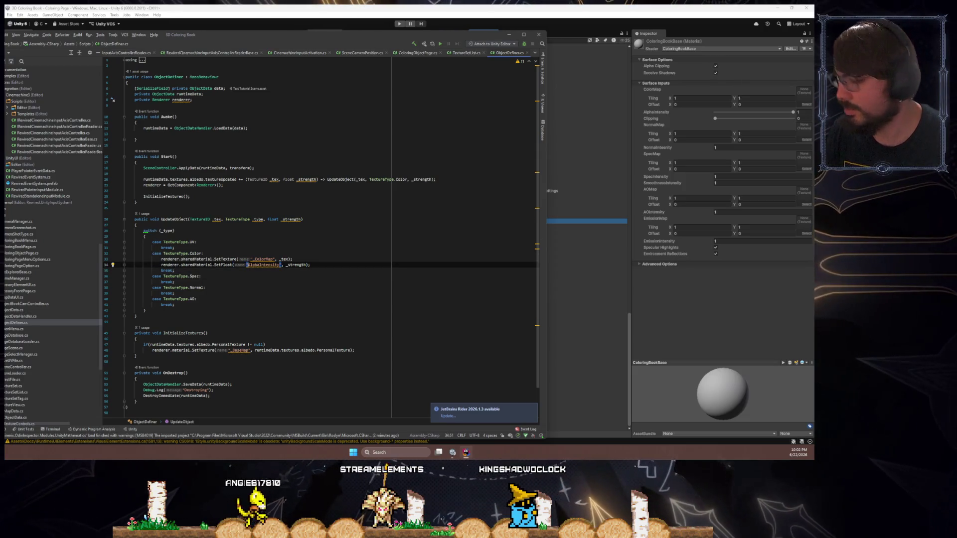
text(_)
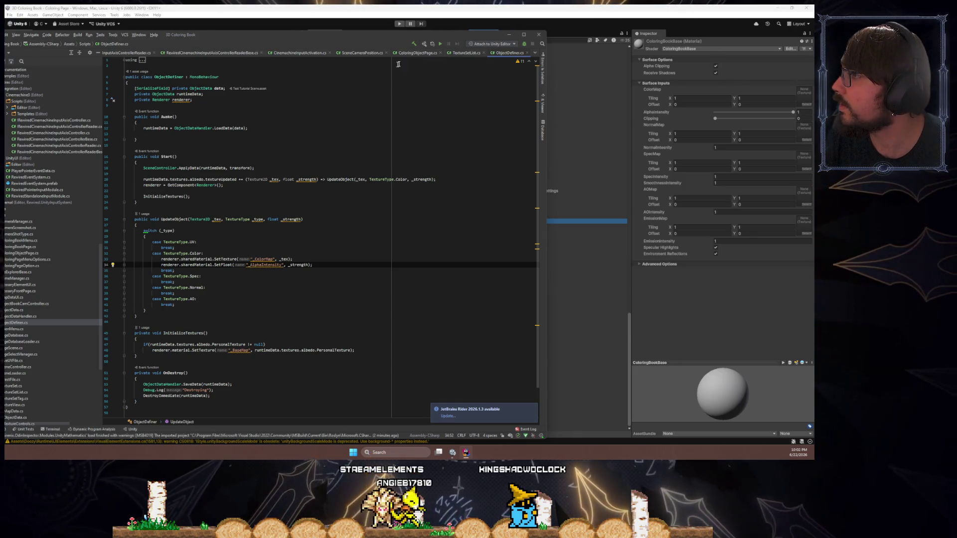
- Review the intensity keys like _AOIntensity in ColoringObjectPage's UpdateTextureStrength, then view TextureSetList
click(415, 53)
double_click(205, 245)
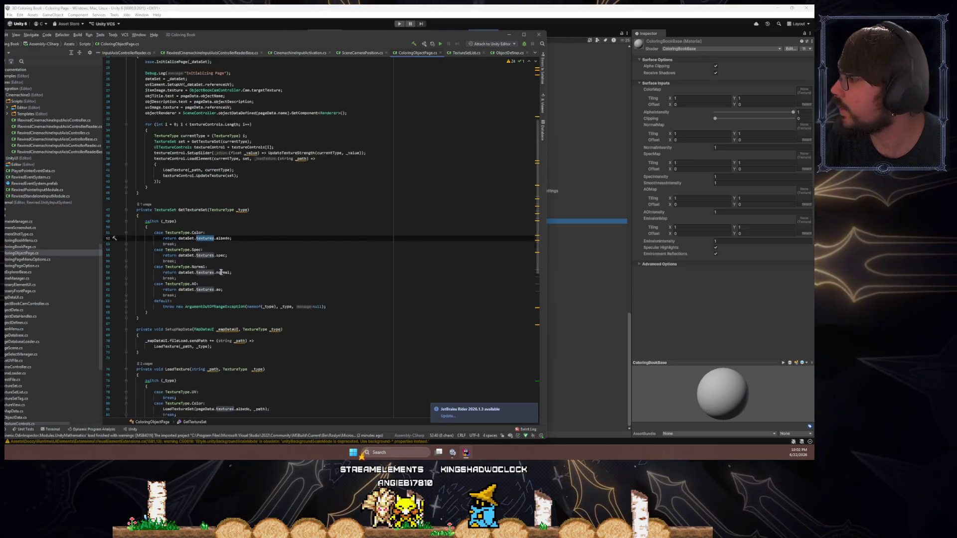
scroll(219, 271, down, 5)
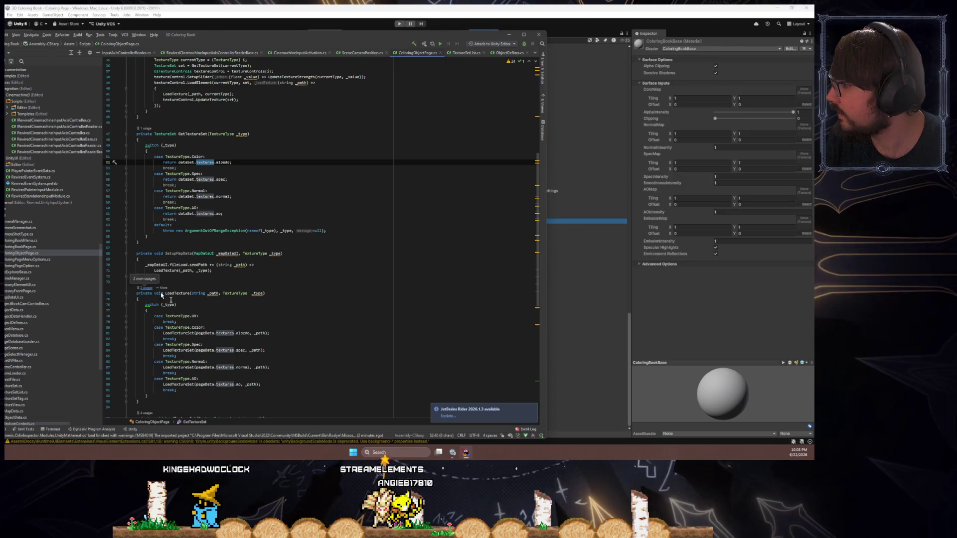
scroll(206, 330, down, 4)
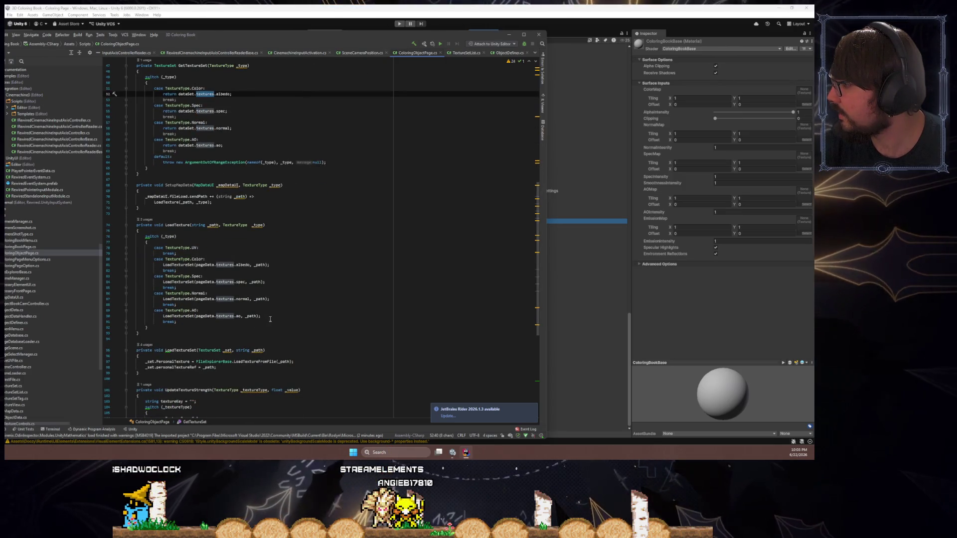
scroll(270, 319, down, 6)
mouse_move(178, 379)
mouse_down()
mouse_move(149, 370)
mouse_move(111, 307)
mouse_move(114, 317)
mouse_up()
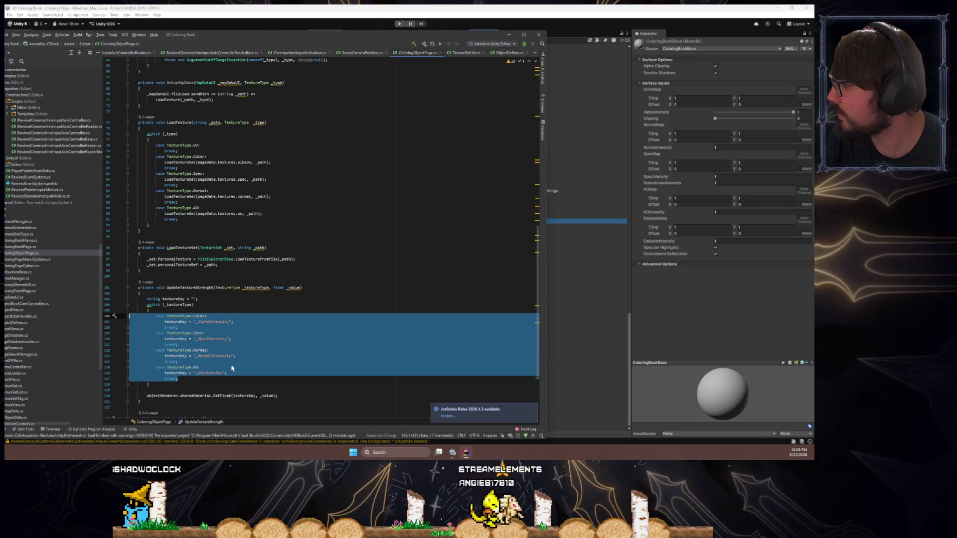
click(214, 373)
double_click(211, 372)
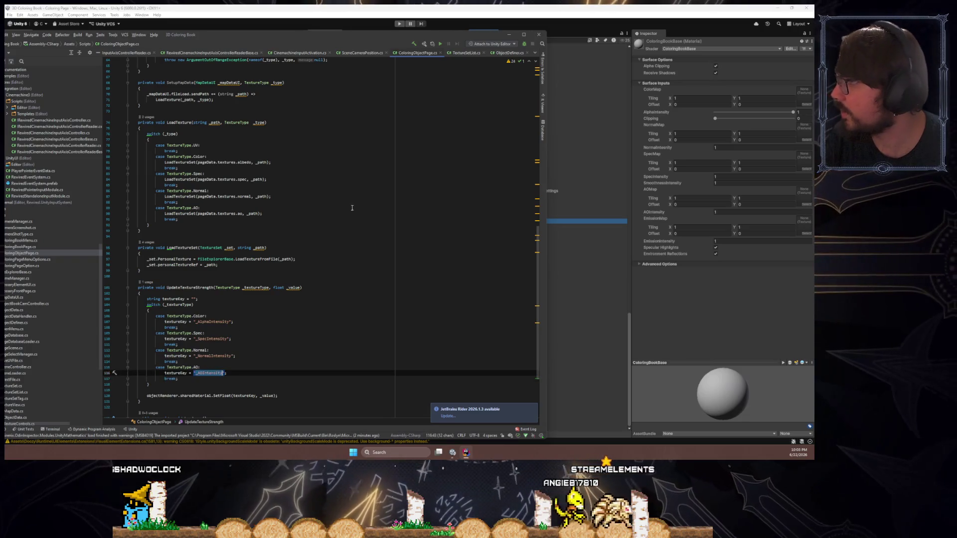
click(461, 55)
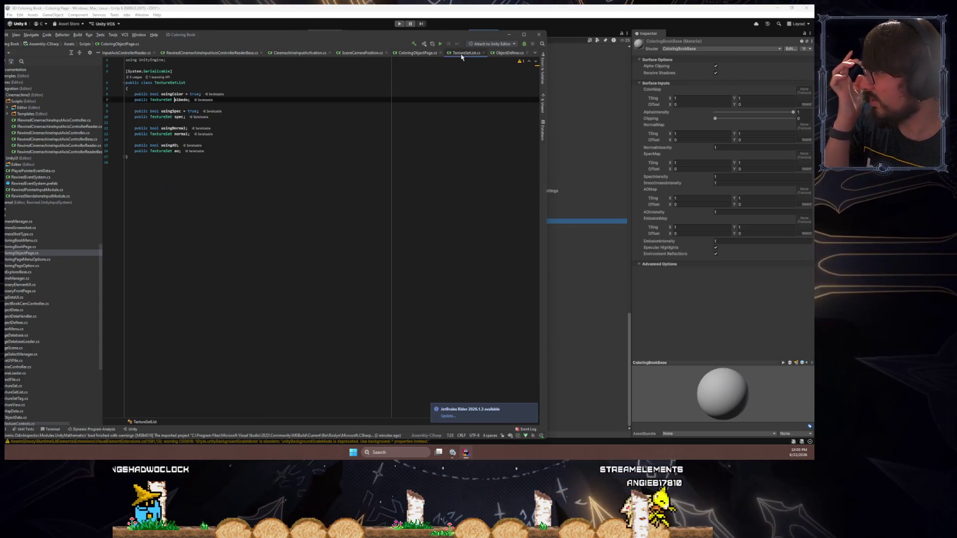
- In ObjectDefiner, trace where UpdateObject and InitializeTextures are called
click(509, 52)
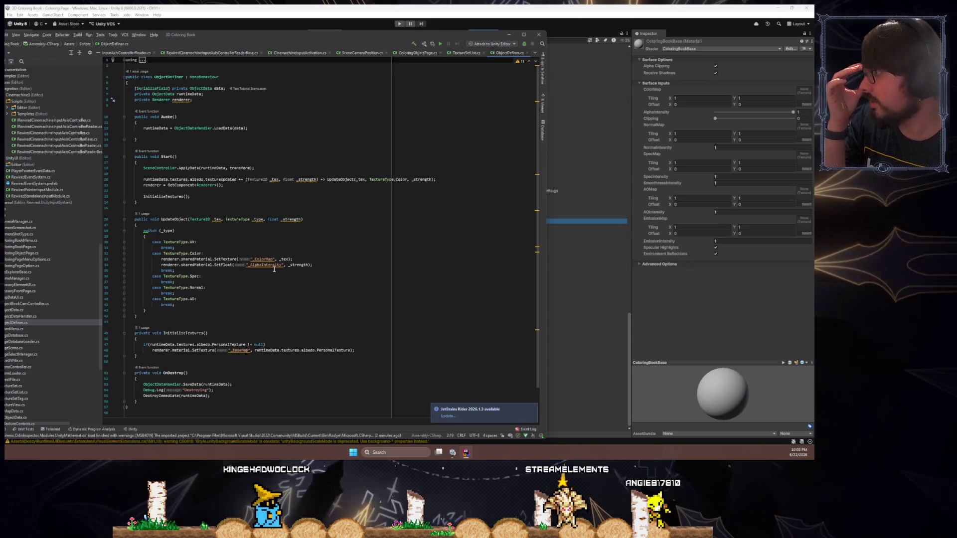
triple_click(273, 266)
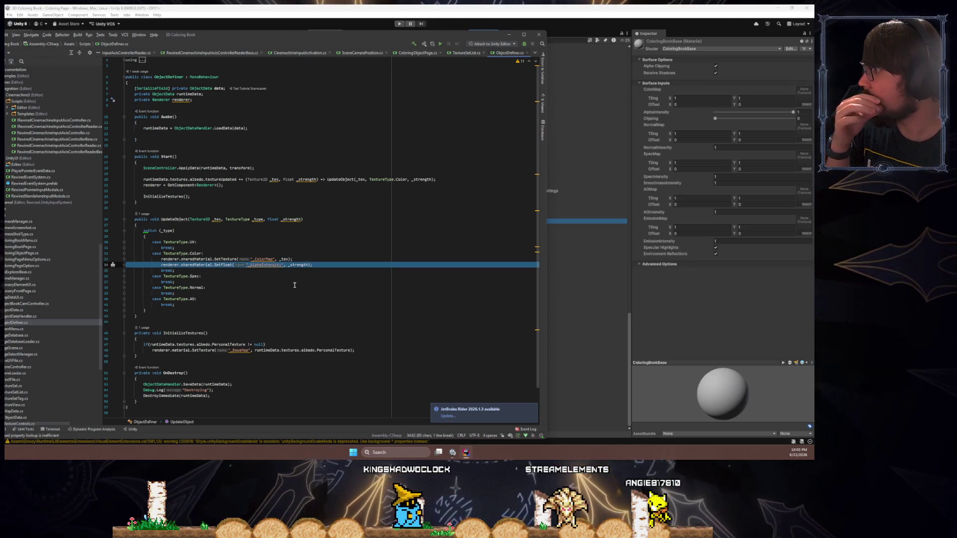
click(161, 266)
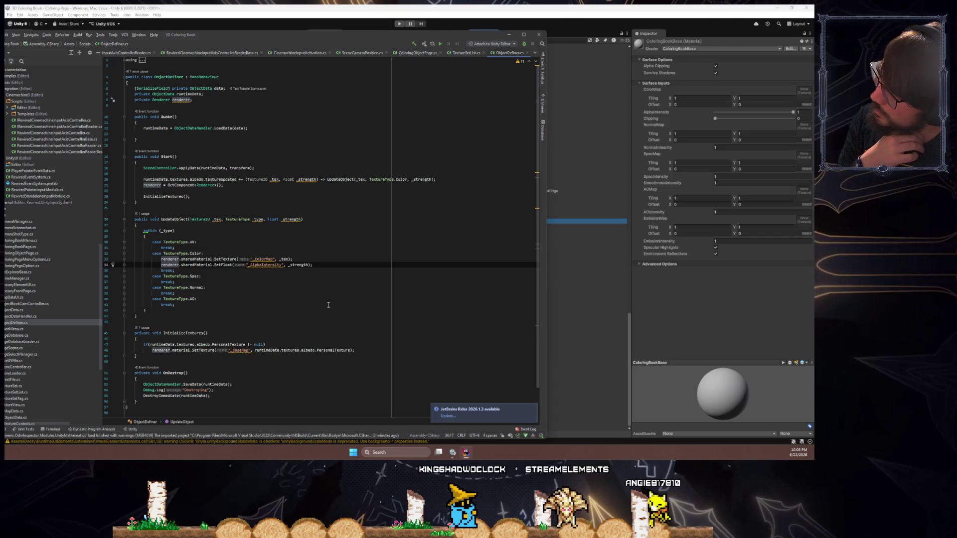
click(169, 224)
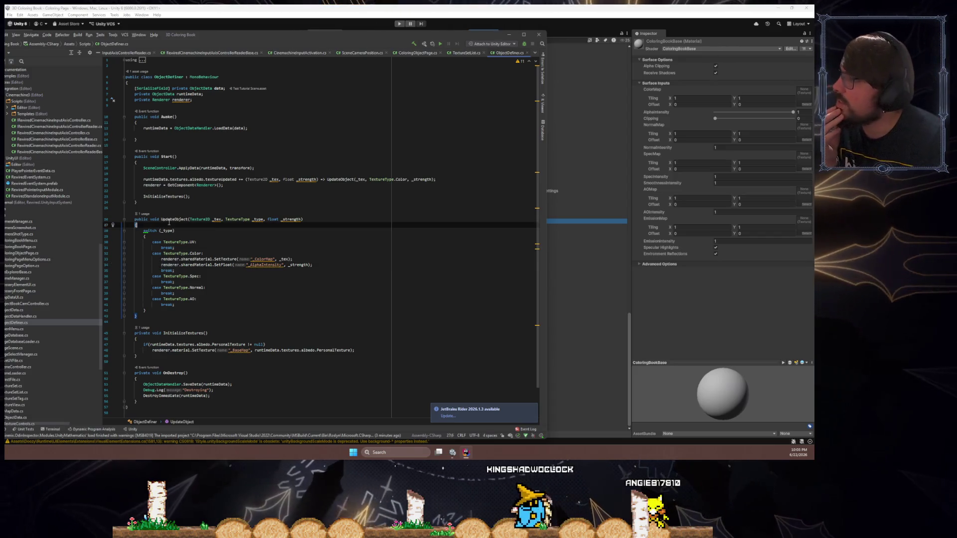
double_click(182, 220)
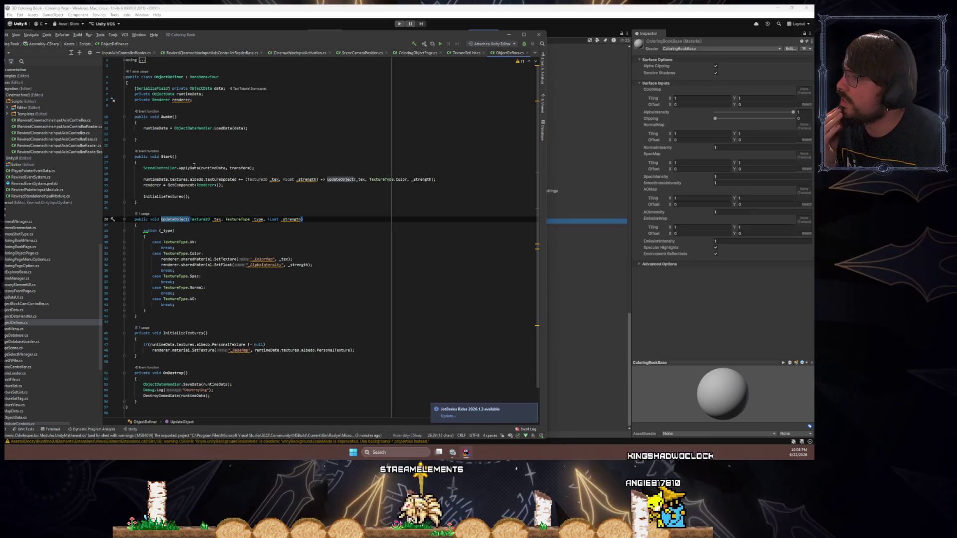
double_click(169, 196)
- Change InitializeTextures' personal texture key from _BaseMap to _ColorMap
scroll(177, 314, down, 2)
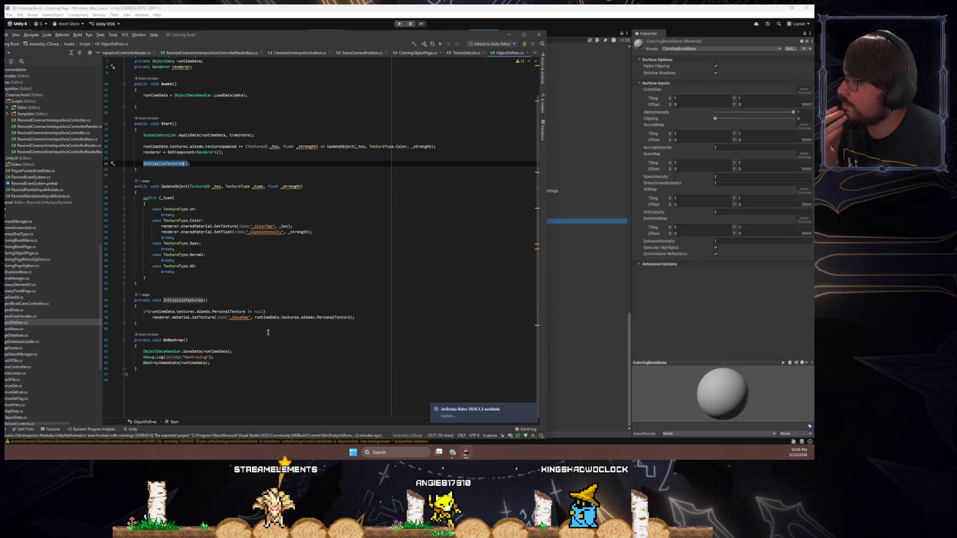
click(234, 318)
double_click(234, 318)
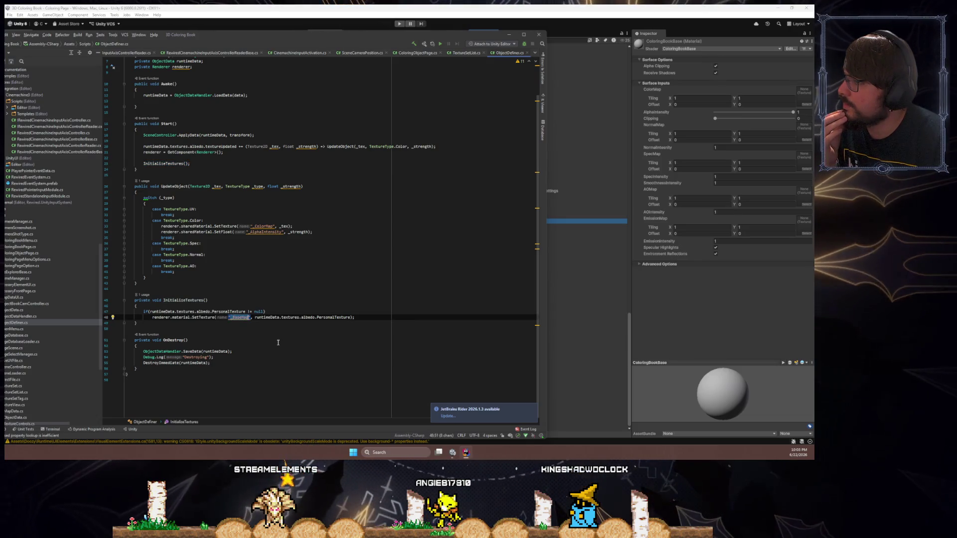
text(_ColorMap)
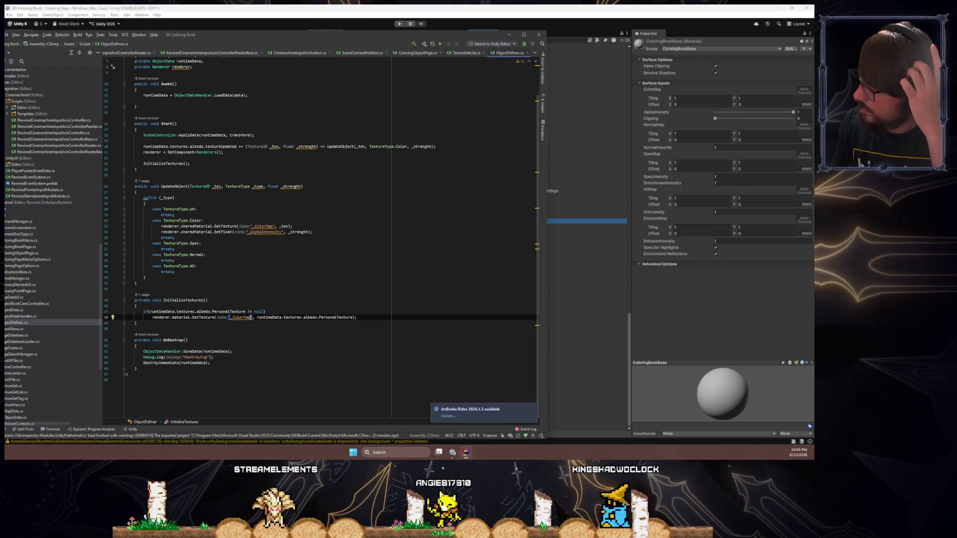
- Cut the _AlphaIntensity SetFloat line and add an empty line under the Spec case
click(270, 233)
key(ctrl+x)
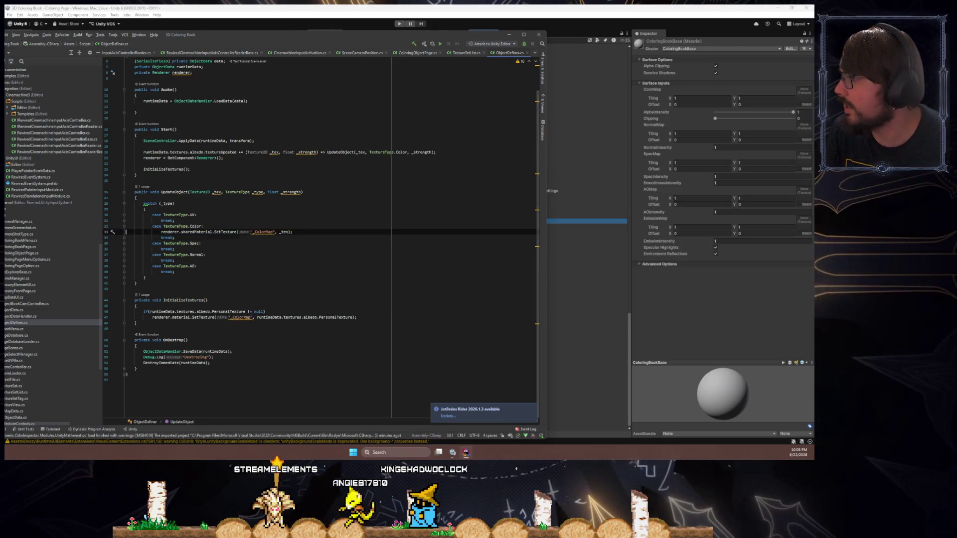
key(Down)
key(Down)
key(Down)
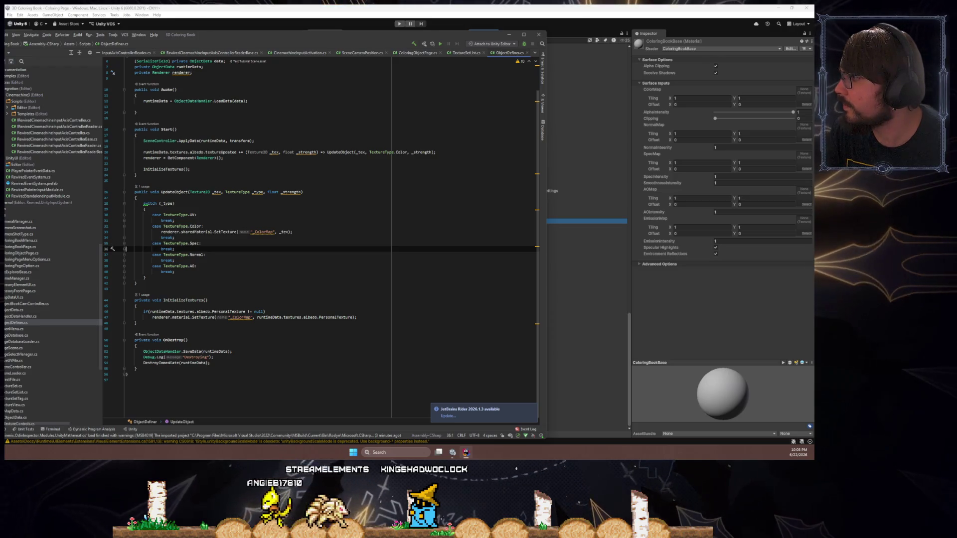
key(Up)
key(End)
key(Return)
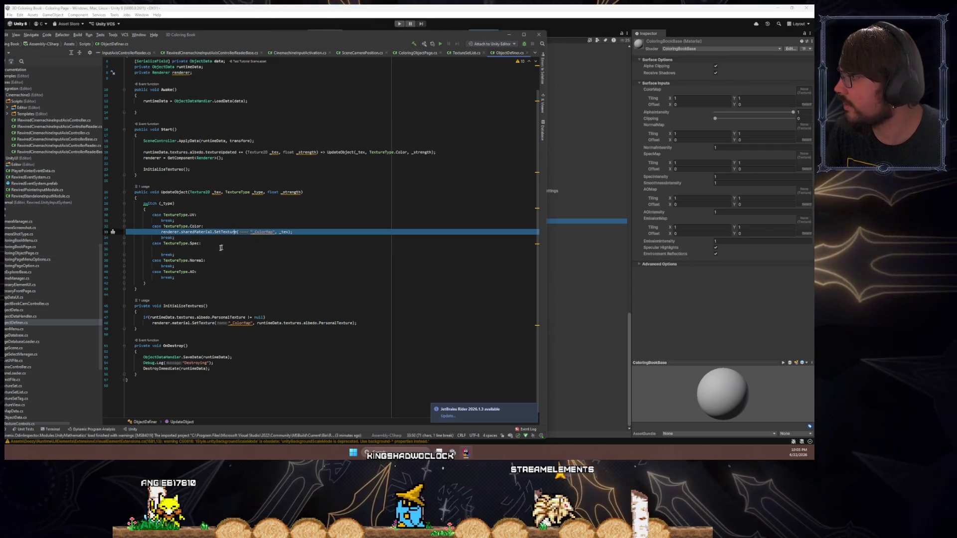
- Declare string textureKey = ""; atop UpdateObject and paste the SetTexture call after the switch
click(213, 284)
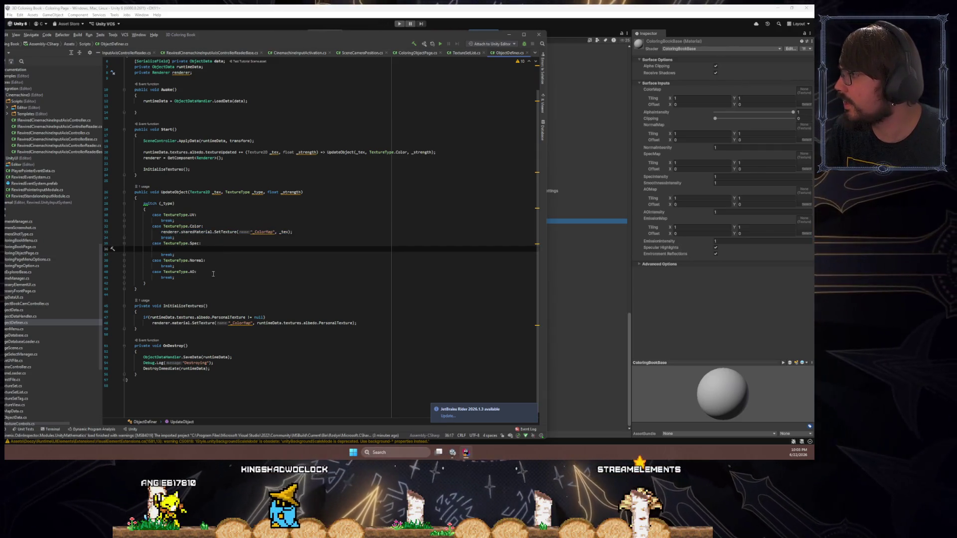
key(Return)
key(Return)
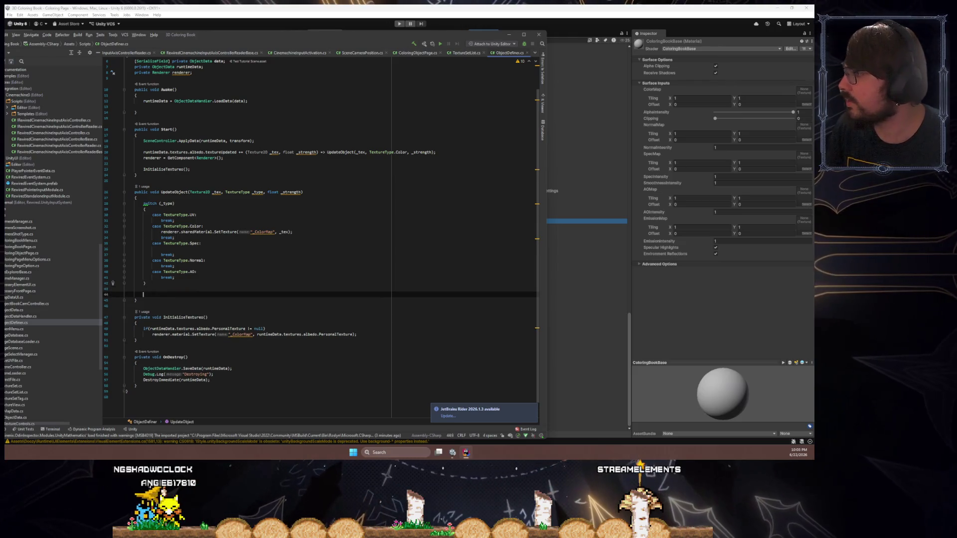
key(Up)
key(Up)
key(Up)
key(Up)
key(Up)
key(Up)
key(Return)
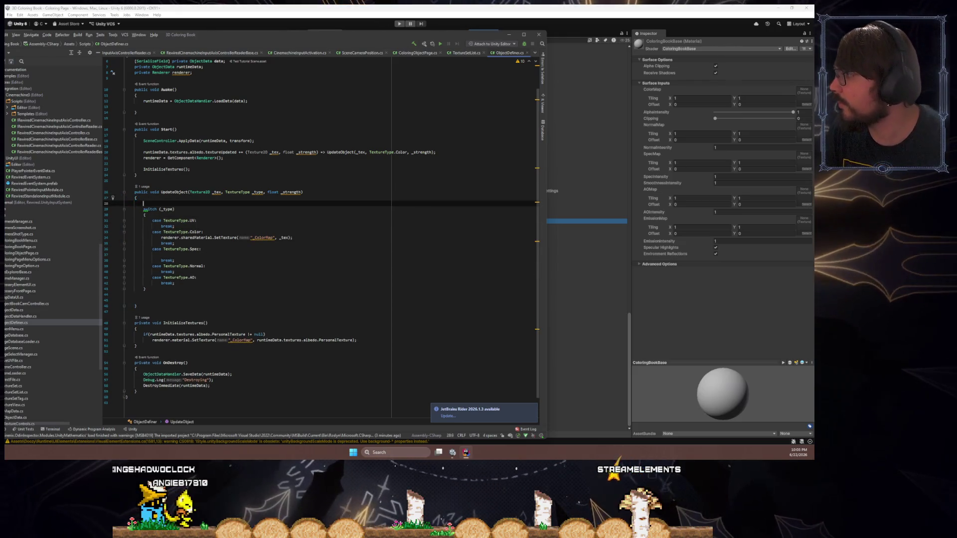
text(string textureKey)
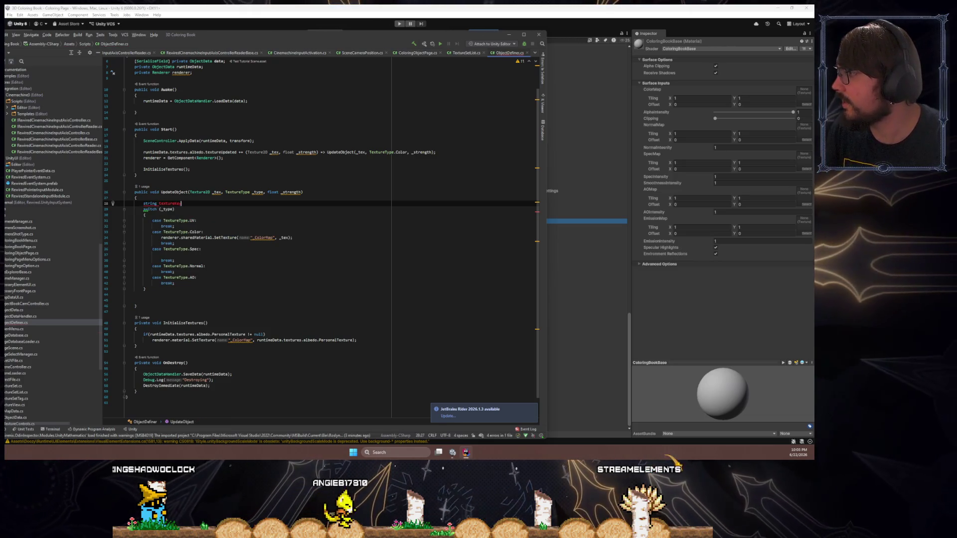
text( = "";)
key(Down)
key(Down)
key(Down)
key(Down)
key(Down)
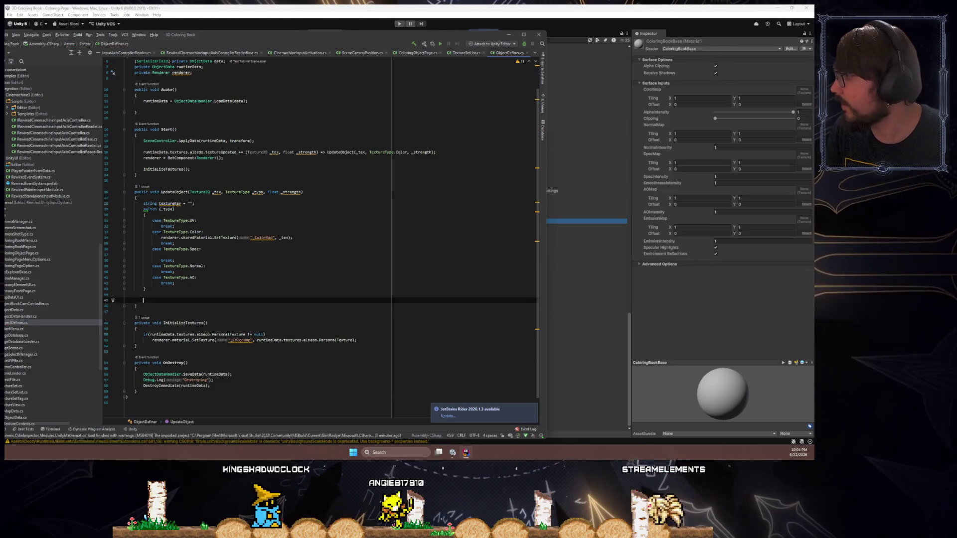
key(ctrl+v)
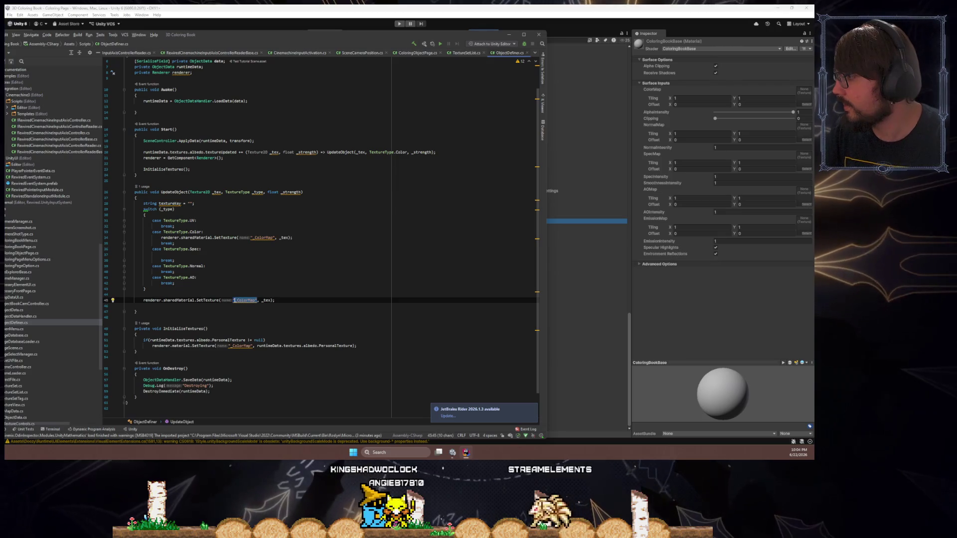
- Make SetTexture use textureKey and set textureKey = "_ColorMap" in the Color case
text(text)
key(Return)
key(Up)
key(Up)
key(Up)
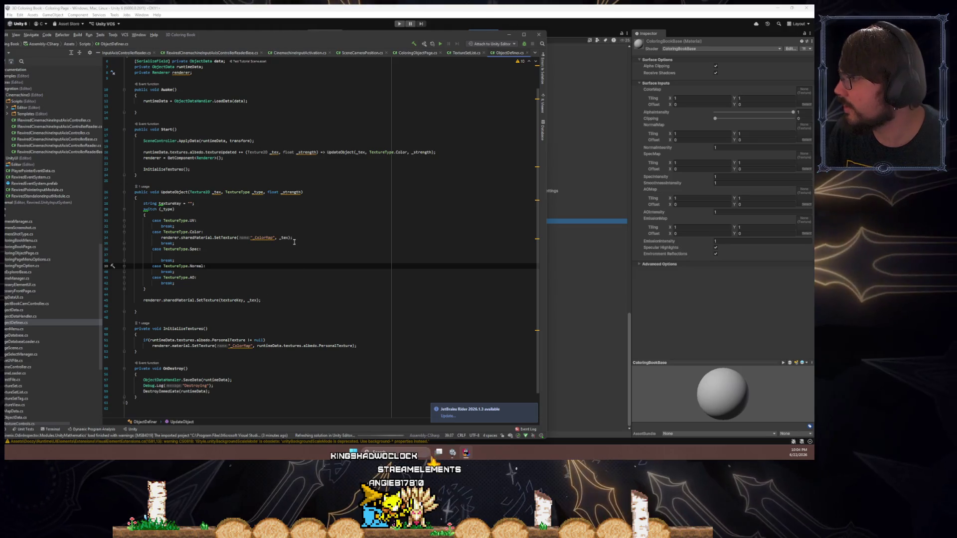
drag(292, 238, 161, 238)
text(textureK)
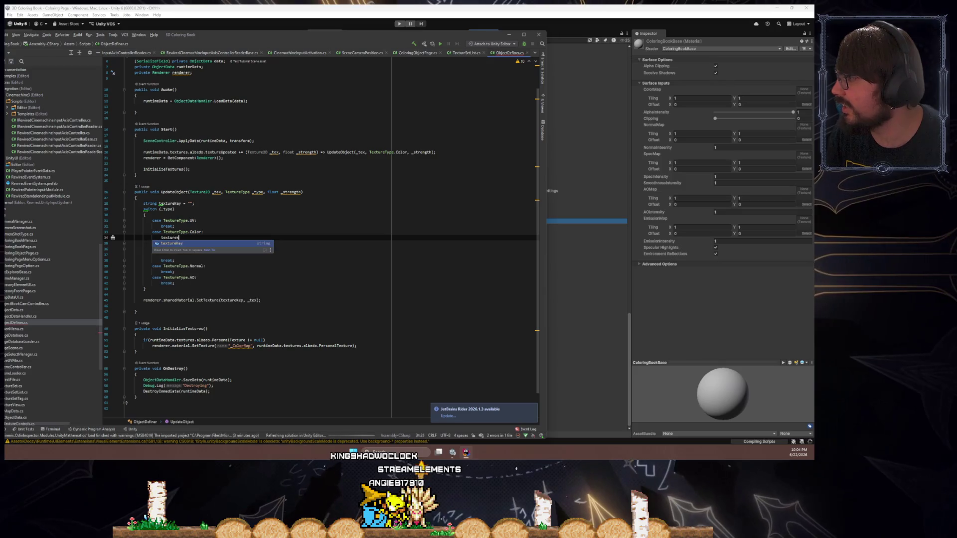
text(ey = "_ColorMap)
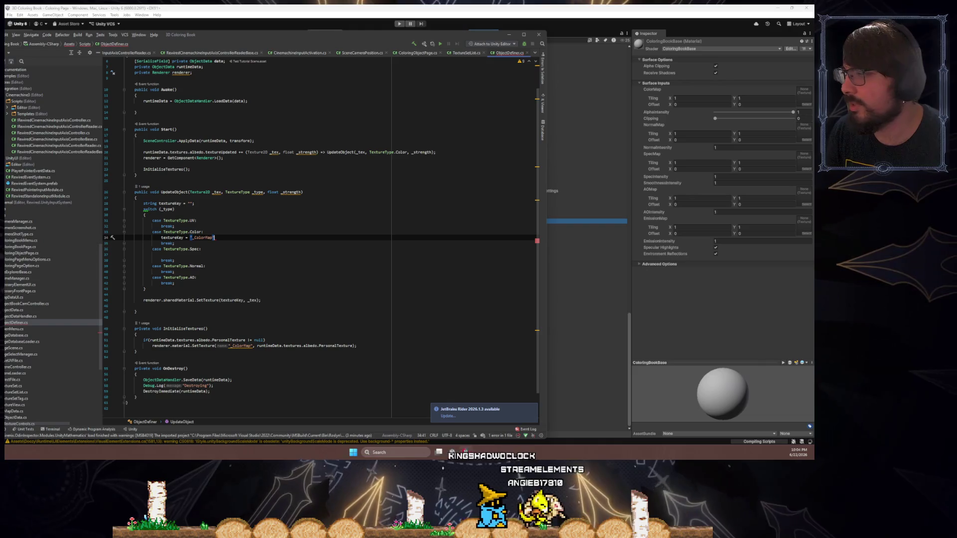
key(shift+Left)
- Add textureKey assignments for _SpecMap, _NormalMap and _AOMap in the Spec, Normal and AO cases
key(Down)
key(Down)
key(Down)
key(ctrl+v)
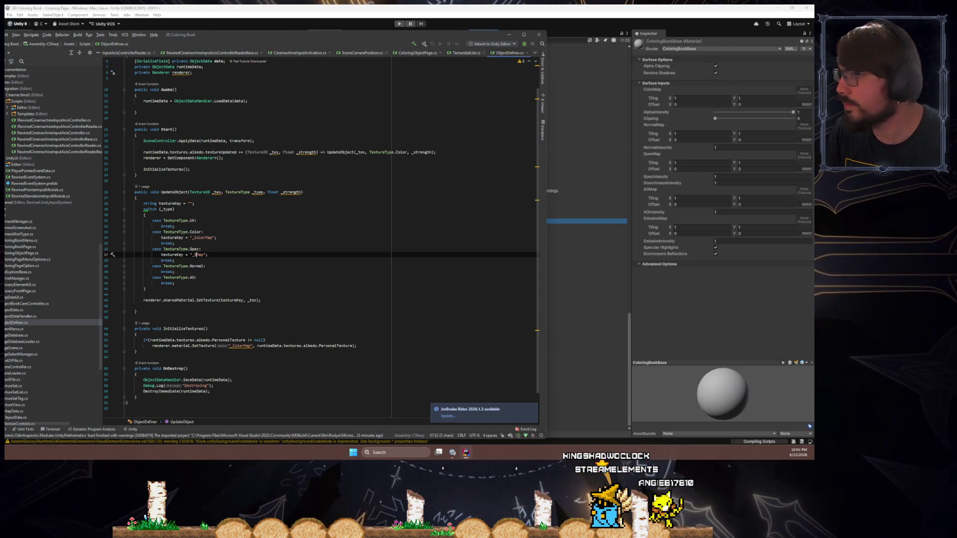
text(Spec)
key(Down)
key(Down)
key(Down)
key(ctrl+v)
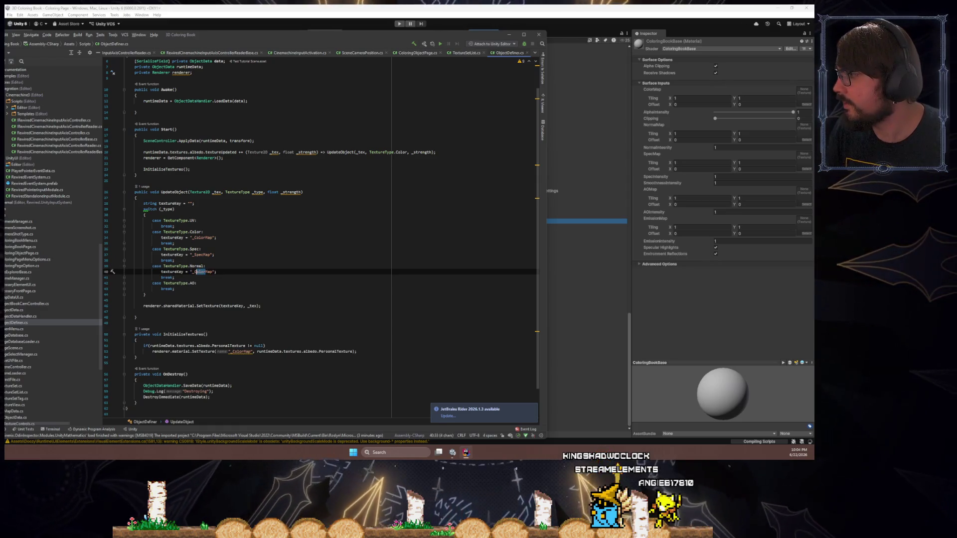
text(No)
key(Down)
key(Down)
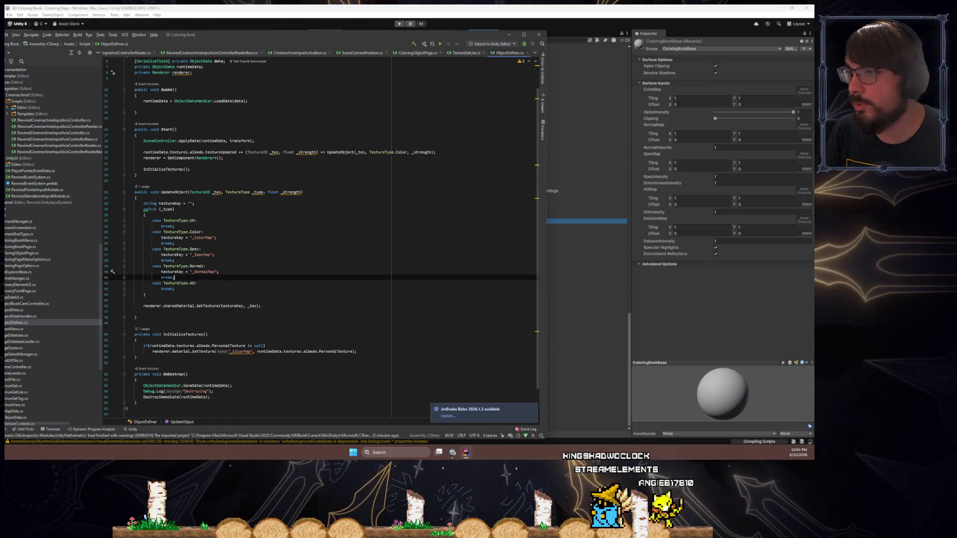
key(Return)
key(ctrl+v)
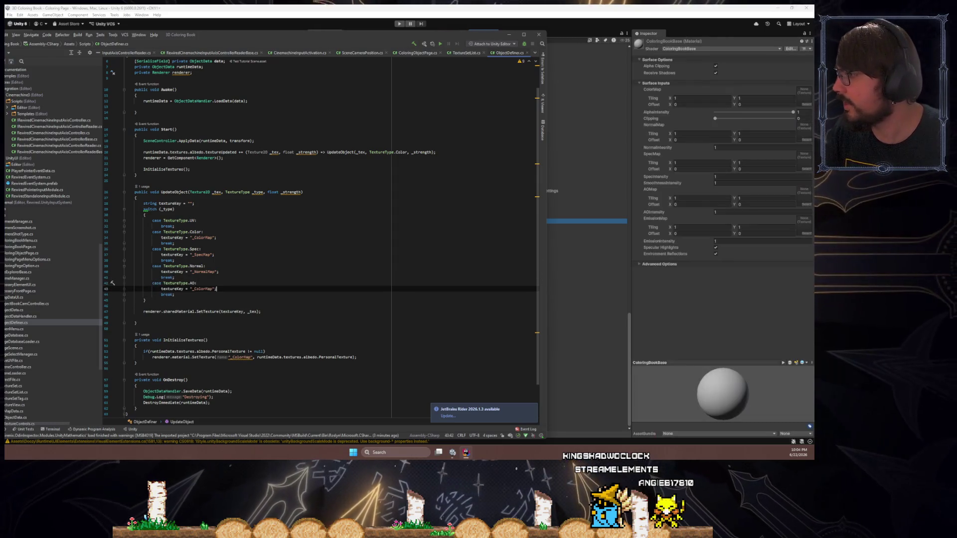
key(ctrl+shift+Left)
text(AO)
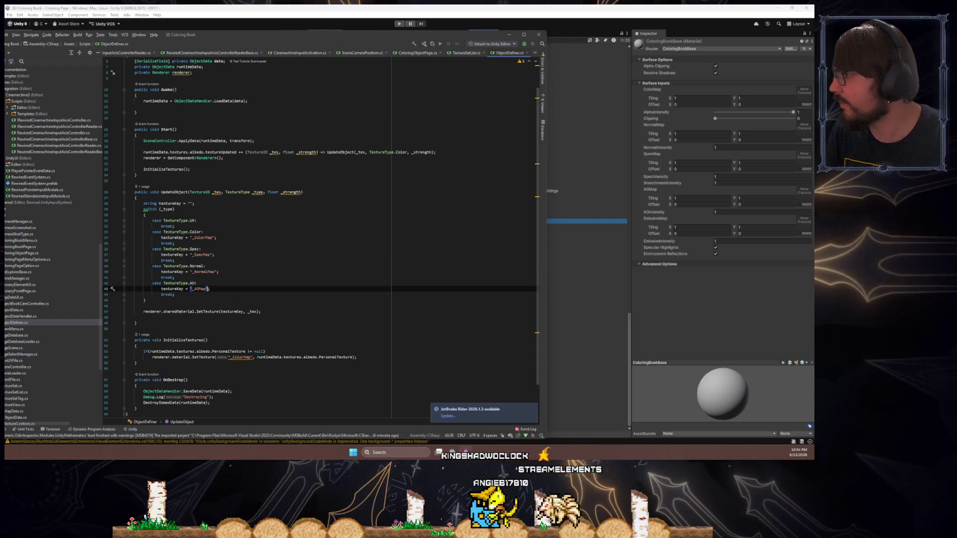
click(228, 222)
scroll(306, 269, down, 2)
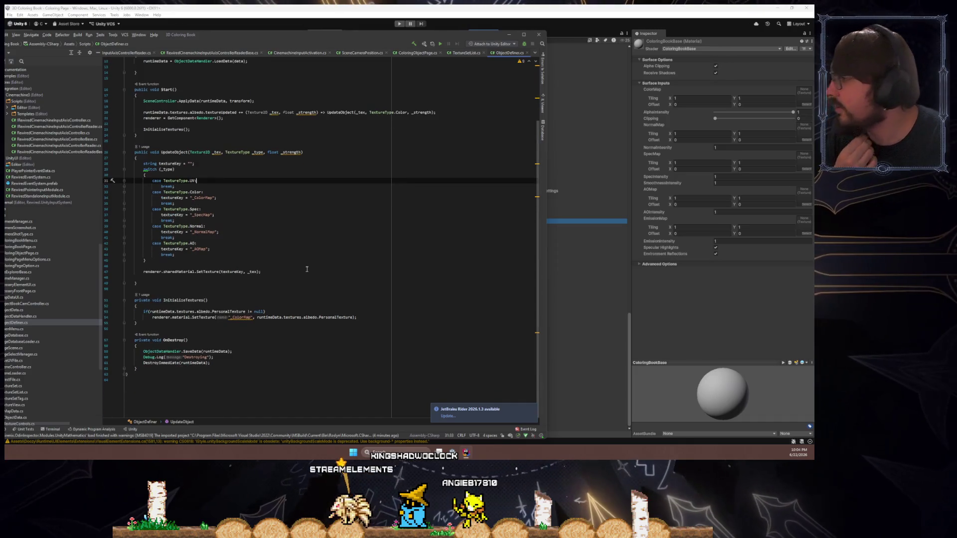
- Leave Rider for the Unity editor so the scripts recompile and the house scene runs
click(295, 275)
click(305, 244)
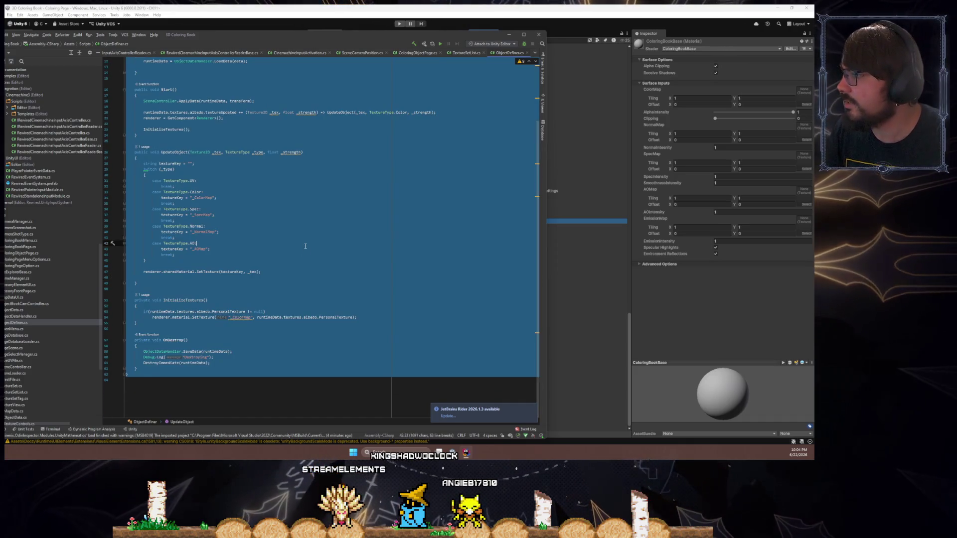
click(298, 255)
click(508, 34)
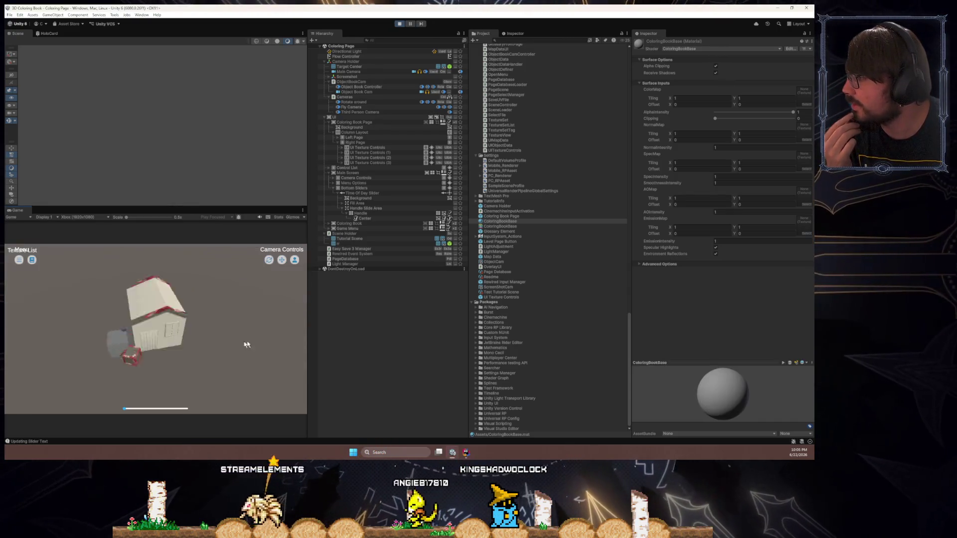
- Open the tutorial texture panel, raise the Color slider to 1.00, and maximize the Game view
click(33, 260)
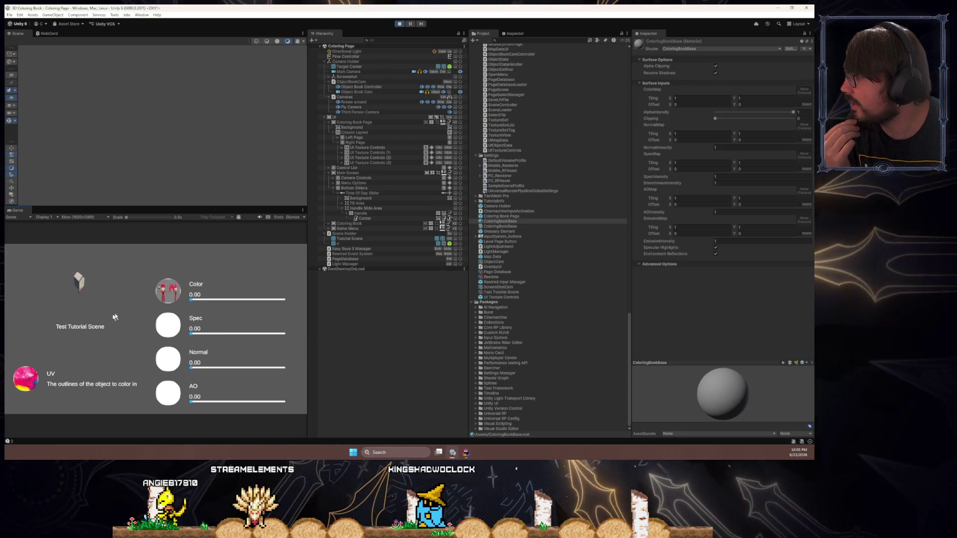
click(249, 299)
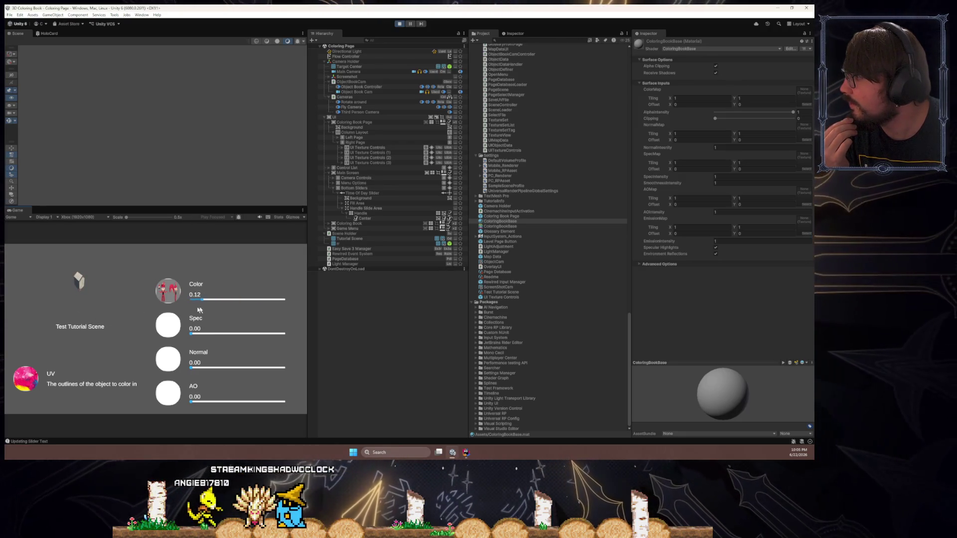
drag(192, 309, 287, 314)
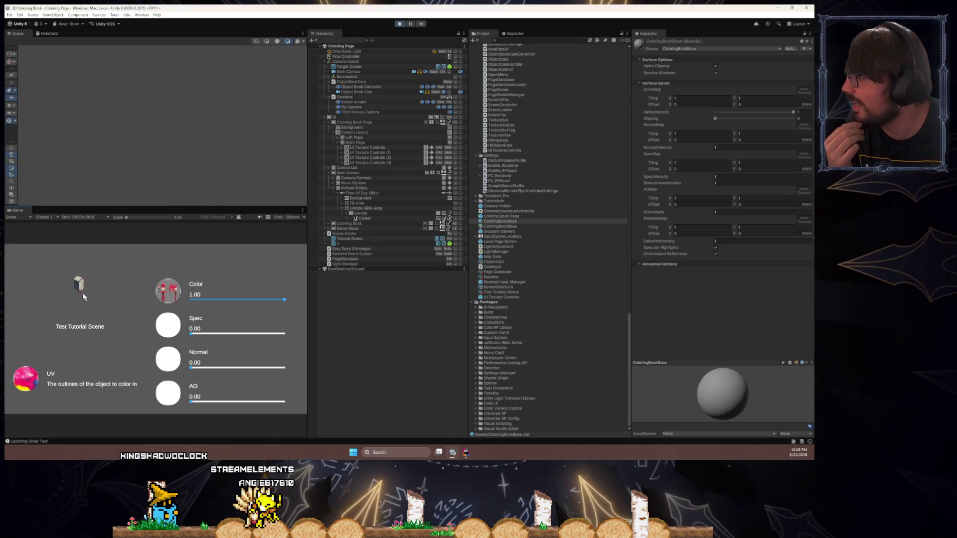
double_click(19, 210)
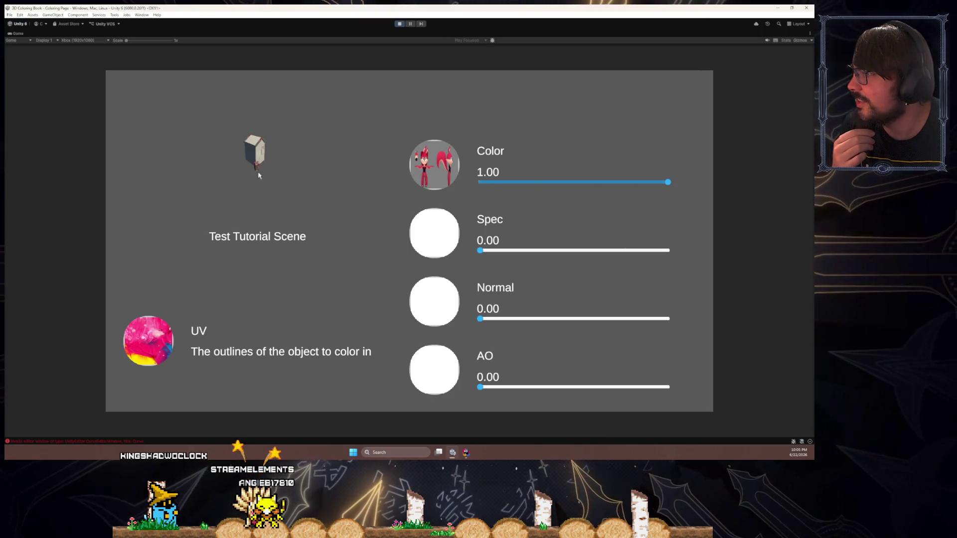
drag(668, 183, 581, 189)
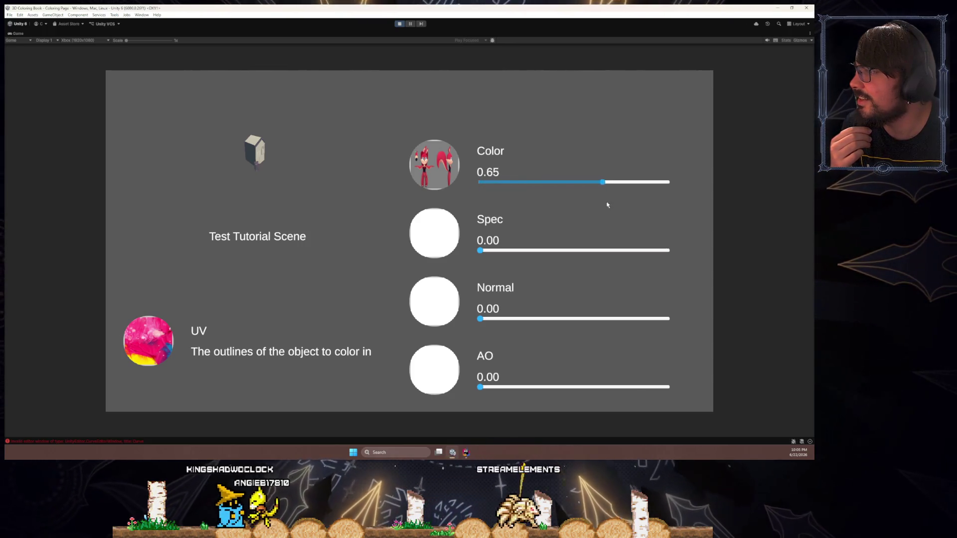
mouse_move(482, 251)
mouse_down()
mouse_move(673, 260)
mouse_move(547, 252)
mouse_move(480, 252)
mouse_move(670, 253)
mouse_move(471, 259)
mouse_up()
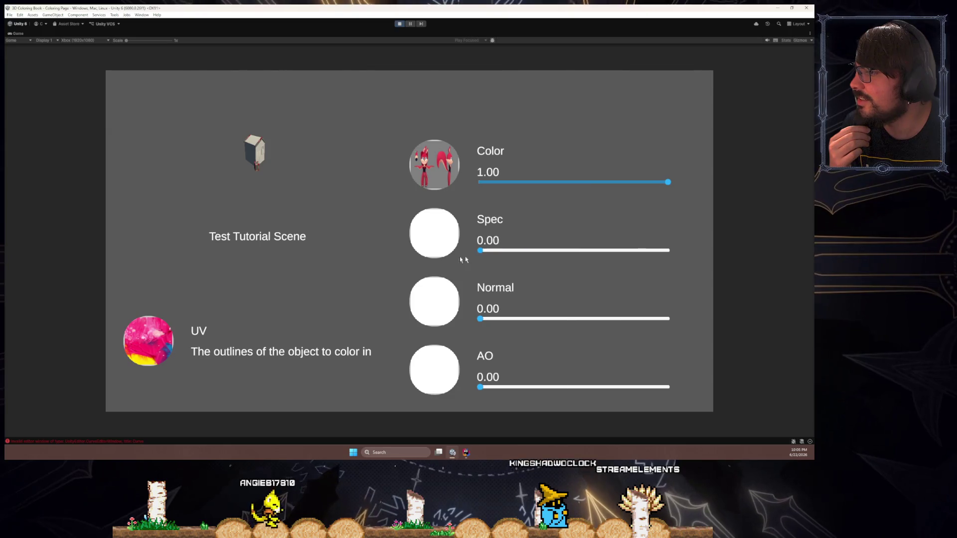
mouse_move(480, 319)
mouse_down()
mouse_move(581, 327)
mouse_move(493, 362)
mouse_up()
mouse_move(606, 398)
mouse_down()
mouse_move(679, 399)
mouse_move(468, 389)
mouse_move(728, 385)
mouse_move(436, 373)
mouse_move(687, 384)
mouse_move(444, 375)
mouse_move(656, 385)
mouse_move(474, 385)
mouse_up()
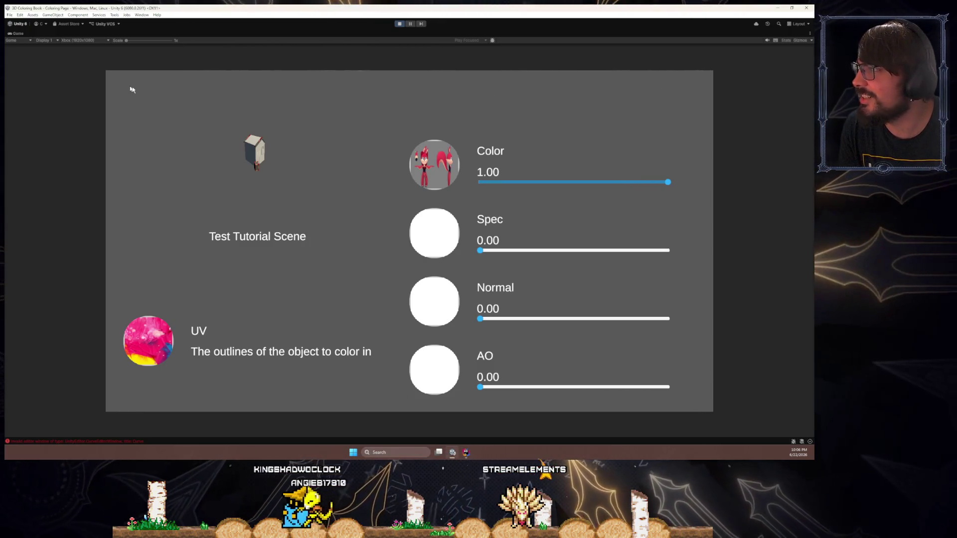
mouse_move(230, 172)
mouse_down()
mouse_move(85, 178)
mouse_move(150, 164)
mouse_move(5, 178)
mouse_move(199, 179)
mouse_move(355, 203)
mouse_move(314, 158)
mouse_move(375, 215)
mouse_move(310, 237)
mouse_move(299, 183)
mouse_move(341, 176)
mouse_move(434, 196)
mouse_move(397, 192)
mouse_move(640, 182)
mouse_move(441, 175)
mouse_move(715, 201)
mouse_move(679, 201)
mouse_up()
click(394, 24)
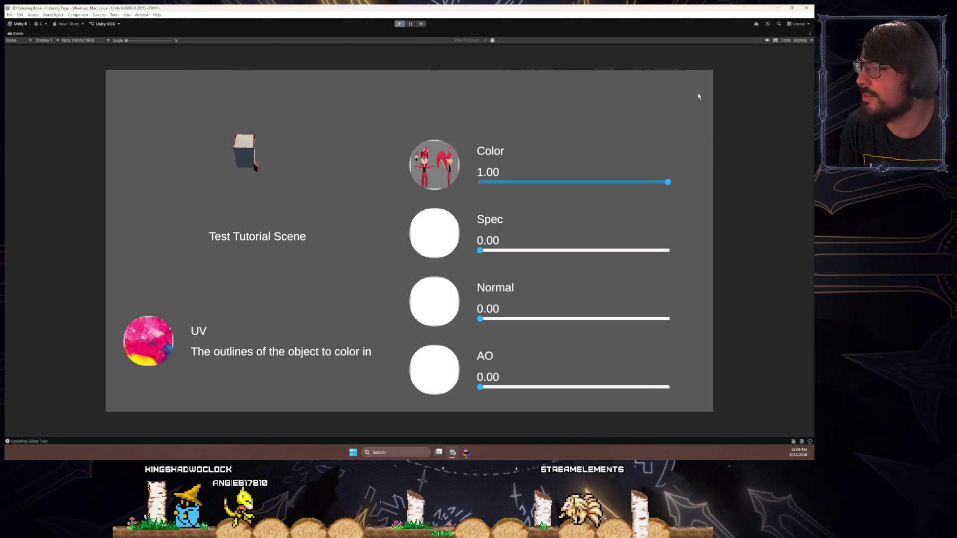